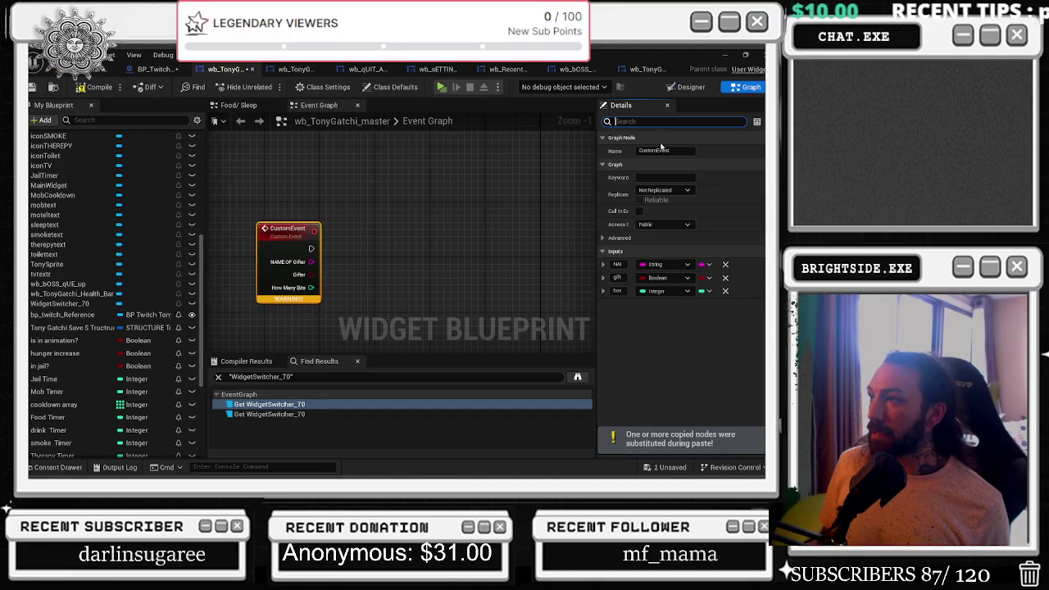
Rename the custom event to BOSS_FIGHT and its first input to NAME OF JOINING MEMBER.
{"action": "type", "text": "bOSS"}
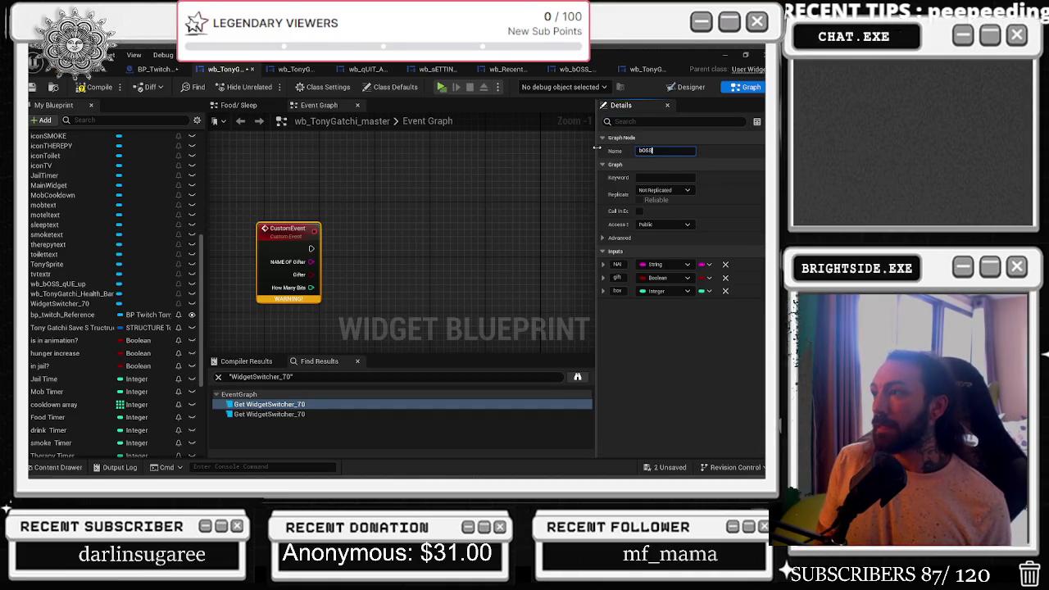
{"action": "type", "text": "_FIGHT"}
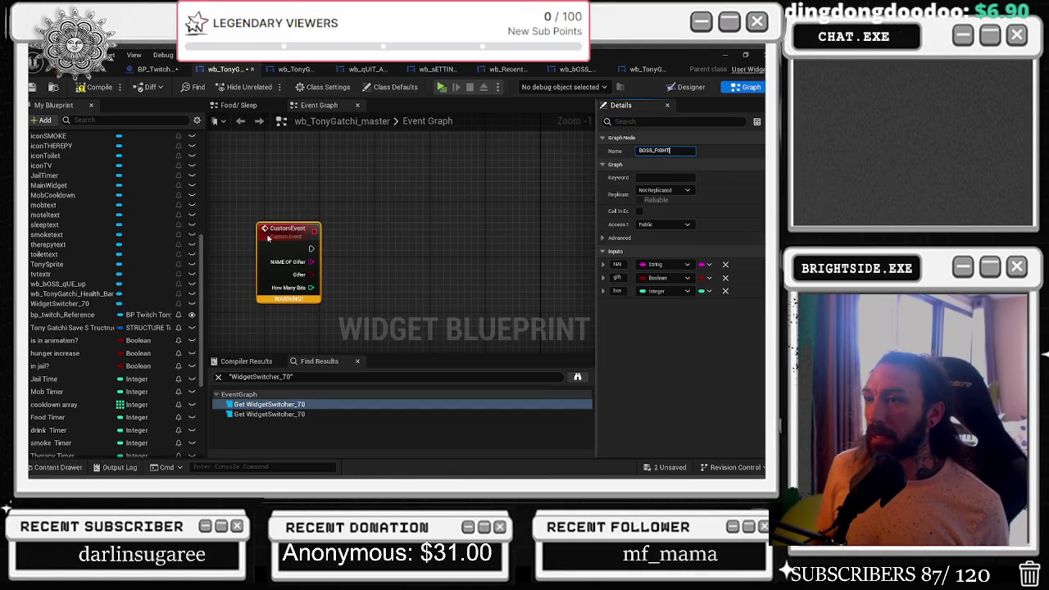
{"action": "key", "text": "Return"}
{"action": "left_click", "coordinate": [628, 264]}
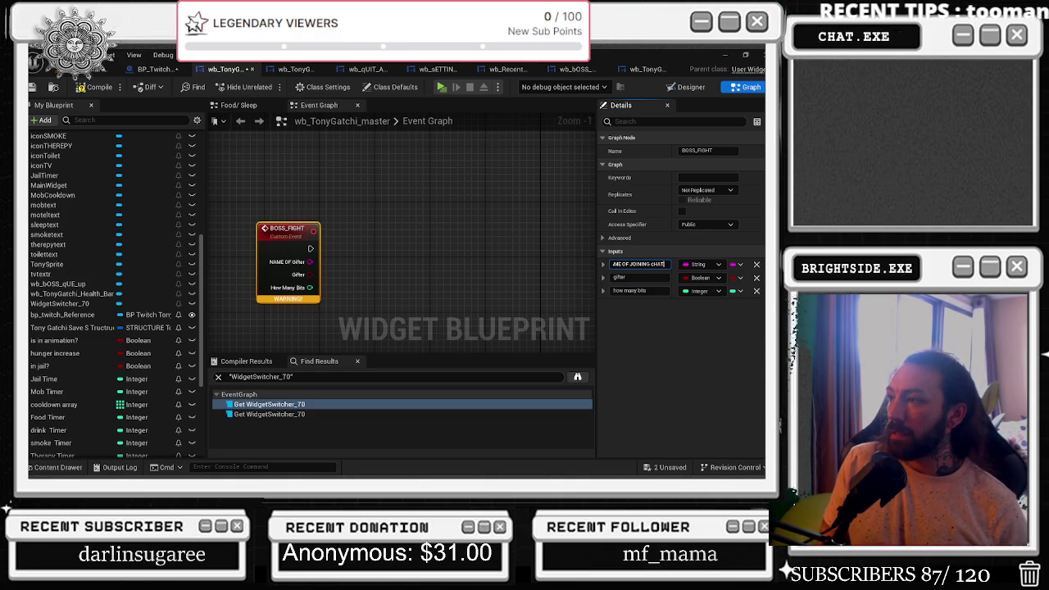
{"action": "type", "text": "R"}
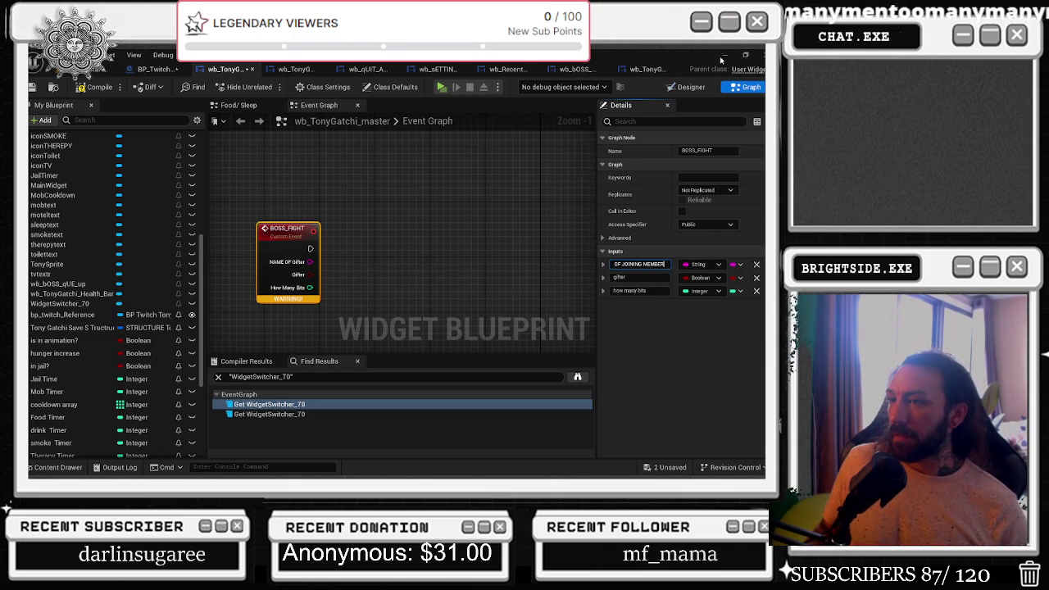
{"action": "key", "text": "Return"}
Remove the gifter and How Many Bits inputs from the BOSS_FIGHT event.
{"action": "left_click_drag", "start_coordinate": [281, 236], "coordinate": [274, 230]}
{"action": "left_click", "coordinate": [403, 171]}
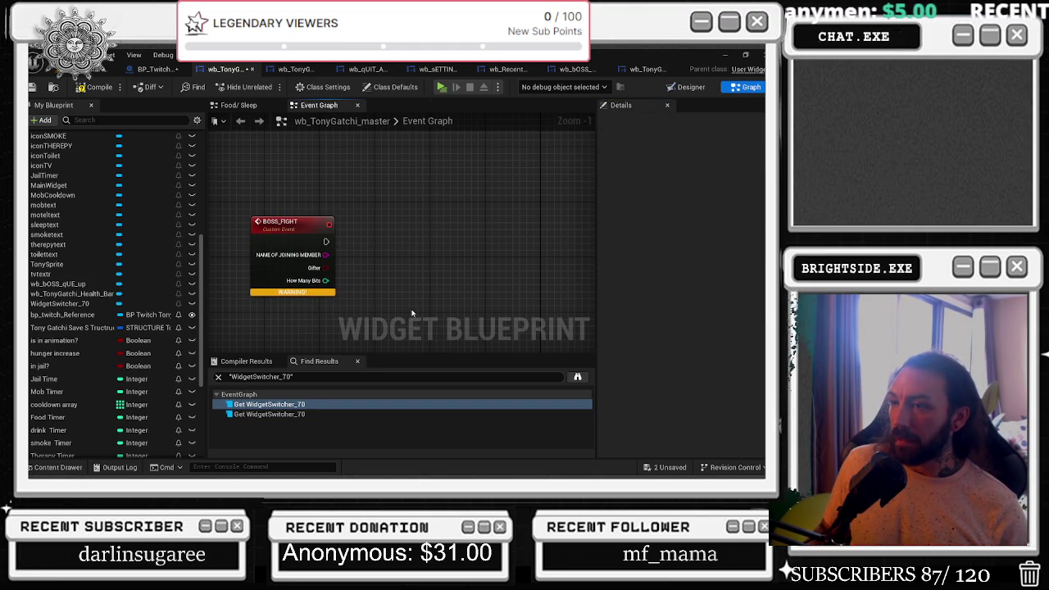
{"action": "left_click", "coordinate": [291, 235]}
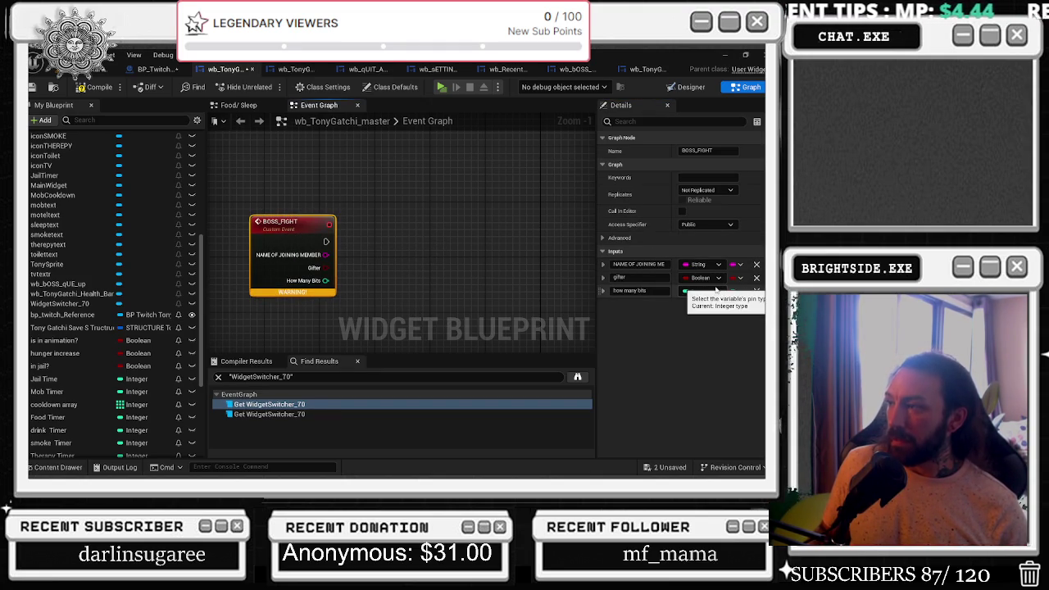
{"action": "left_click", "coordinate": [757, 277]}
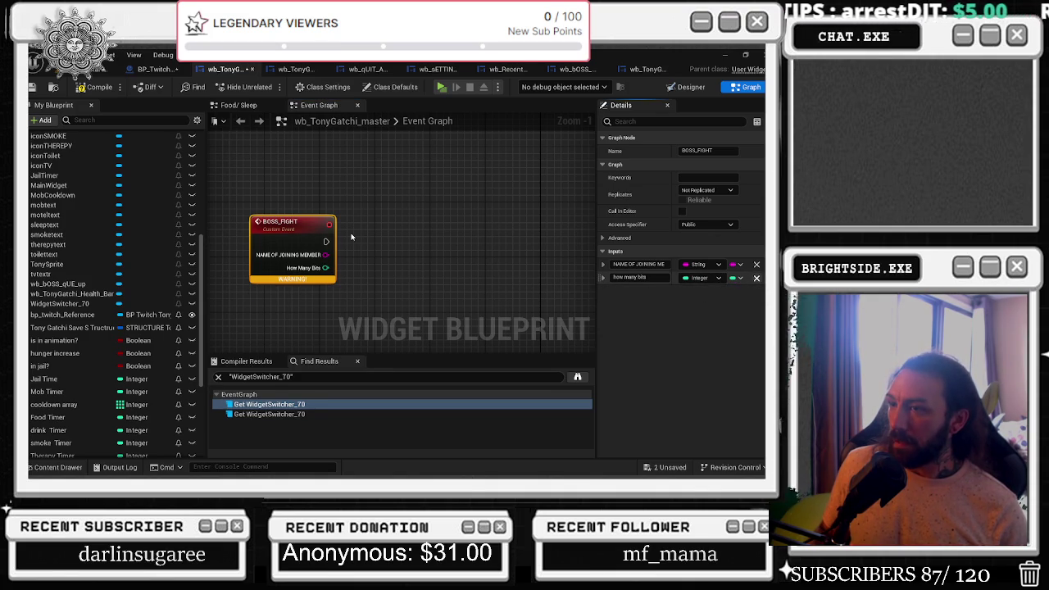
{"action": "left_click", "coordinate": [757, 278]}
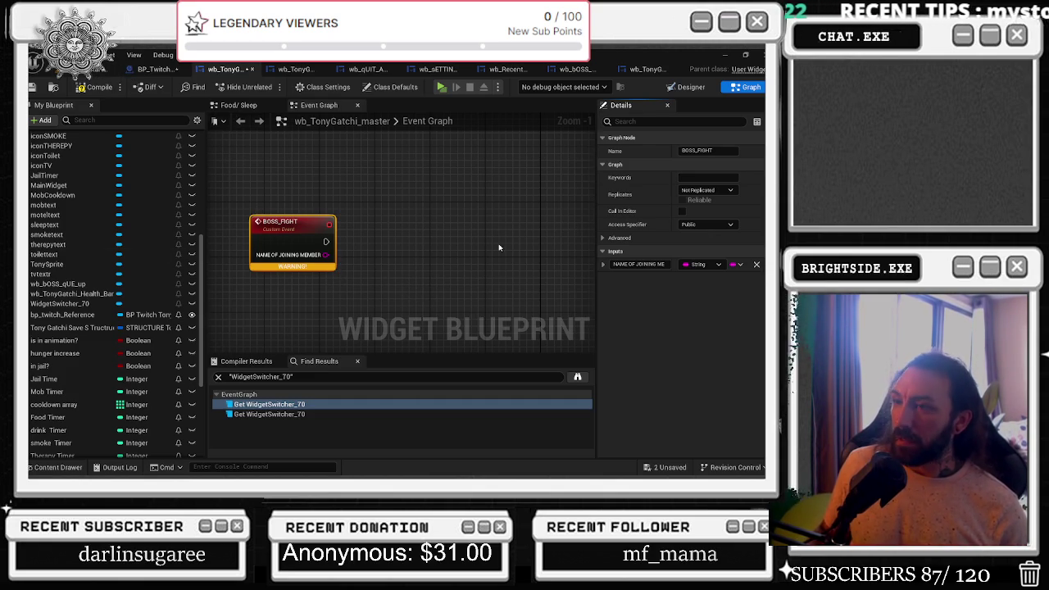
Clear the find-references search box and refocus on the BOSS_FIGHT node.
{"action": "scroll", "coordinate": [499, 247], "scroll_direction": "down", "scroll_amount": 7}
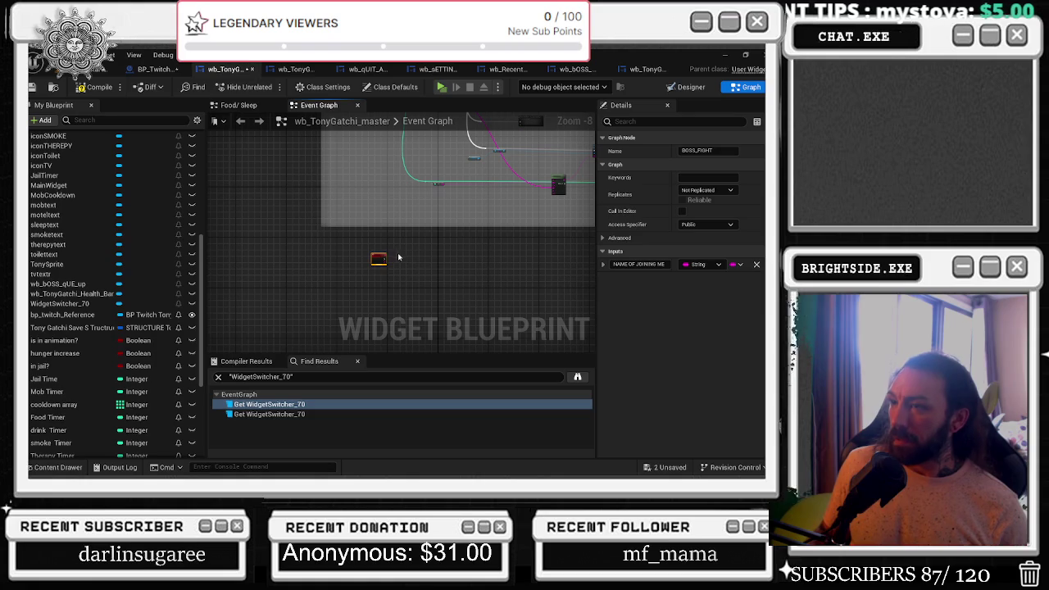
{"action": "scroll", "coordinate": [368, 270], "scroll_direction": "up", "scroll_amount": 6}
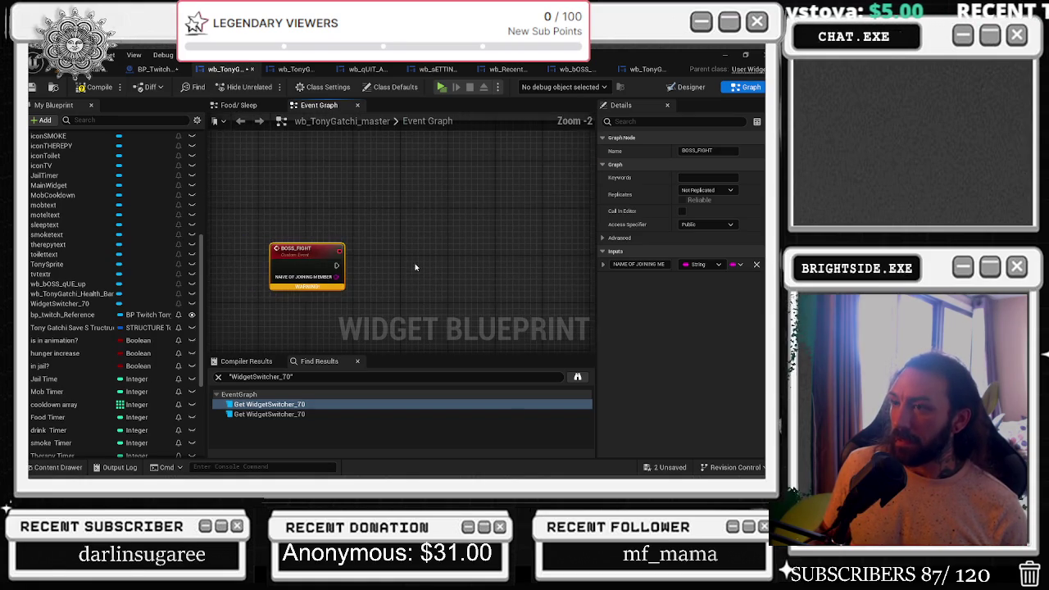
{"action": "mouse_move", "coordinate": [414, 271]}
{"action": "left_mouse_down"}
{"action": "mouse_move", "coordinate": [345, 224]}
{"action": "mouse_move", "coordinate": [364, 209]}
{"action": "left_mouse_up"}
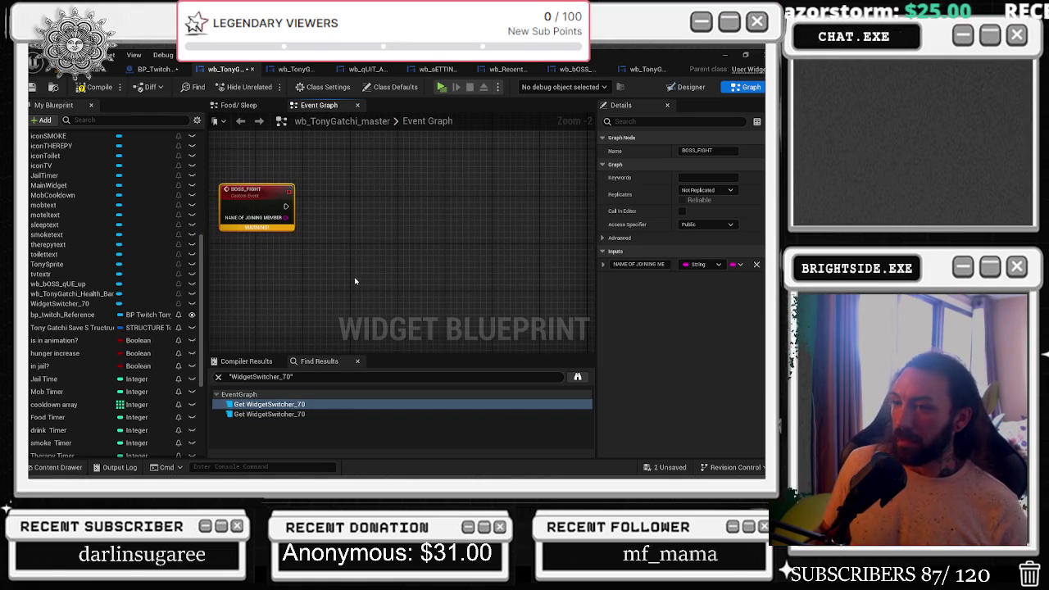
{"action": "left_click", "coordinate": [218, 377]}
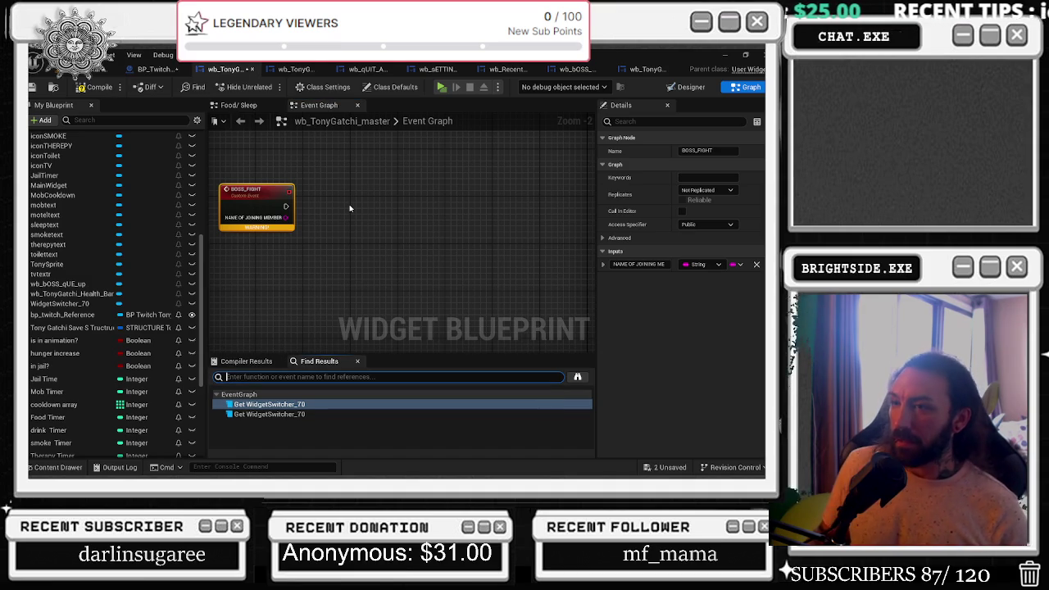
{"action": "left_click", "coordinate": [257, 196]}
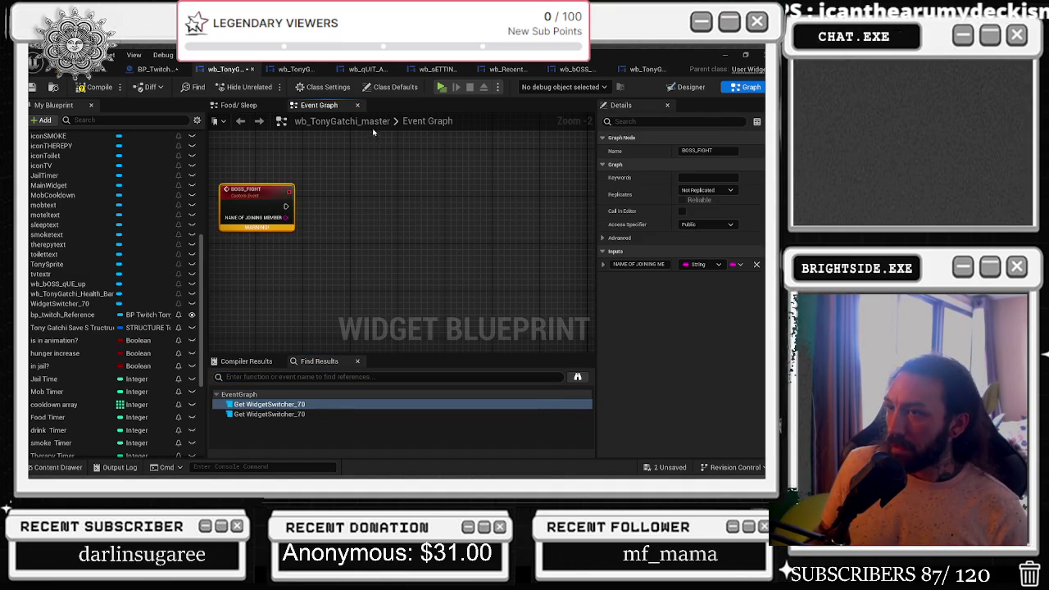
Zoom and pan around the Event Graph from BOSS_FIGHT over to the Sequence node.
{"action": "scroll", "coordinate": [265, 220], "scroll_direction": "down", "scroll_amount": 4}
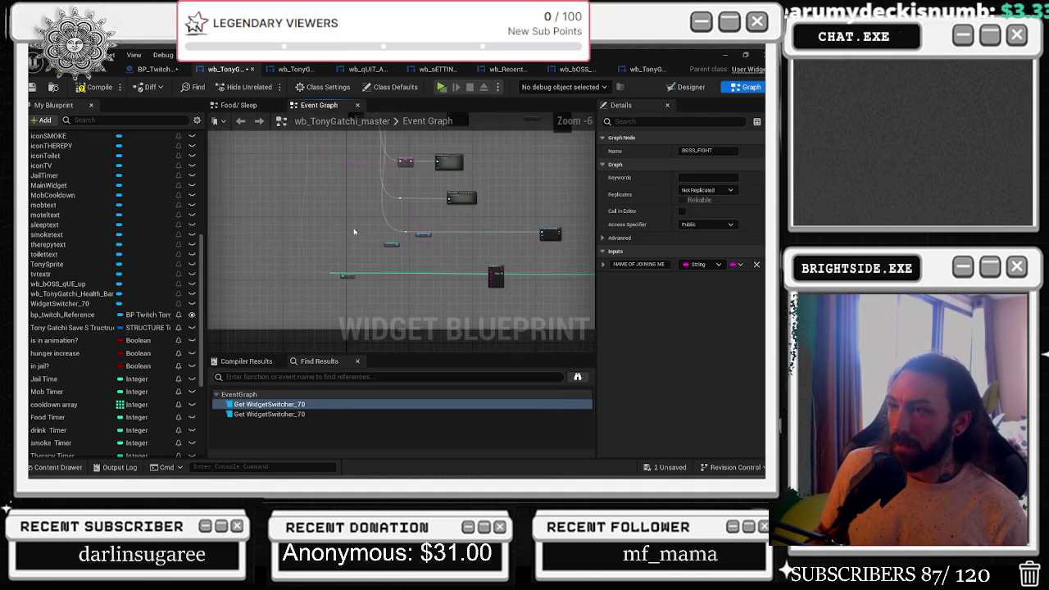
{"action": "scroll", "coordinate": [355, 228], "scroll_direction": "up", "scroll_amount": 3}
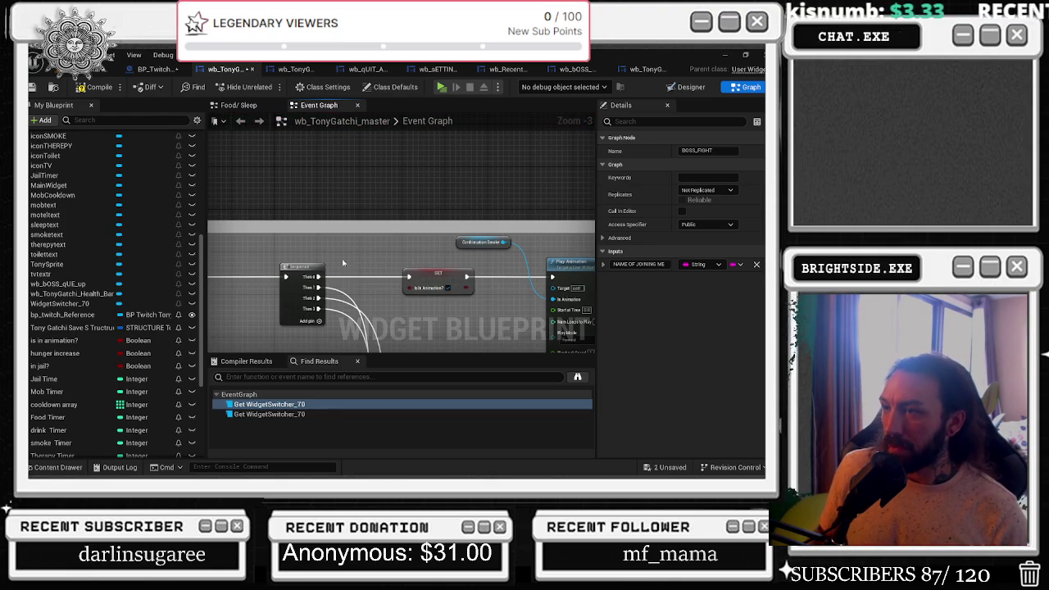
{"action": "left_click", "coordinate": [502, 298]}
{"action": "scroll", "coordinate": [502, 297], "scroll_direction": "down", "scroll_amount": 2}
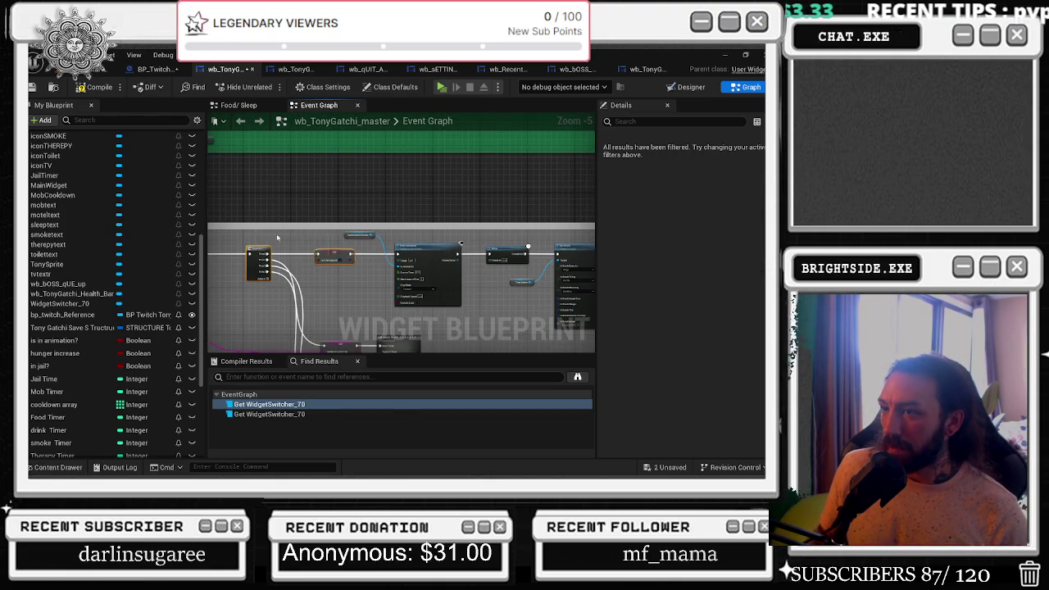
{"action": "mouse_move", "coordinate": [246, 236]}
{"action": "left_mouse_down"}
{"action": "mouse_move", "coordinate": [601, 300]}
{"action": "mouse_move", "coordinate": [480, 297]}
{"action": "mouse_move", "coordinate": [597, 300]}
{"action": "mouse_move", "coordinate": [557, 245]}
{"action": "left_mouse_up"}
{"action": "scroll", "coordinate": [389, 252], "scroll_direction": "down", "scroll_amount": 2}
{"action": "scroll", "coordinate": [389, 252], "scroll_direction": "down", "scroll_amount": 4}
{"action": "scroll", "coordinate": [397, 236], "scroll_direction": "up", "scroll_amount": 8}
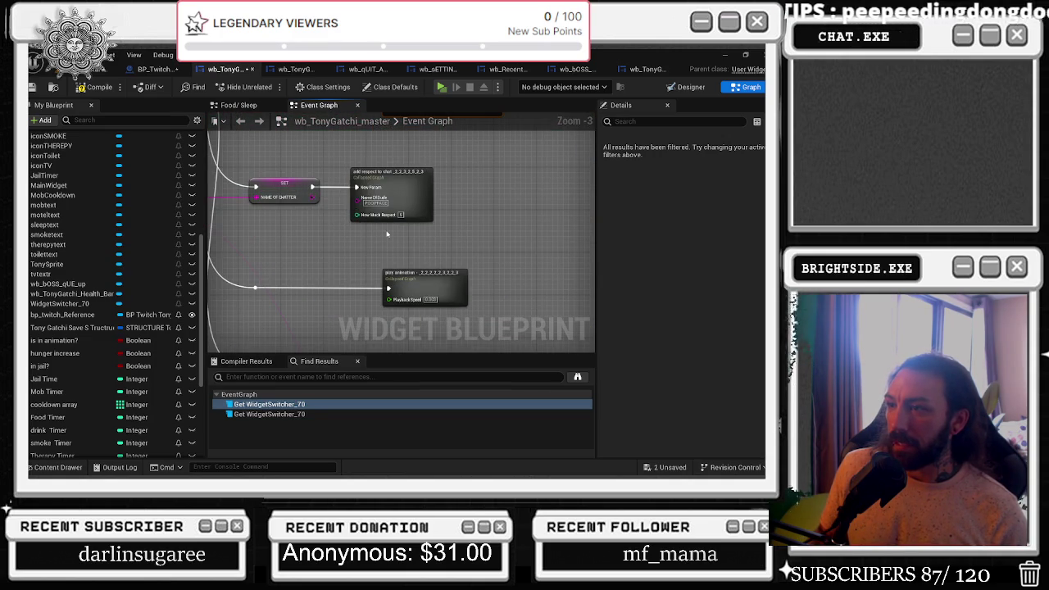
{"action": "scroll", "coordinate": [387, 235], "scroll_direction": "down", "scroll_amount": 1}
{"action": "scroll", "coordinate": [350, 211], "scroll_direction": "down", "scroll_amount": 2}
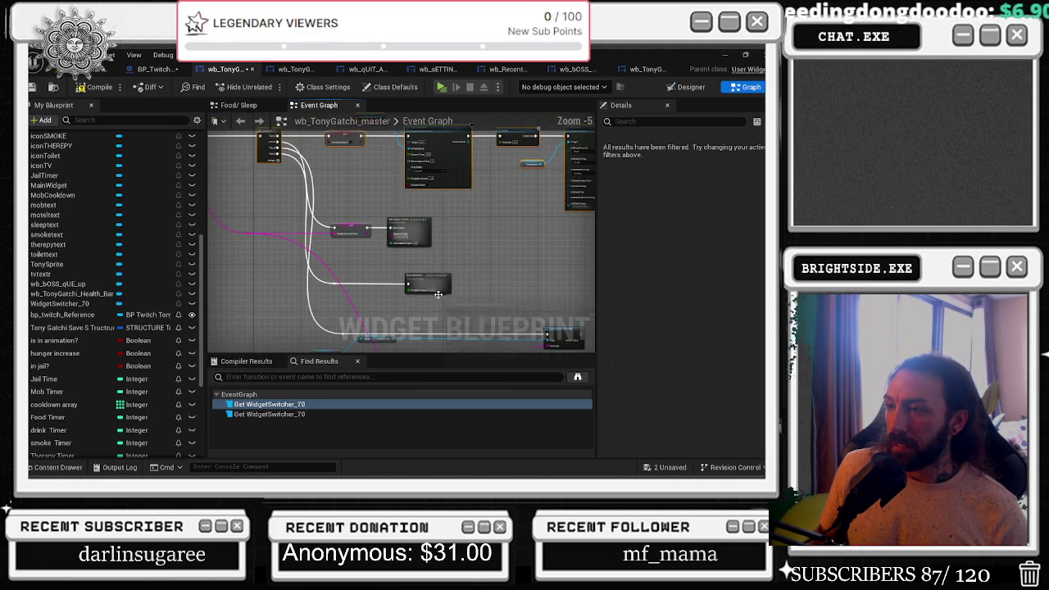
{"action": "mouse_move", "coordinate": [256, 182]}
{"action": "left_mouse_down"}
{"action": "mouse_move", "coordinate": [635, 311]}
{"action": "mouse_move", "coordinate": [592, 360]}
{"action": "mouse_move", "coordinate": [556, 317]}
{"action": "mouse_move", "coordinate": [449, 303]}
{"action": "left_mouse_up"}
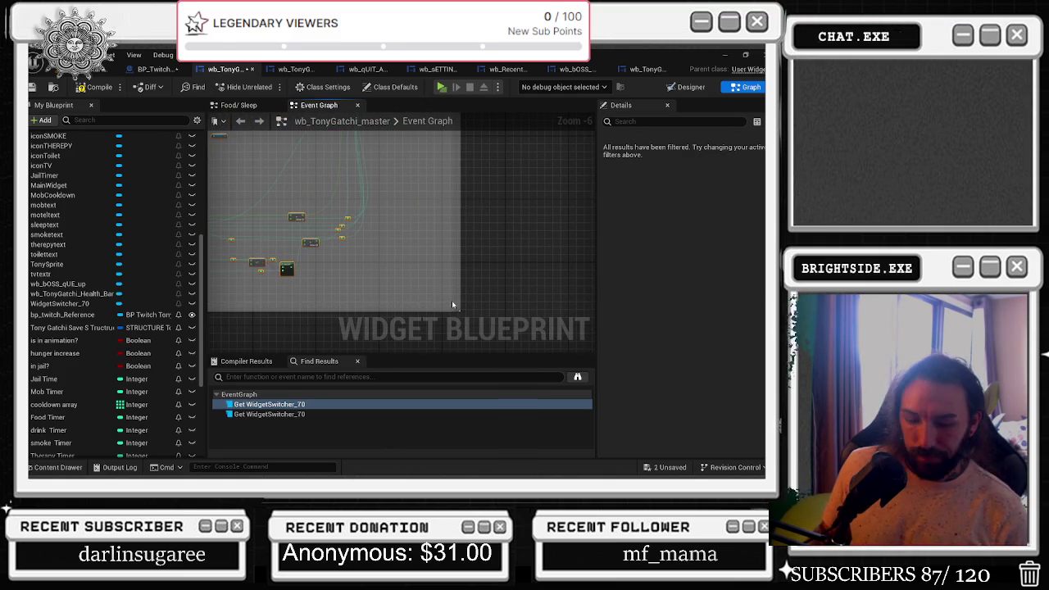
{"action": "scroll", "coordinate": [416, 263], "scroll_direction": "down", "scroll_amount": 2}
{"action": "scroll", "coordinate": [415, 257], "scroll_direction": "down", "scroll_amount": 3}
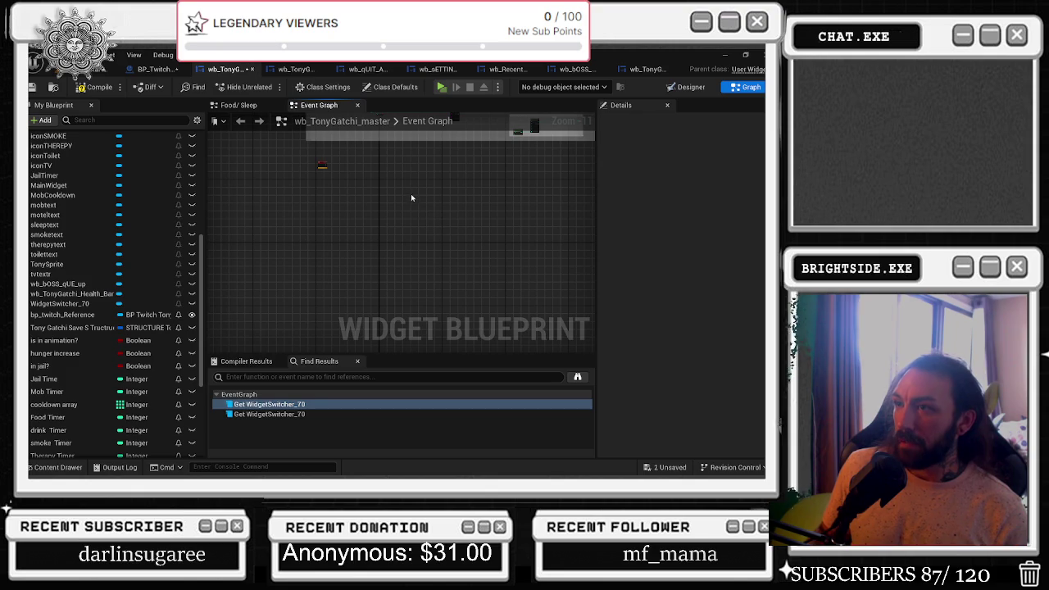
{"action": "scroll", "coordinate": [409, 196], "scroll_direction": "up", "scroll_amount": 6}
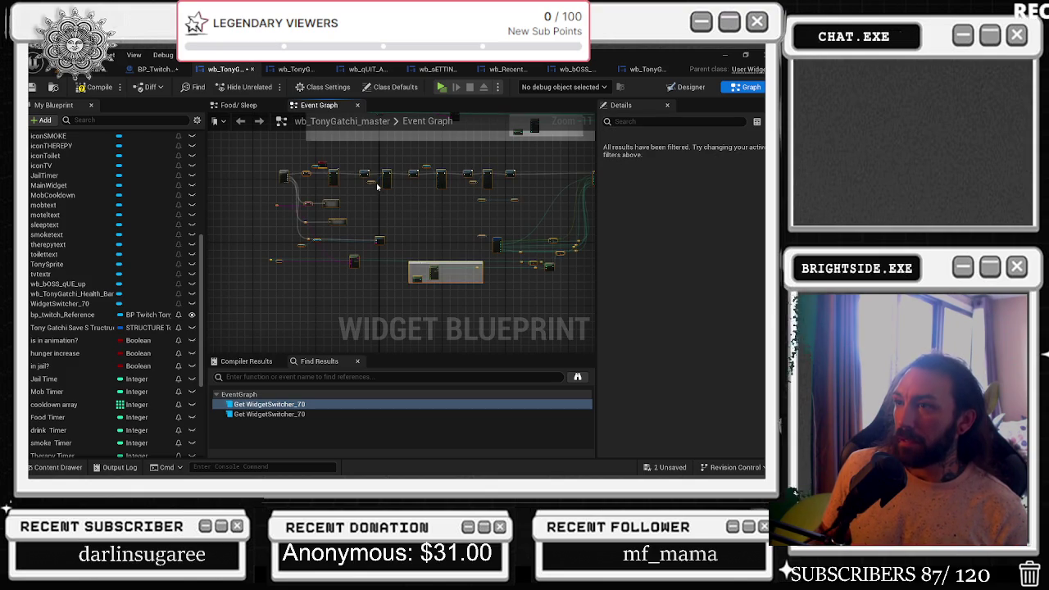
{"action": "scroll", "coordinate": [330, 173], "scroll_direction": "up", "scroll_amount": 5}
{"action": "mouse_move", "coordinate": [364, 249]}
{"action": "left_mouse_down"}
{"action": "mouse_move", "coordinate": [410, 205]}
{"action": "mouse_move", "coordinate": [373, 180]}
{"action": "mouse_move", "coordinate": [453, 207]}
{"action": "left_mouse_up"}
{"action": "scroll", "coordinate": [453, 206], "scroll_direction": "down", "scroll_amount": 2}
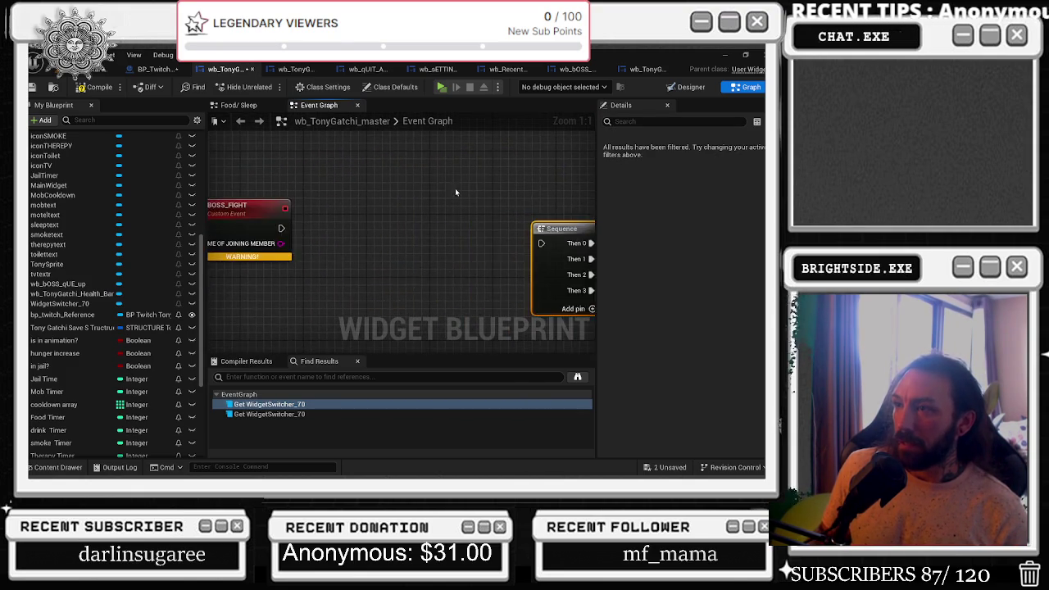
{"action": "mouse_move", "coordinate": [310, 223]}
{"action": "left_mouse_down"}
{"action": "mouse_move", "coordinate": [527, 238]}
{"action": "mouse_move", "coordinate": [539, 230]}
{"action": "left_mouse_up"}
{"action": "left_click", "coordinate": [560, 182]}
{"action": "scroll", "coordinate": [334, 163], "scroll_direction": "down", "scroll_amount": 2}
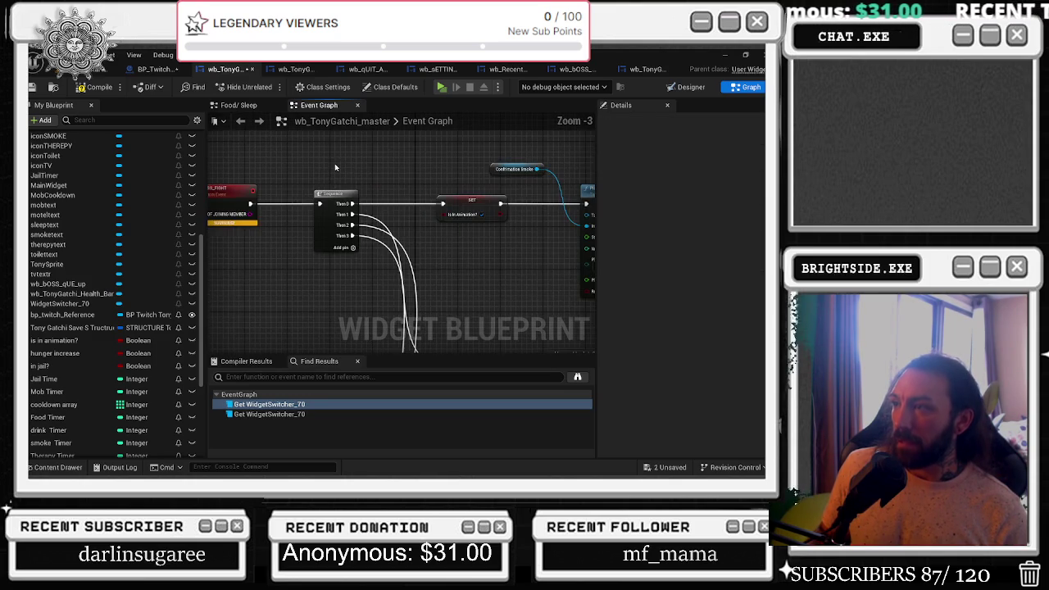
{"action": "left_click", "coordinate": [433, 191]}
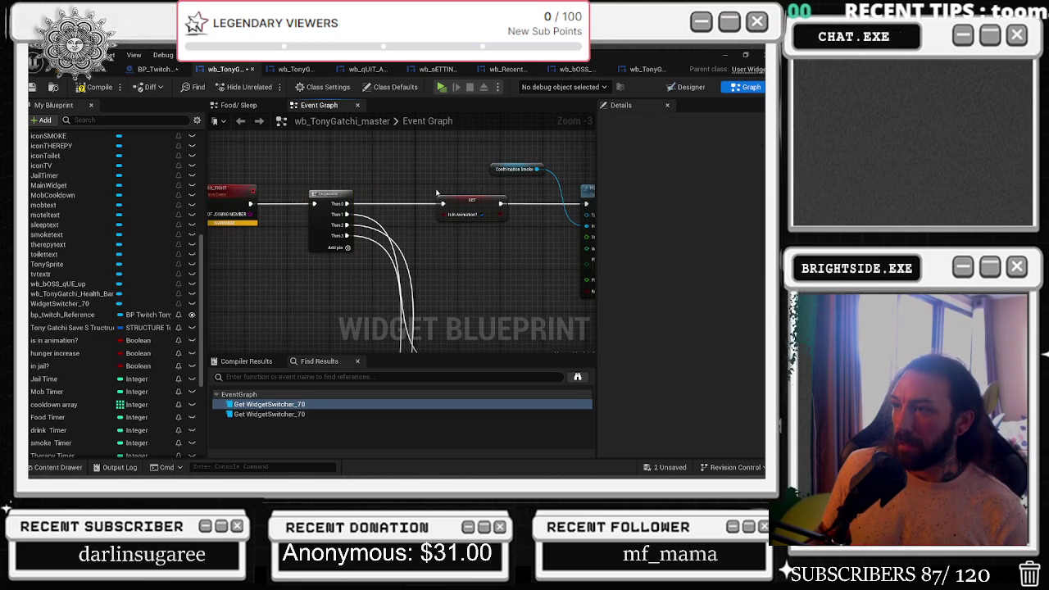
{"action": "left_click_drag", "start_coordinate": [463, 206], "coordinate": [451, 205]}
{"action": "left_click_drag", "start_coordinate": [332, 197], "coordinate": [325, 196]}
{"action": "left_click", "coordinate": [402, 176]}
{"action": "scroll", "coordinate": [406, 197], "scroll_direction": "down", "scroll_amount": 2}
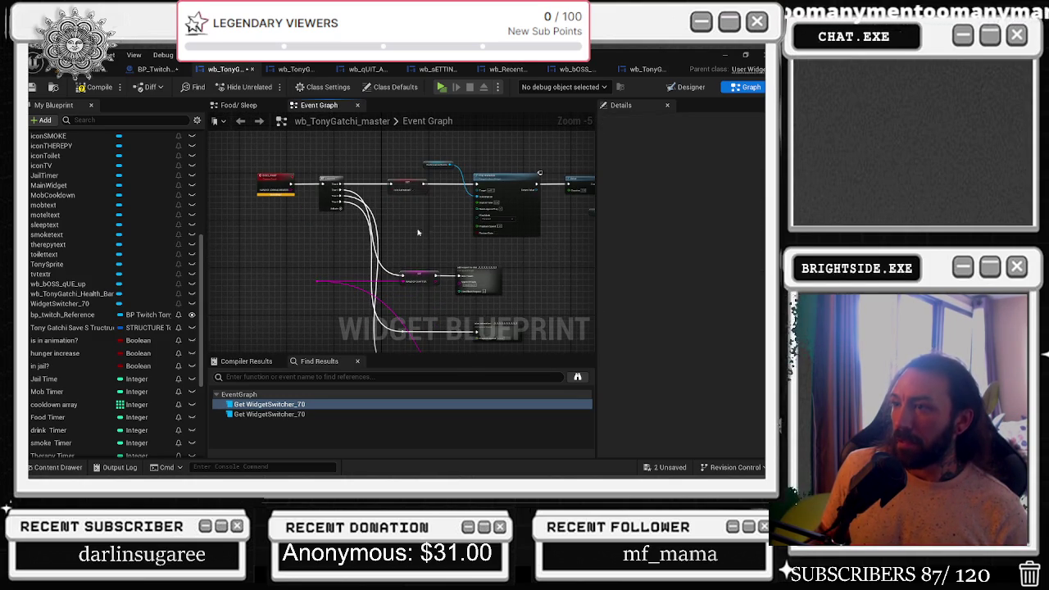
{"action": "left_click_drag", "start_coordinate": [412, 215], "coordinate": [383, 199]}
{"action": "scroll", "coordinate": [257, 176], "scroll_direction": "up", "scroll_amount": 2}
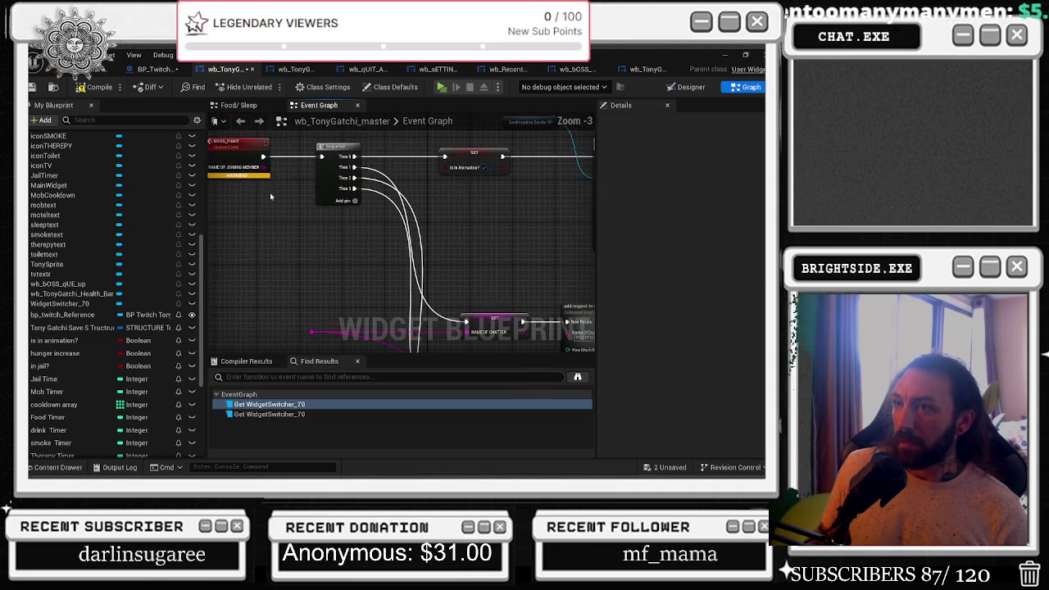
{"action": "mouse_move", "coordinate": [289, 163]}
{"action": "left_mouse_down"}
{"action": "mouse_move", "coordinate": [335, 348]}
{"action": "mouse_move", "coordinate": [342, 320]}
{"action": "mouse_move", "coordinate": [351, 328]}
{"action": "mouse_move", "coordinate": [492, 313]}
{"action": "left_mouse_up"}
{"action": "left_click_drag", "start_coordinate": [452, 284], "coordinate": [330, 273]}
{"action": "mouse_move", "coordinate": [415, 248]}
{"action": "left_mouse_down"}
{"action": "mouse_move", "coordinate": [532, 300]}
{"action": "mouse_move", "coordinate": [575, 284]}
{"action": "left_mouse_up"}
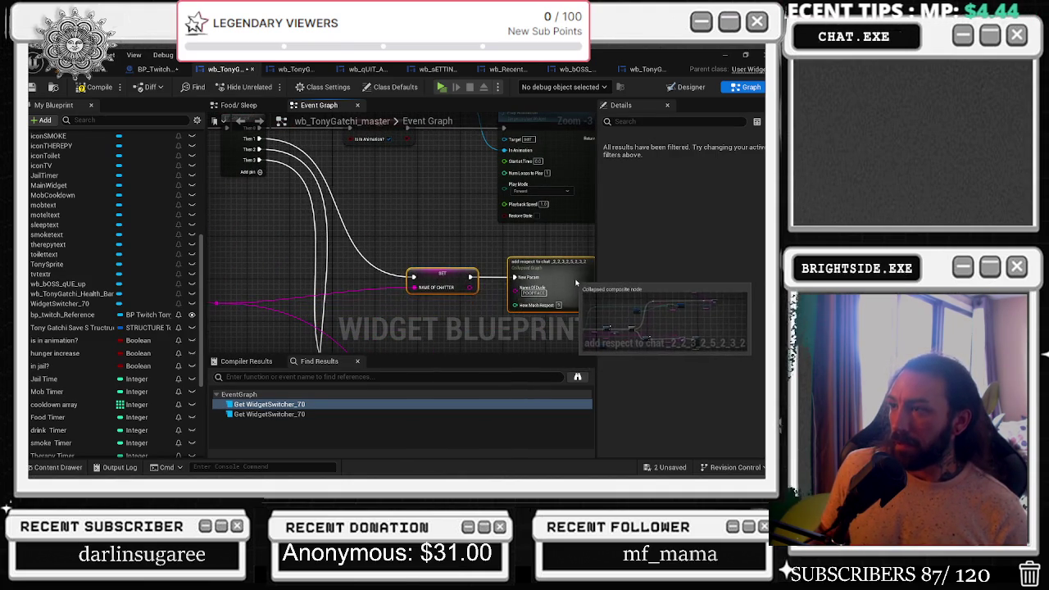
{"action": "left_click_drag", "start_coordinate": [333, 208], "coordinate": [455, 262]}
{"action": "left_click", "coordinate": [348, 172]}
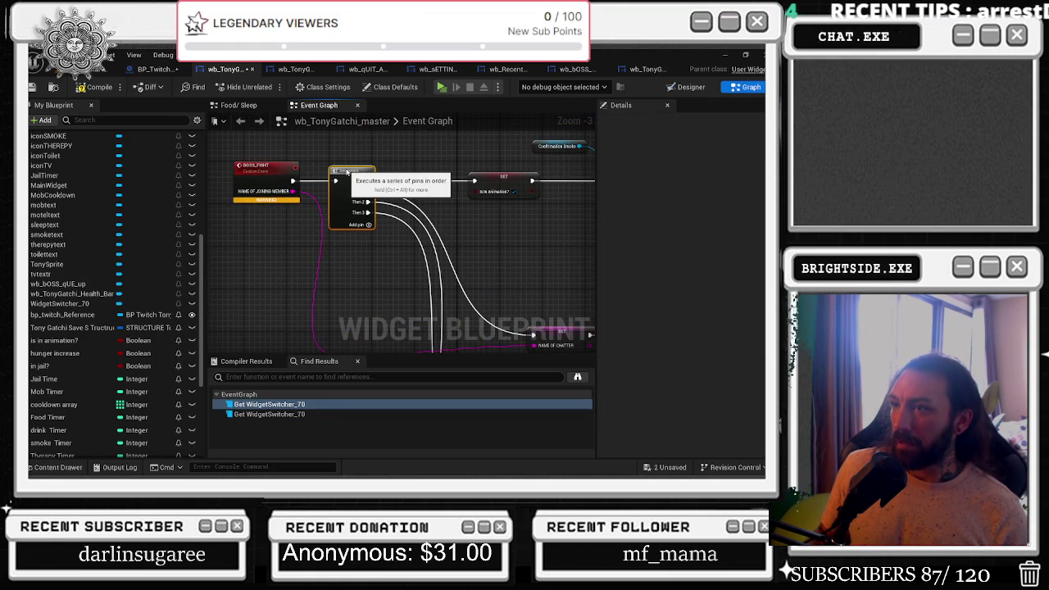
{"action": "mouse_move", "coordinate": [500, 225]}
{"action": "left_mouse_down"}
{"action": "mouse_move", "coordinate": [355, 191]}
{"action": "mouse_move", "coordinate": [335, 236]}
{"action": "left_mouse_up"}
{"action": "left_click", "coordinate": [340, 195]}
{"action": "left_click_drag", "start_coordinate": [393, 131], "coordinate": [268, 160]}
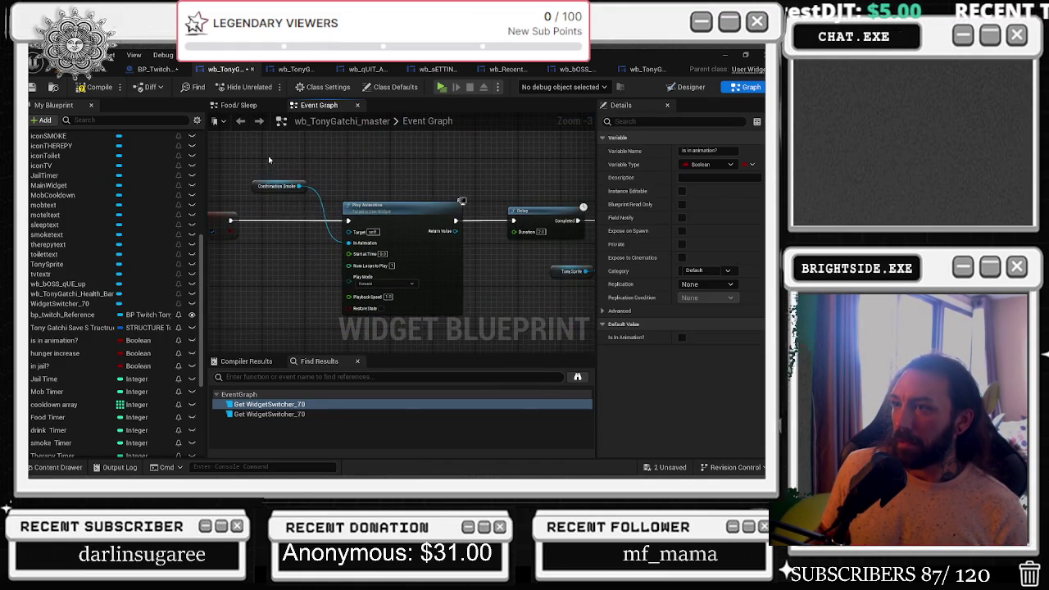
{"action": "left_click", "coordinate": [268, 159]}
{"action": "mouse_move", "coordinate": [492, 190]}
{"action": "left_mouse_down"}
{"action": "mouse_move", "coordinate": [417, 198]}
{"action": "mouse_move", "coordinate": [420, 221]}
{"action": "mouse_move", "coordinate": [511, 115]}
{"action": "left_mouse_up"}
{"action": "left_click", "coordinate": [437, 191]}
{"action": "scroll", "coordinate": [441, 219], "scroll_direction": "down", "scroll_amount": 2}
{"action": "left_click_drag", "start_coordinate": [333, 249], "coordinate": [449, 291]}
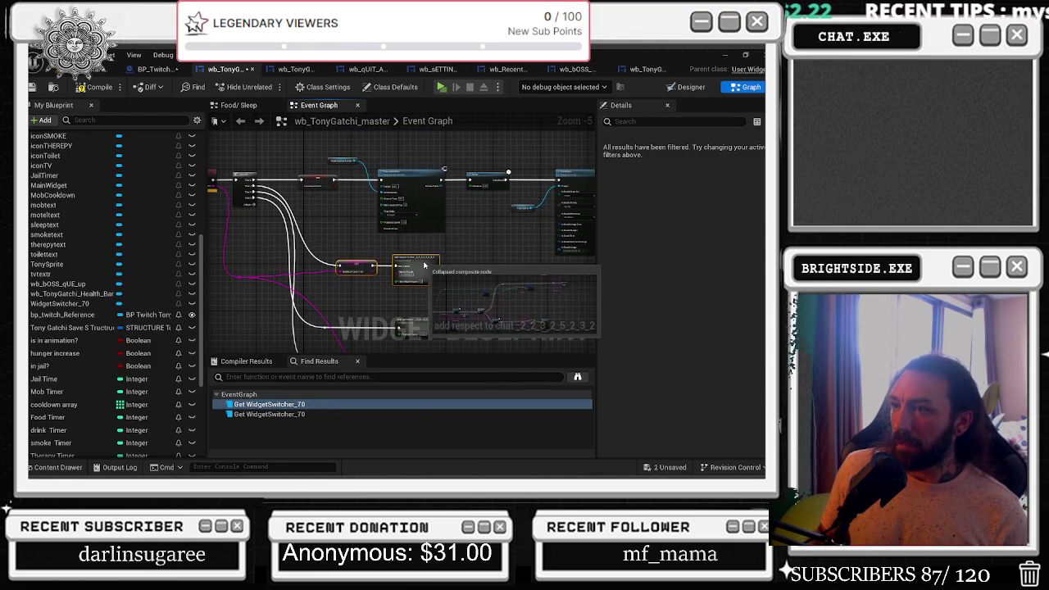
{"action": "left_click_drag", "start_coordinate": [313, 268], "coordinate": [354, 242]}
{"action": "left_click", "coordinate": [285, 251]}
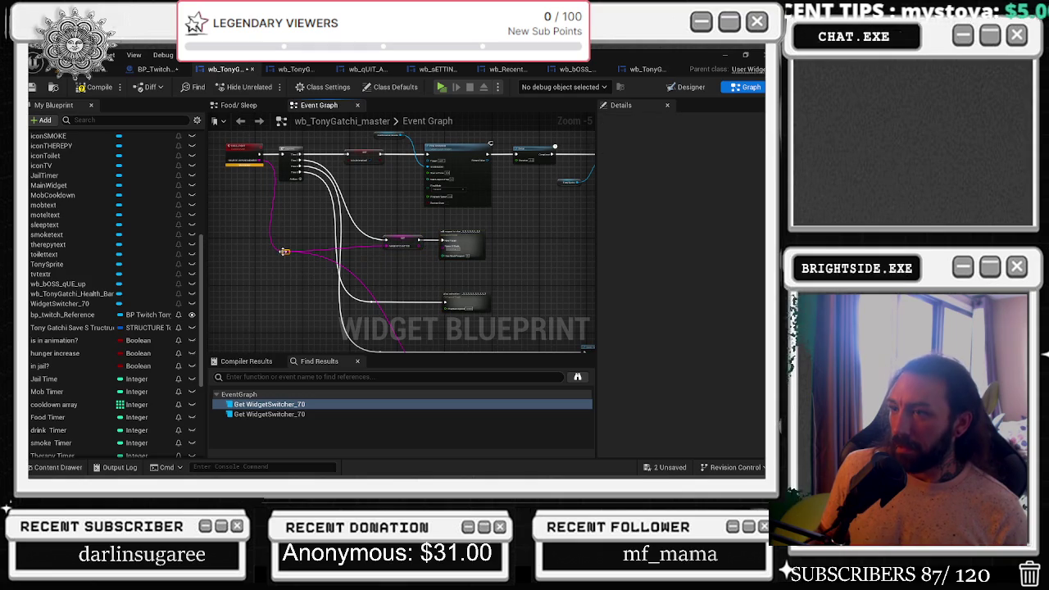
{"action": "scroll", "coordinate": [450, 264], "scroll_direction": "up", "scroll_amount": 4}
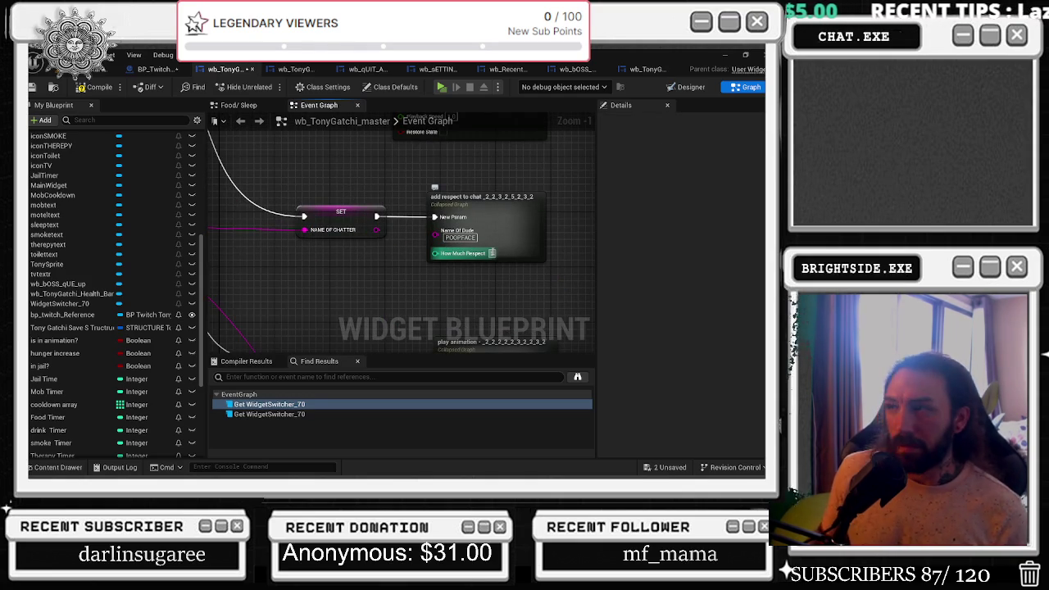
{"action": "scroll", "coordinate": [497, 253], "scroll_direction": "down", "scroll_amount": 1}
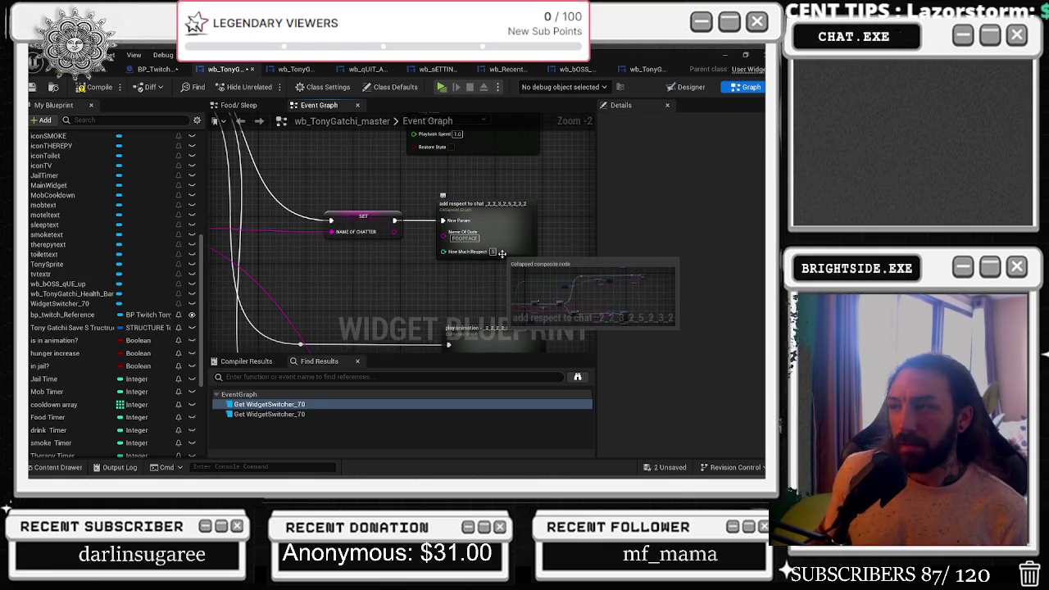
{"action": "scroll", "coordinate": [471, 221], "scroll_direction": "down", "scroll_amount": 1}
{"action": "scroll", "coordinate": [465, 238], "scroll_direction": "down", "scroll_amount": 1}
Undo the deleted Sequence wire, then break its execution link into Send Twitch Message.
{"action": "left_click_drag", "start_coordinate": [465, 240], "coordinate": [410, 221]}
{"action": "mouse_move", "coordinate": [431, 271]}
{"action": "left_mouse_down"}
{"action": "mouse_move", "coordinate": [279, 227]}
{"action": "mouse_move", "coordinate": [426, 203]}
{"action": "left_mouse_up"}
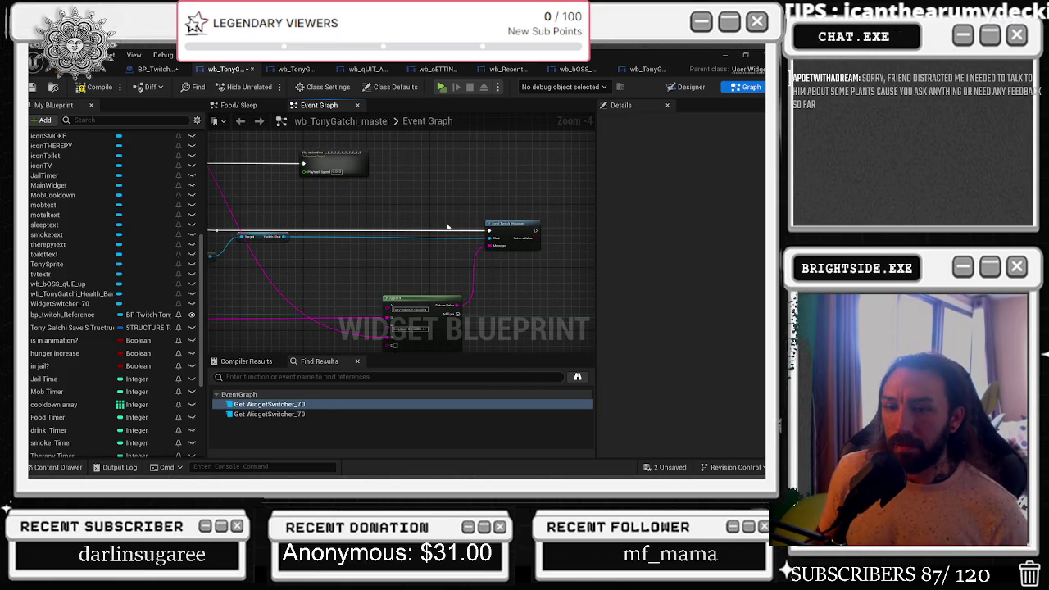
{"action": "mouse_move", "coordinate": [486, 230]}
{"action": "left_mouse_down"}
{"action": "mouse_move", "coordinate": [300, 227]}
{"action": "mouse_move", "coordinate": [402, 257]}
{"action": "mouse_move", "coordinate": [423, 212]}
{"action": "mouse_move", "coordinate": [571, 210]}
{"action": "left_mouse_up"}
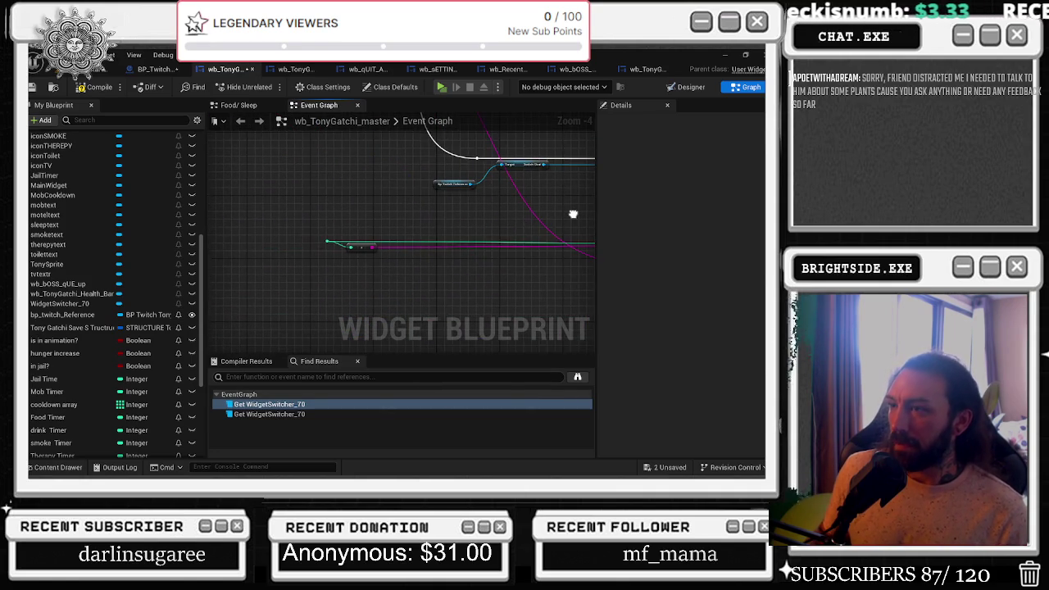
{"action": "left_click_drag", "start_coordinate": [350, 248], "coordinate": [447, 246]}
{"action": "left_click_drag", "start_coordinate": [449, 291], "coordinate": [210, 301]}
{"action": "left_click_drag", "start_coordinate": [411, 310], "coordinate": [411, 229]}
{"action": "mouse_move", "coordinate": [391, 277]}
{"action": "left_mouse_down"}
{"action": "mouse_move", "coordinate": [306, 260]}
{"action": "mouse_move", "coordinate": [302, 279]}
{"action": "left_mouse_up"}
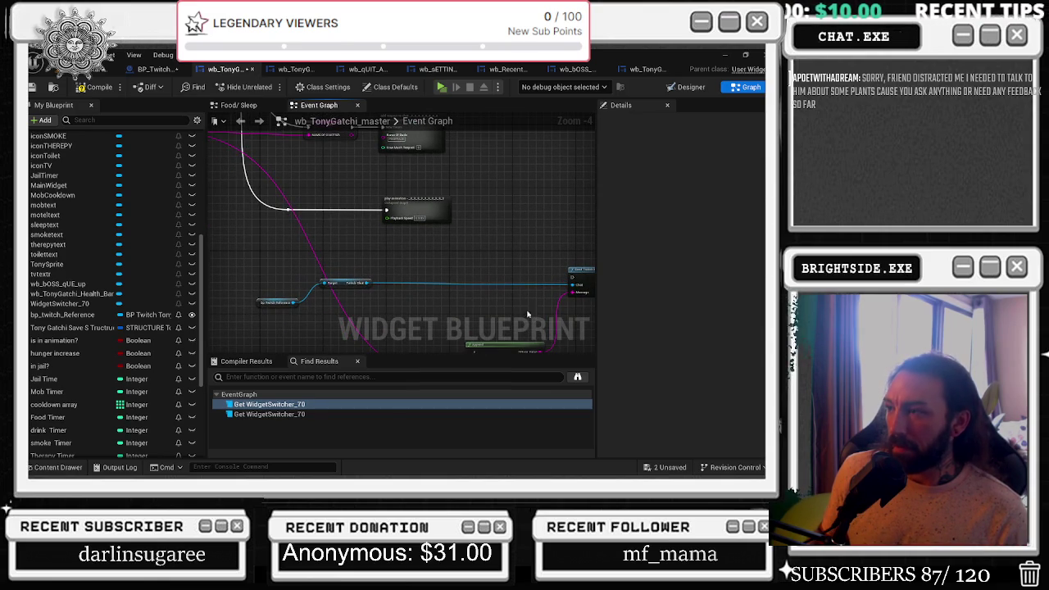
{"action": "key", "text": "ctrl+z"}
{"action": "left_click", "coordinate": [572, 273], "text": "alt"}
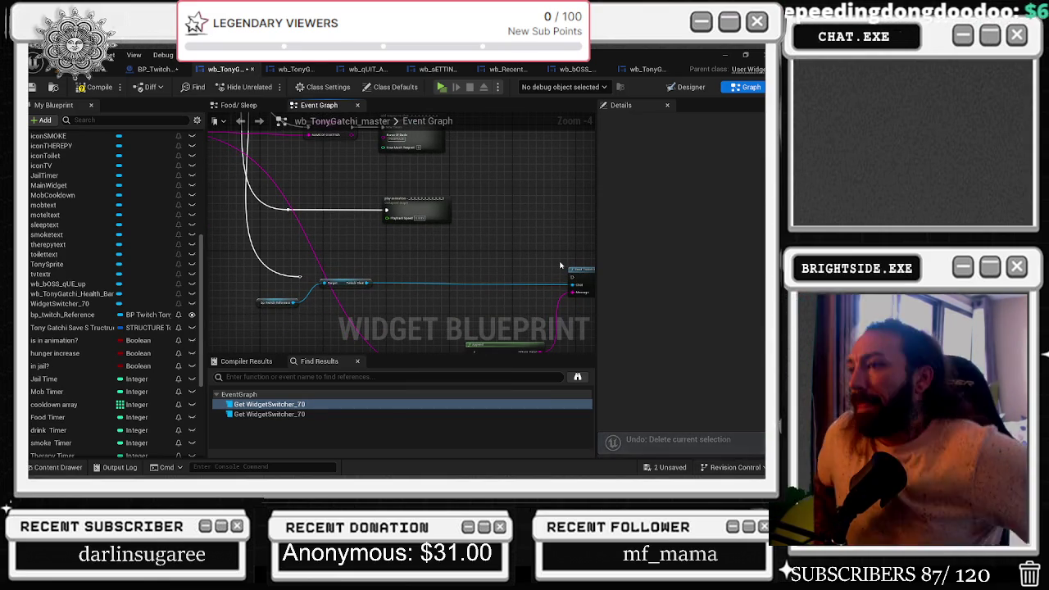
Inspect the collapsed play animation node's inner graph, then return to the Event Graph.
{"action": "double_click", "coordinate": [424, 211]}
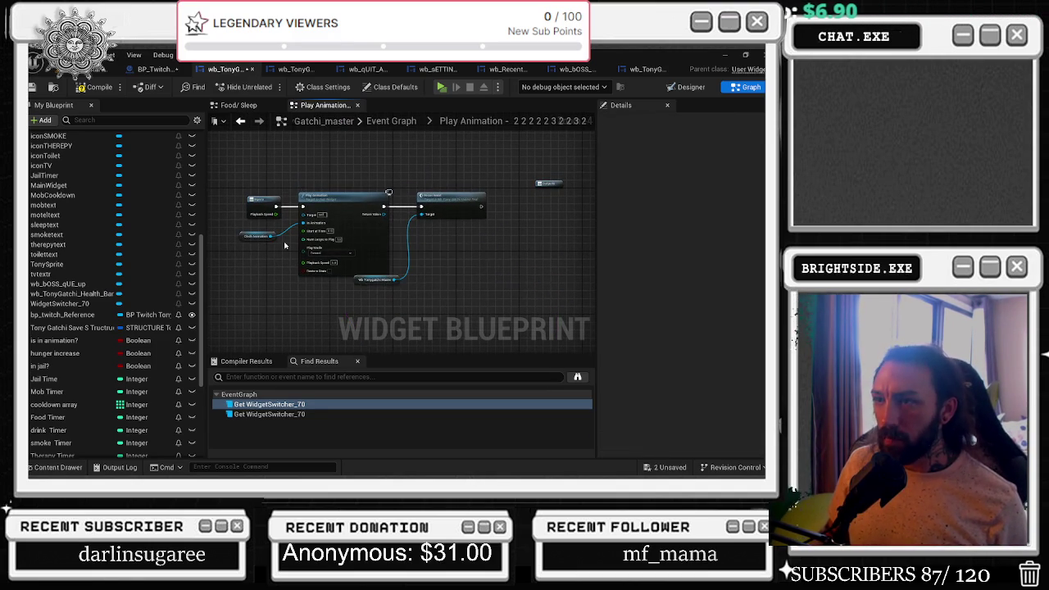
{"action": "scroll", "coordinate": [284, 241], "scroll_direction": "up", "scroll_amount": 3}
{"action": "left_click_drag", "start_coordinate": [246, 176], "coordinate": [344, 262]}
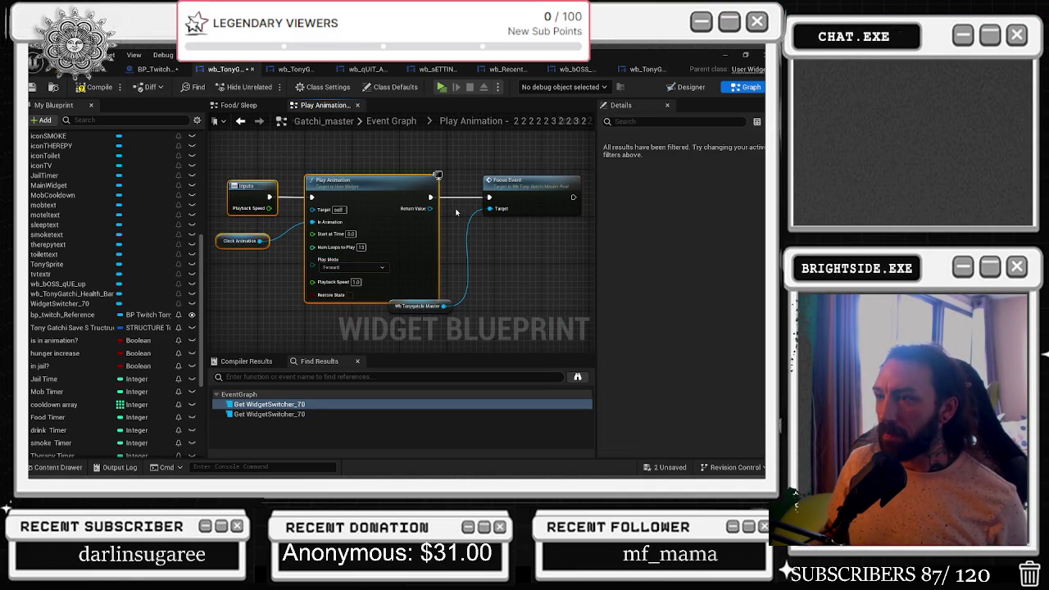
{"action": "left_click_drag", "start_coordinate": [418, 306], "coordinate": [418, 318]}
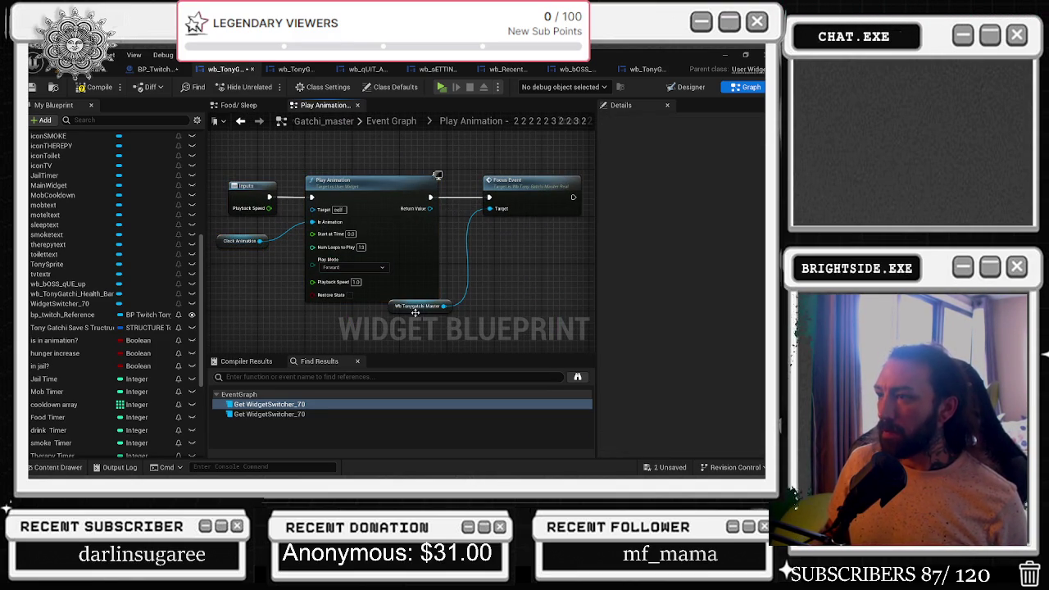
{"action": "left_click", "coordinate": [443, 279]}
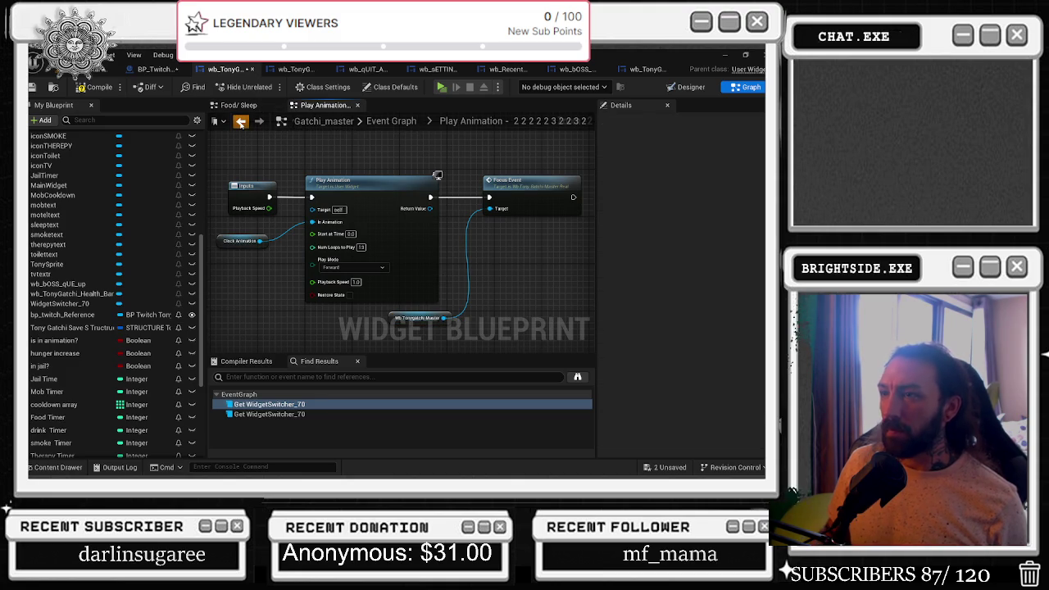
{"action": "left_click", "coordinate": [240, 123]}
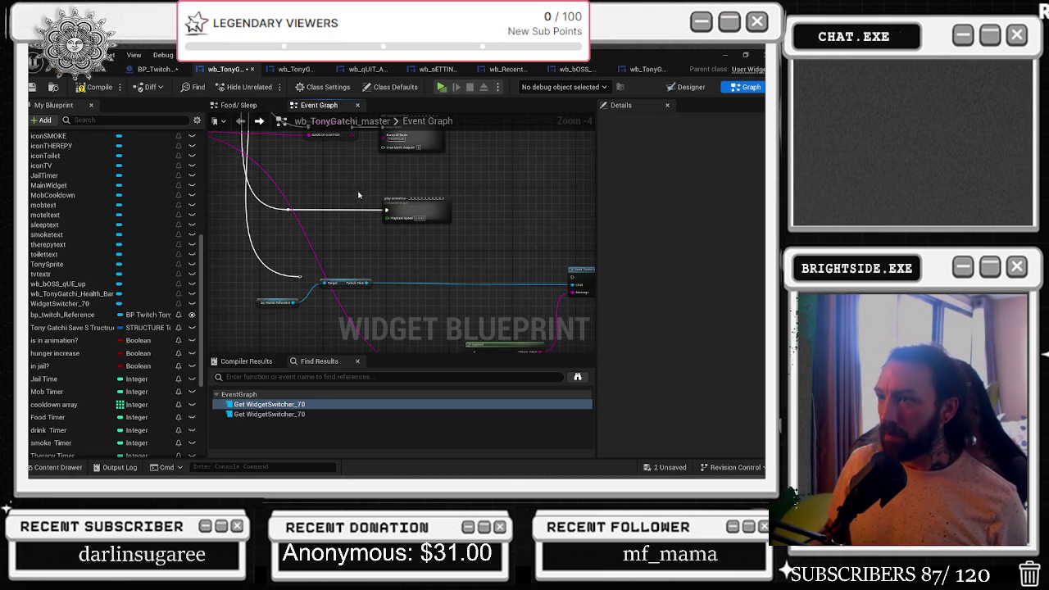
Locate the add respect to chat node and open its inner graph.
{"action": "scroll", "coordinate": [344, 209], "scroll_direction": "down", "scroll_amount": 2}
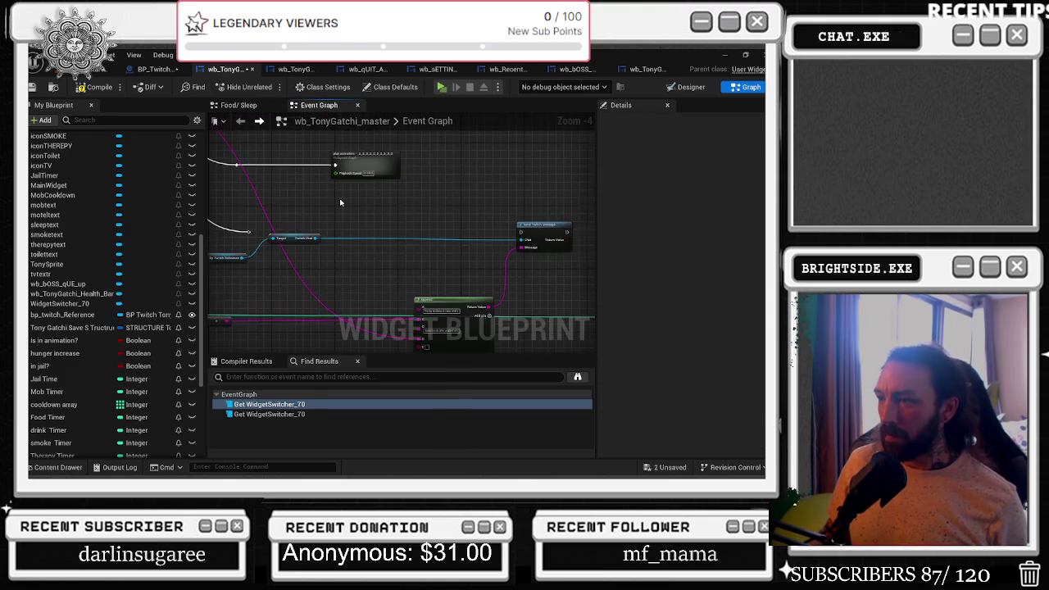
{"action": "scroll", "coordinate": [387, 231], "scroll_direction": "up", "scroll_amount": 2}
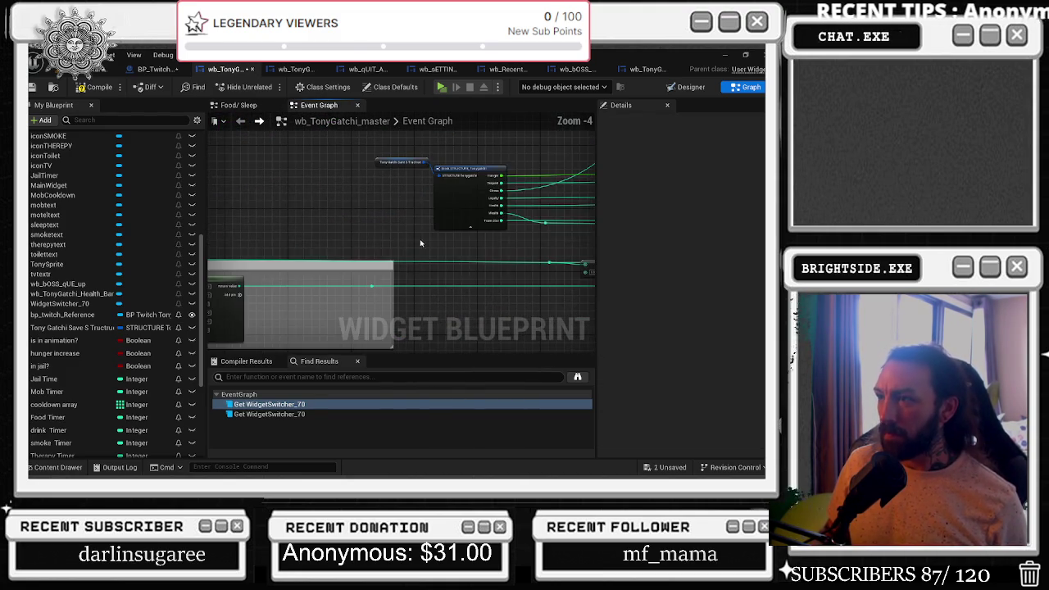
{"action": "scroll", "coordinate": [291, 205], "scroll_direction": "down", "scroll_amount": 4}
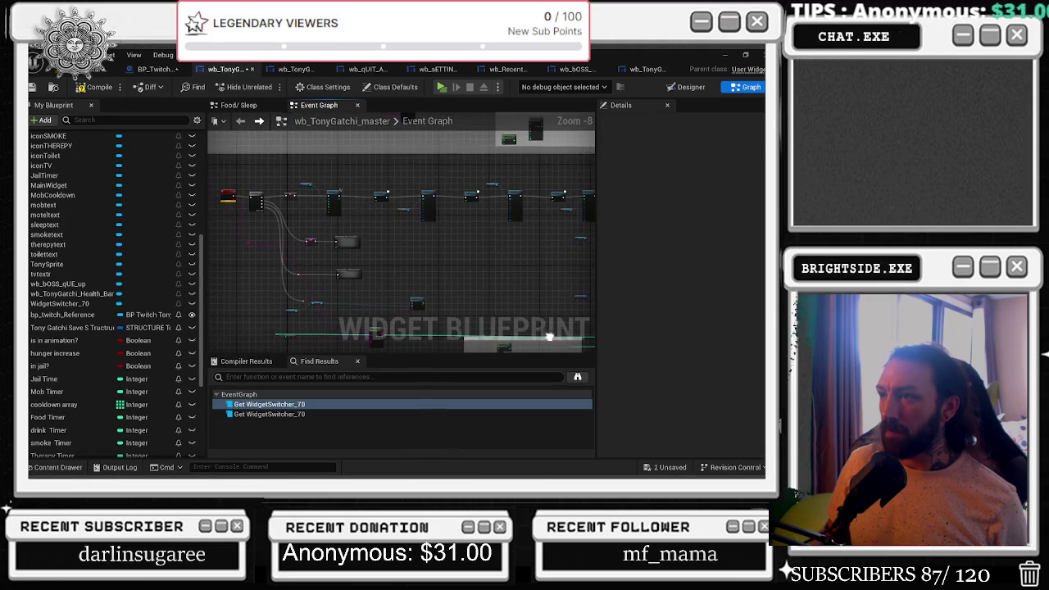
{"action": "scroll", "coordinate": [331, 249], "scroll_direction": "up", "scroll_amount": 4}
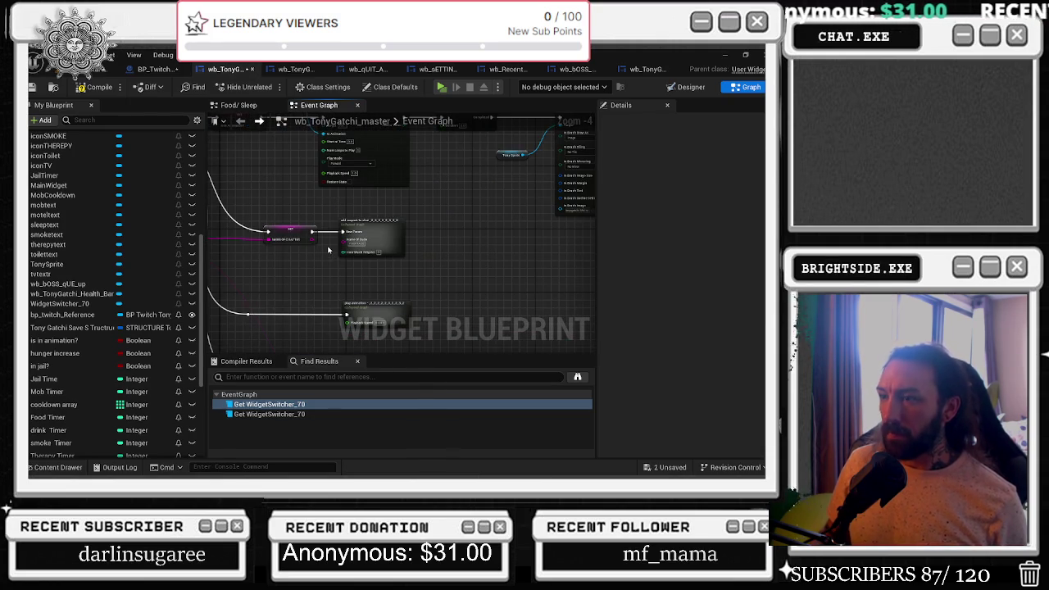
{"action": "scroll", "coordinate": [329, 250], "scroll_direction": "up", "scroll_amount": 2}
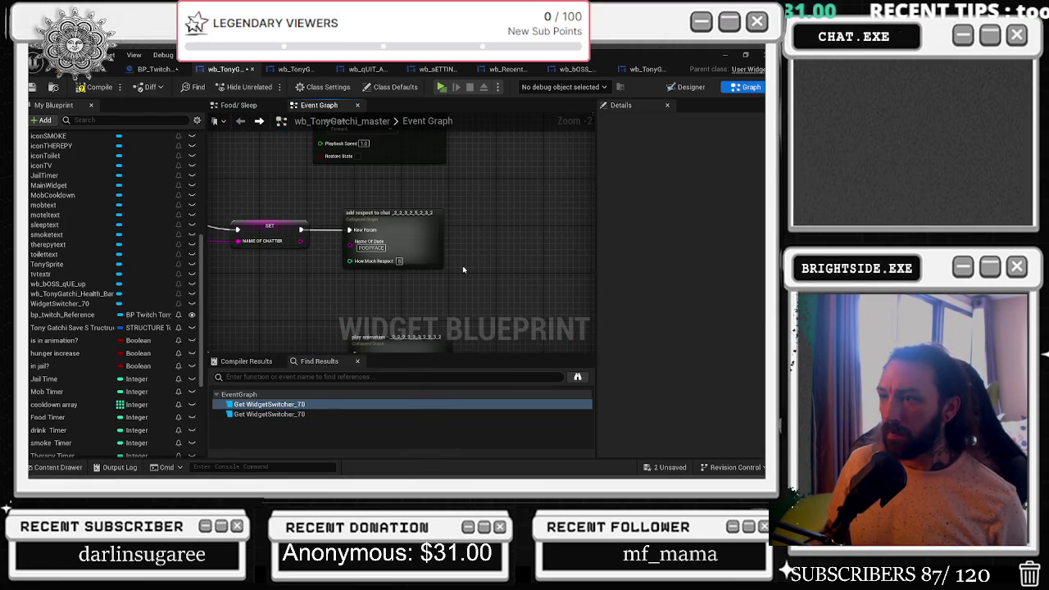
{"action": "left_click_drag", "start_coordinate": [463, 270], "coordinate": [464, 236]}
{"action": "left_click", "coordinate": [425, 214]}
{"action": "double_click", "coordinate": [424, 214]}
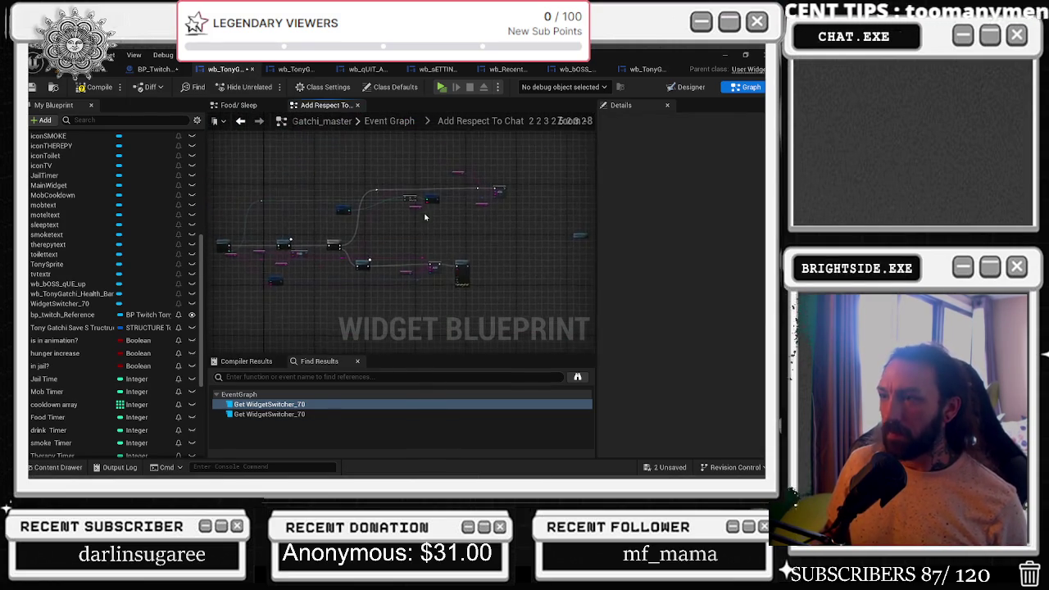
Review Add Respect To Chat's Make STRUCTURE, ADD and Print String chain, then go back.
{"action": "left_click_drag", "start_coordinate": [342, 242], "coordinate": [415, 187]}
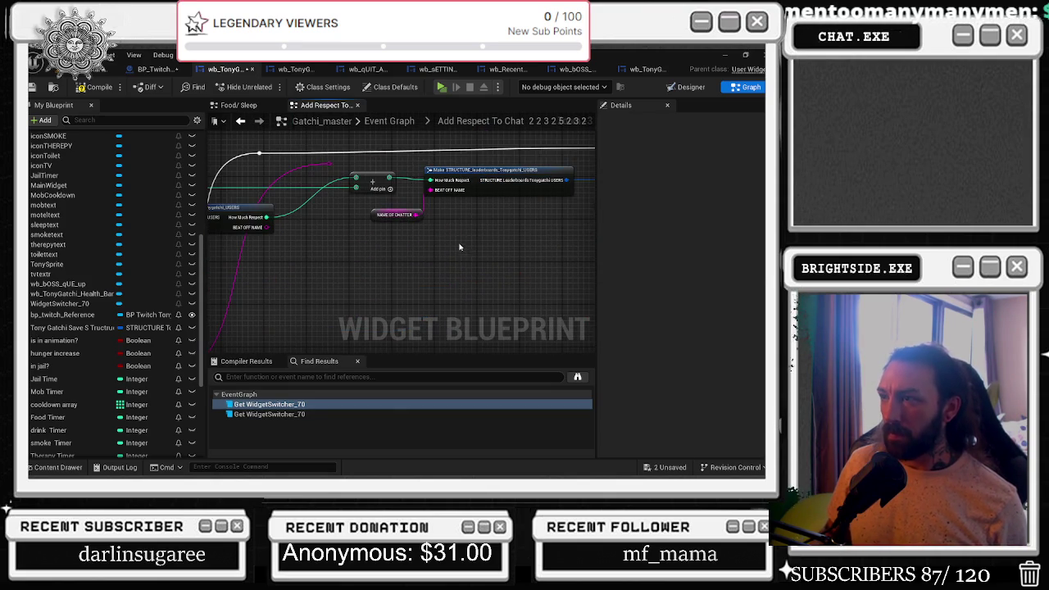
{"action": "left_click_drag", "start_coordinate": [470, 251], "coordinate": [323, 286]}
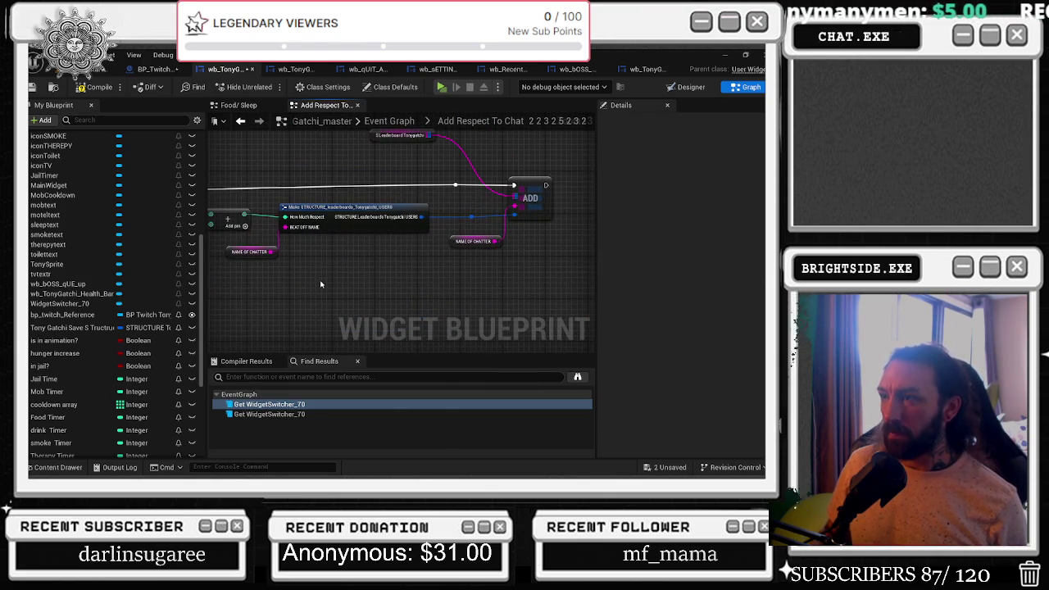
{"action": "mouse_move", "coordinate": [411, 275]}
{"action": "left_mouse_down"}
{"action": "mouse_move", "coordinate": [173, 314]}
{"action": "mouse_move", "coordinate": [200, 314]}
{"action": "left_mouse_up"}
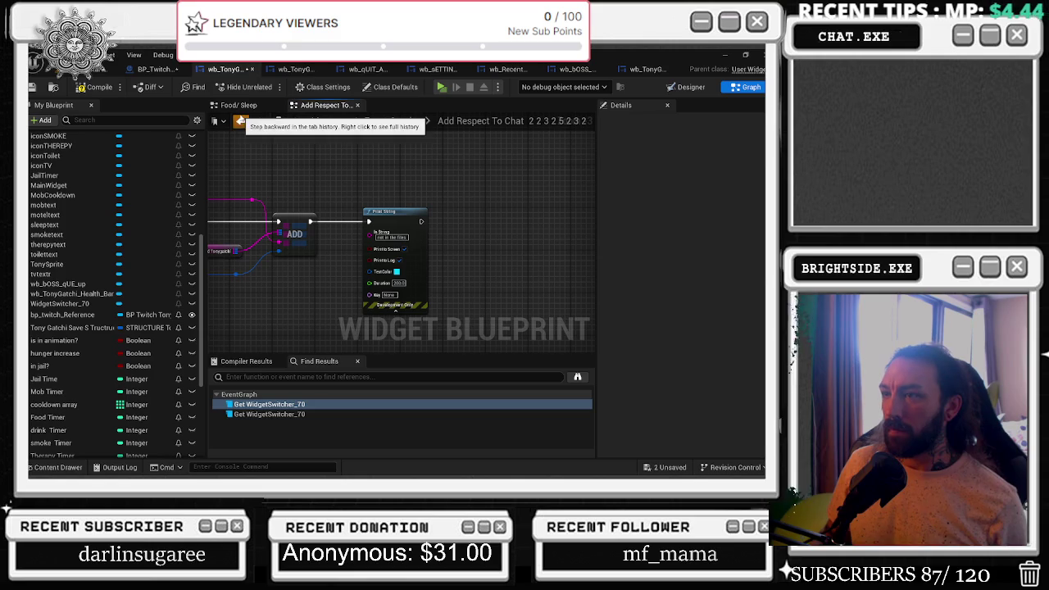
{"action": "left_click", "coordinate": [246, 123]}
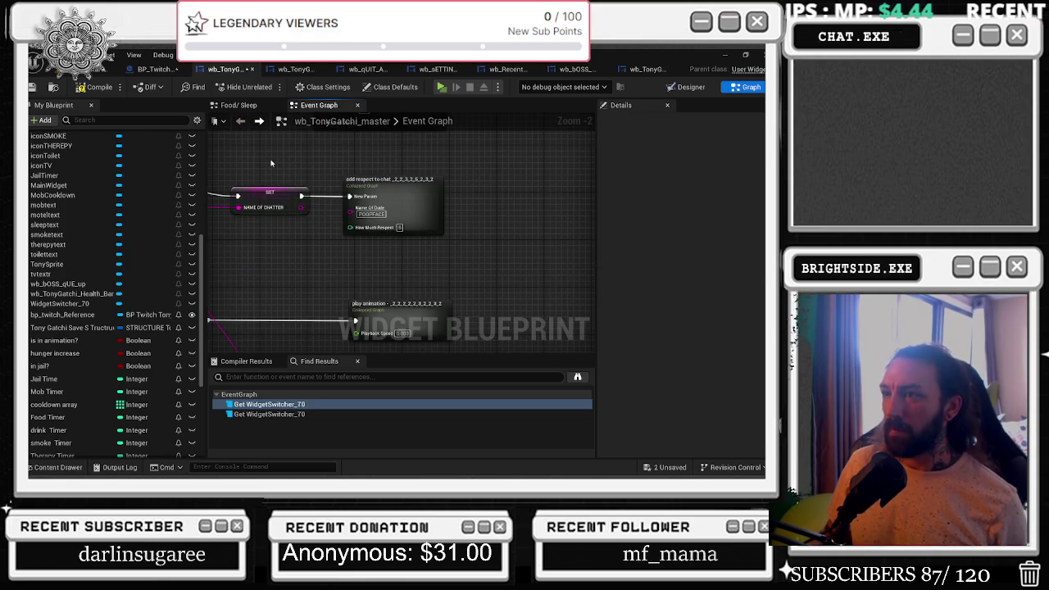
{"action": "scroll", "coordinate": [352, 249], "scroll_direction": "down", "scroll_amount": 2}
{"action": "mouse_move", "coordinate": [352, 248]}
{"action": "left_mouse_down"}
{"action": "mouse_move", "coordinate": [443, 239]}
{"action": "mouse_move", "coordinate": [424, 204]}
{"action": "mouse_move", "coordinate": [424, 234]}
{"action": "left_mouse_up"}
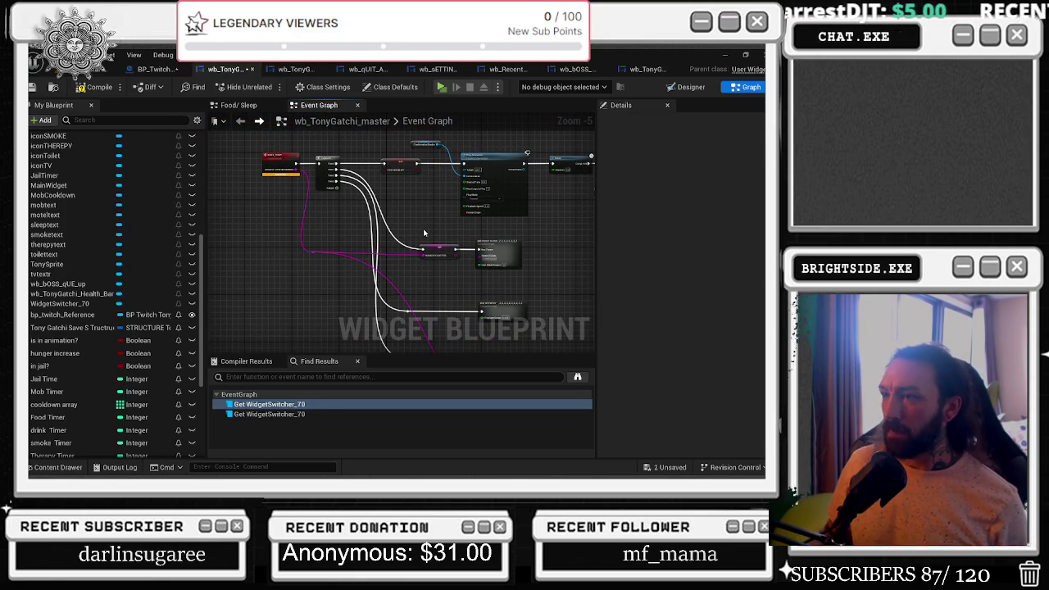
{"action": "mouse_move", "coordinate": [289, 227]}
{"action": "left_mouse_down"}
{"action": "mouse_move", "coordinate": [495, 279]}
{"action": "mouse_move", "coordinate": [525, 267]}
{"action": "mouse_move", "coordinate": [522, 259]}
{"action": "left_mouse_up"}
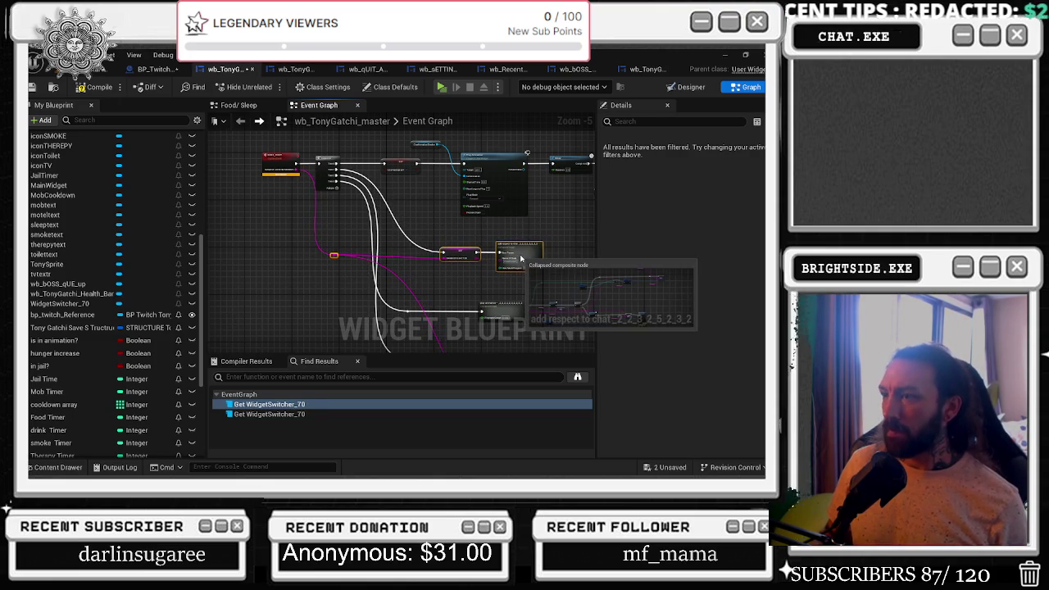
{"action": "left_click", "coordinate": [420, 213]}
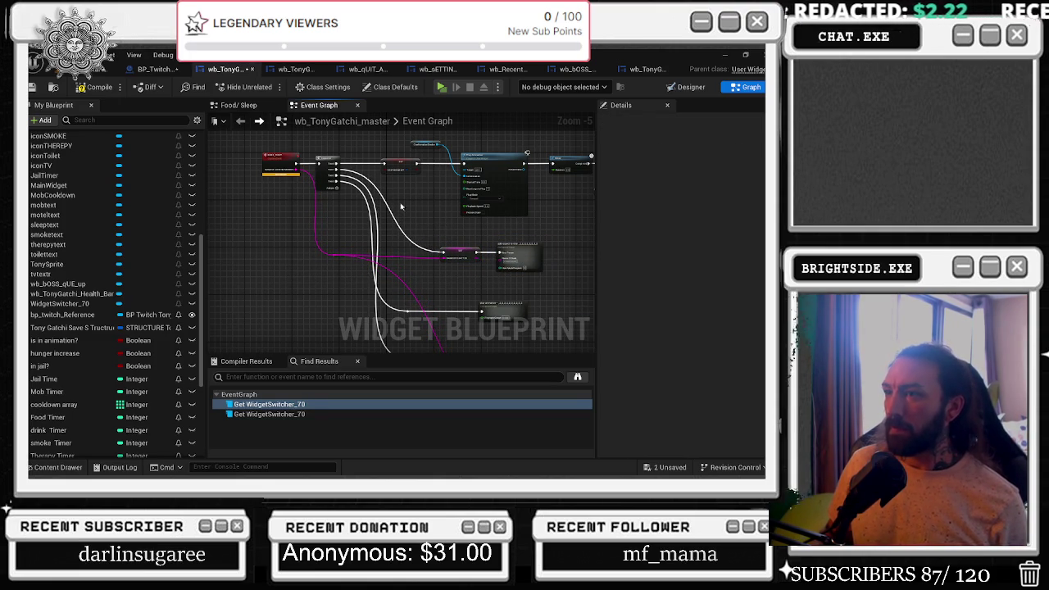
{"action": "mouse_move", "coordinate": [222, 146]}
{"action": "left_mouse_down"}
{"action": "mouse_move", "coordinate": [324, 197]}
{"action": "mouse_move", "coordinate": [304, 182]}
{"action": "left_mouse_up"}
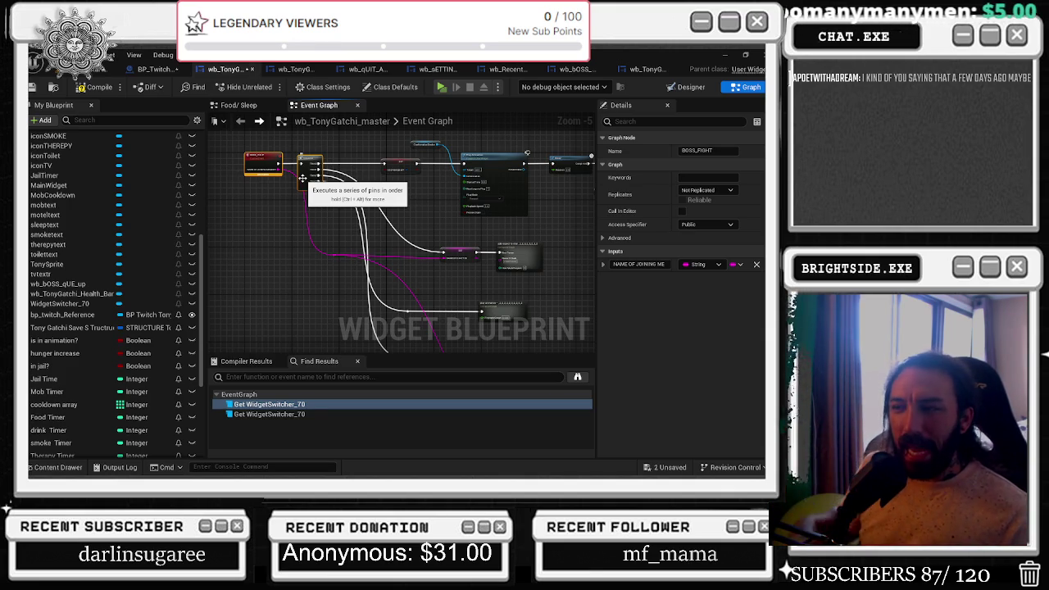
{"action": "left_click_drag", "start_coordinate": [436, 292], "coordinate": [543, 150]}
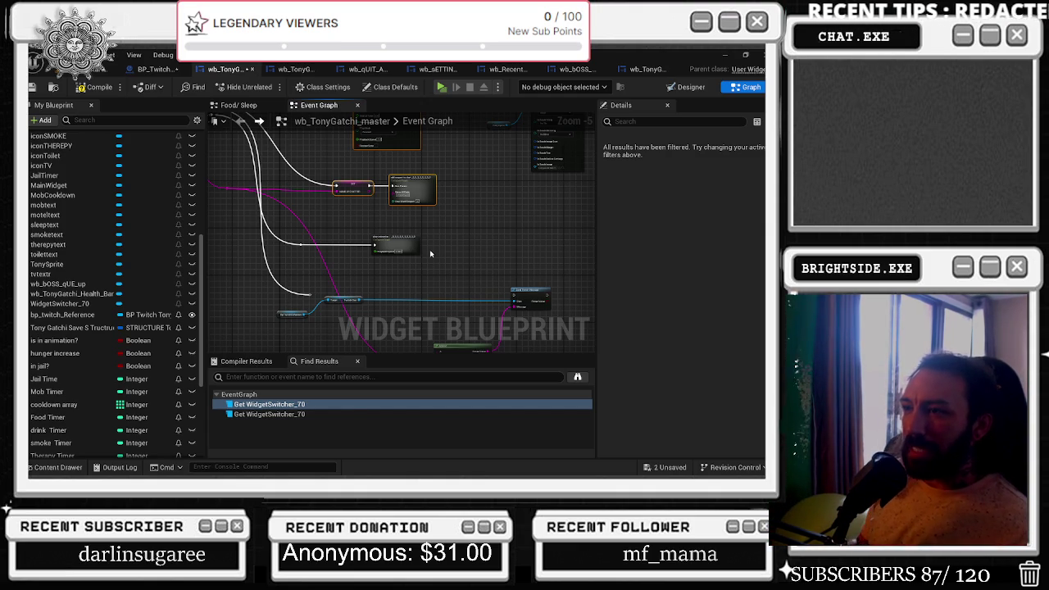
{"action": "left_click", "coordinate": [379, 247]}
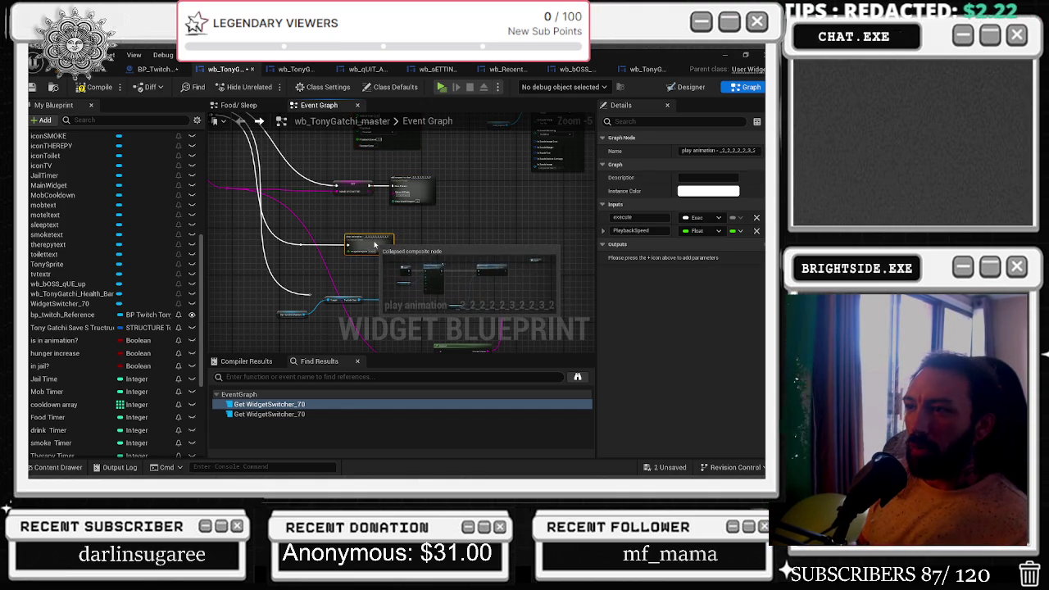
{"action": "mouse_move", "coordinate": [379, 247]}
{"action": "left_mouse_down"}
{"action": "mouse_move", "coordinate": [425, 300]}
{"action": "mouse_move", "coordinate": [414, 305]}
{"action": "left_mouse_up"}
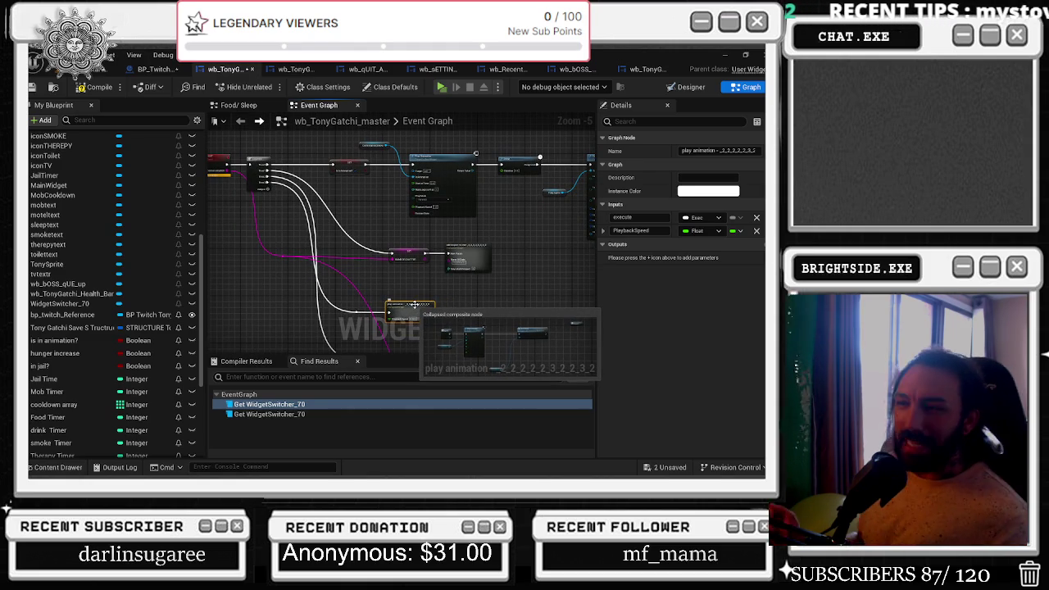
{"action": "left_click_drag", "start_coordinate": [394, 233], "coordinate": [455, 267]}
{"action": "scroll", "coordinate": [453, 266], "scroll_direction": "down", "scroll_amount": 3}
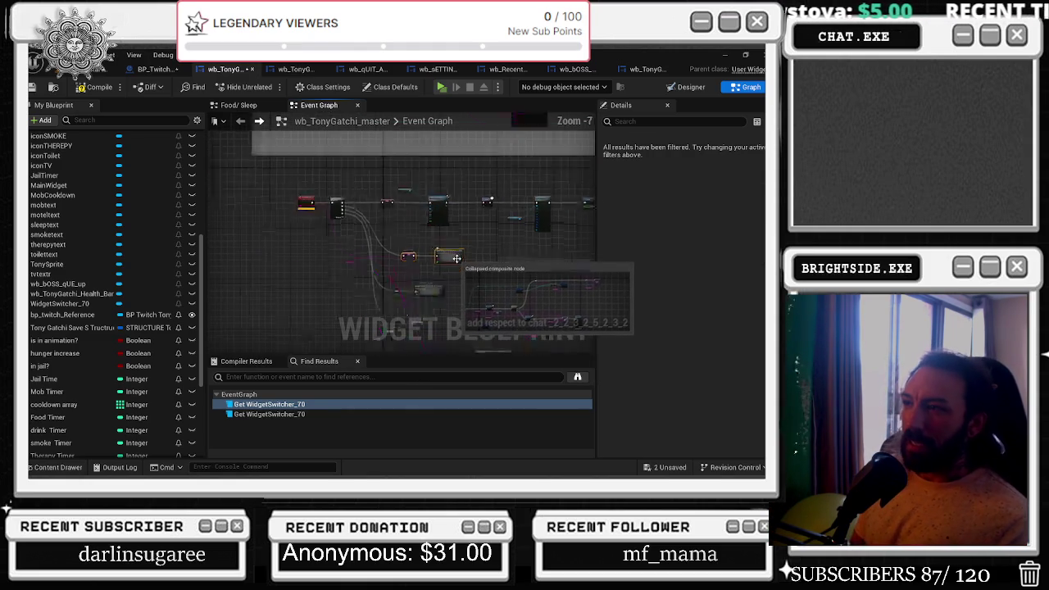
{"action": "scroll", "coordinate": [369, 240], "scroll_direction": "down", "scroll_amount": 1}
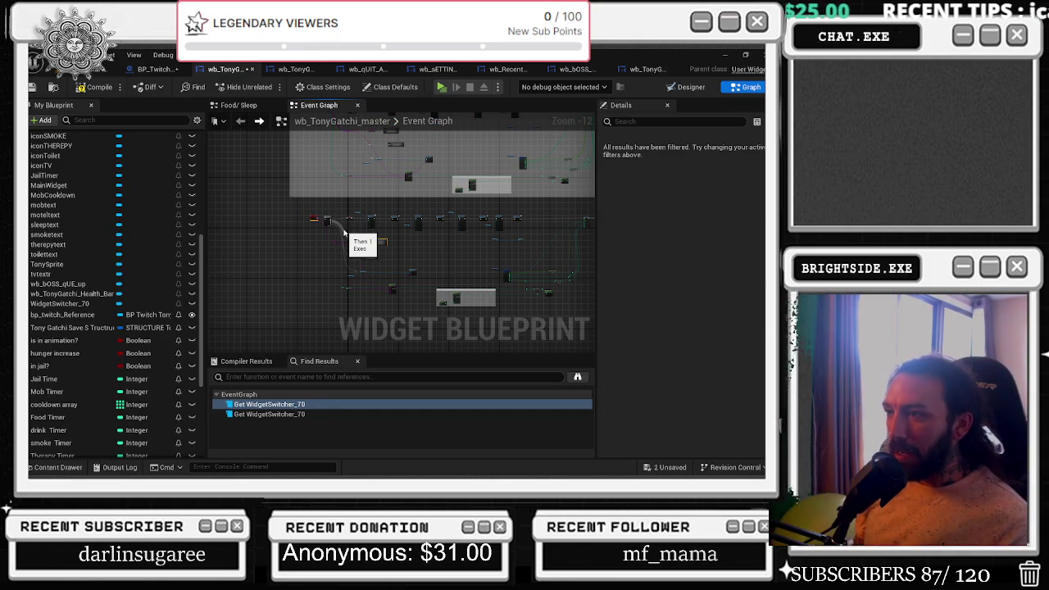
Select the Sequence node and frame it with its SET node and four branches.
{"action": "left_click", "coordinate": [390, 242]}
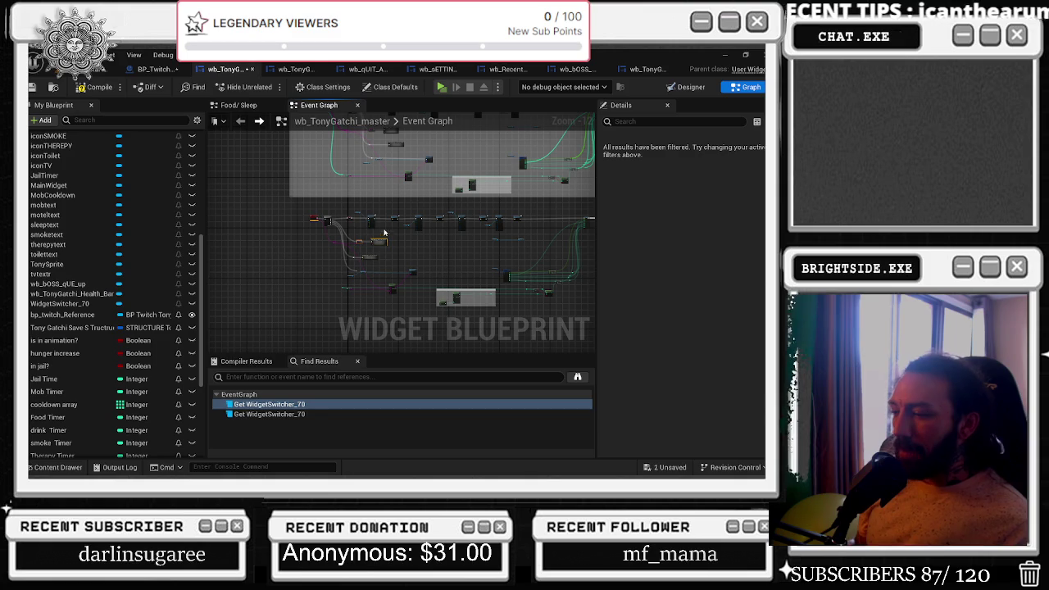
{"action": "scroll", "coordinate": [353, 230], "scroll_direction": "up", "scroll_amount": 12}
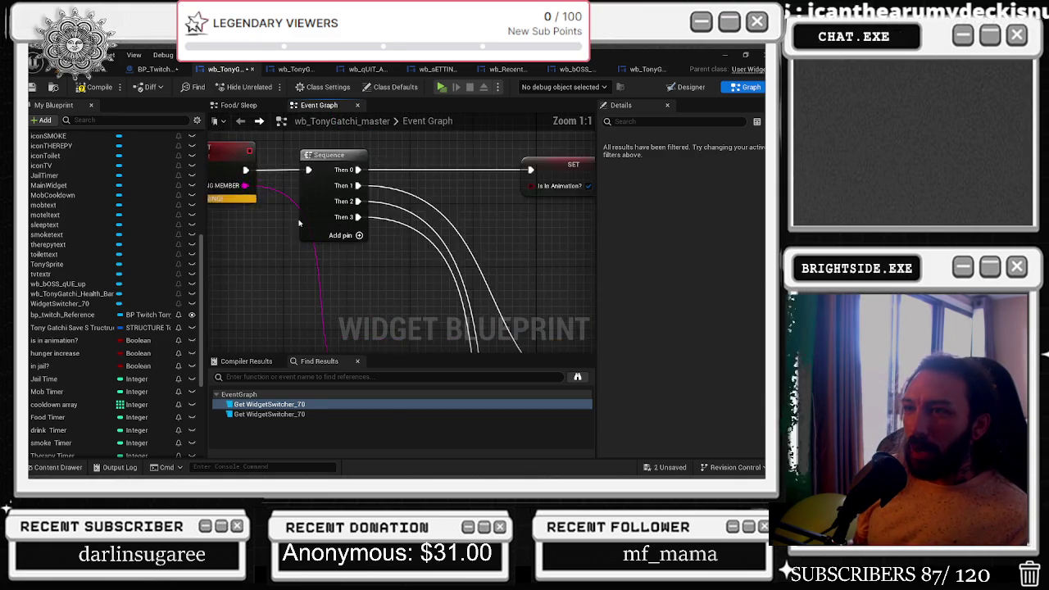
{"action": "scroll", "coordinate": [306, 207], "scroll_direction": "down", "scroll_amount": 2}
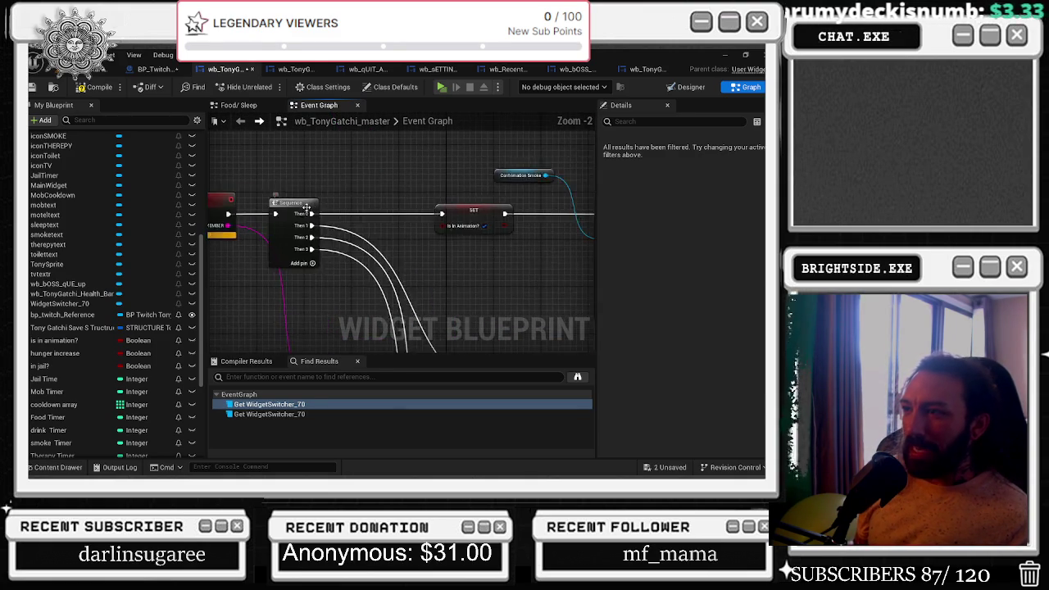
{"action": "scroll", "coordinate": [335, 195], "scroll_direction": "down", "scroll_amount": 2}
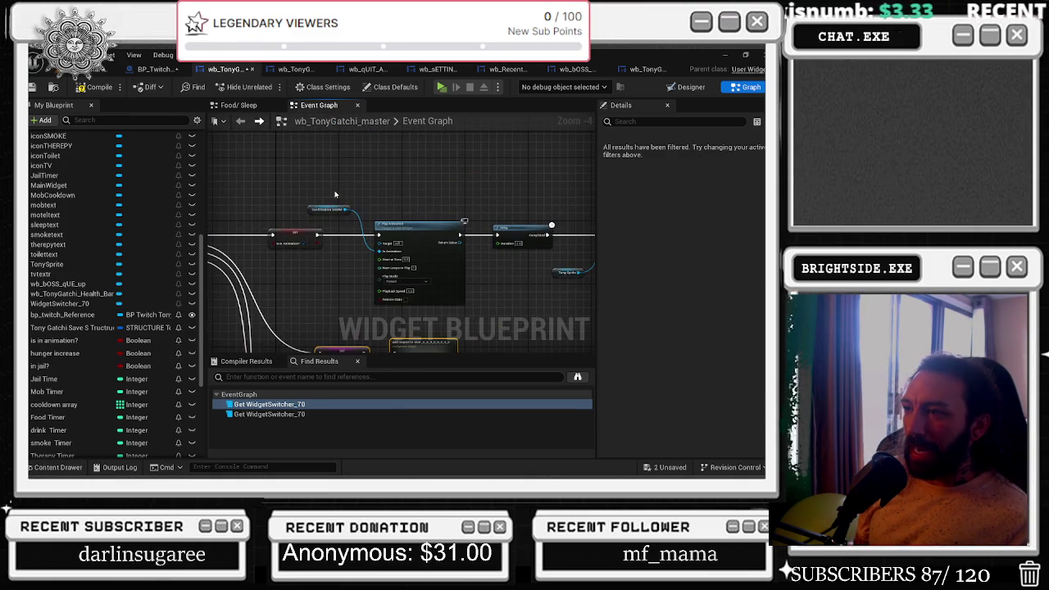
{"action": "left_click_drag", "start_coordinate": [299, 226], "coordinate": [432, 207]}
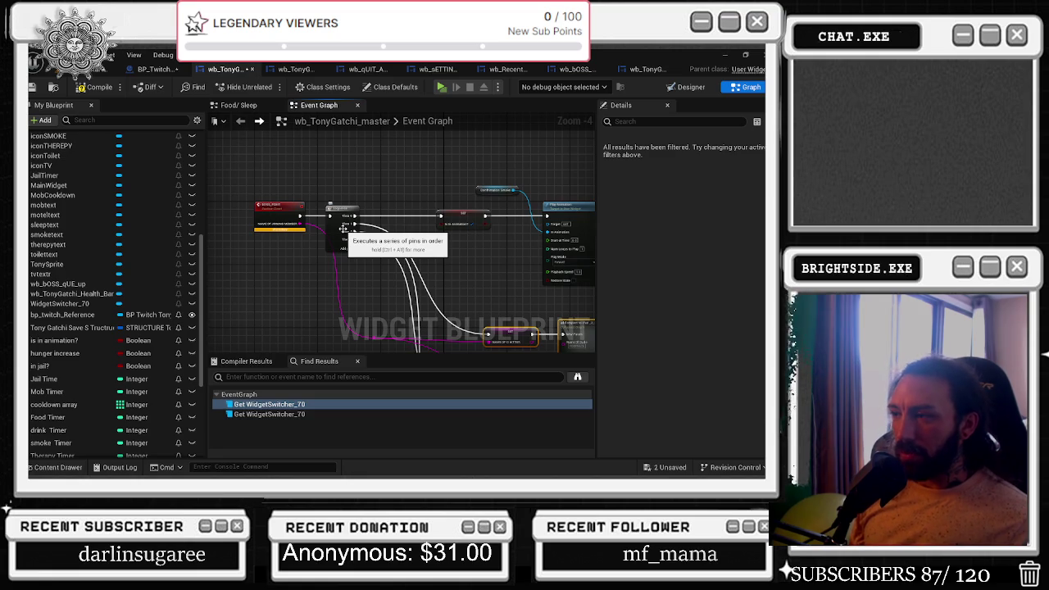
{"action": "mouse_move", "coordinate": [342, 229]}
{"action": "left_mouse_down"}
{"action": "mouse_move", "coordinate": [230, 190]}
{"action": "mouse_move", "coordinate": [243, 179]}
{"action": "mouse_move", "coordinate": [282, 183]}
{"action": "left_mouse_up"}
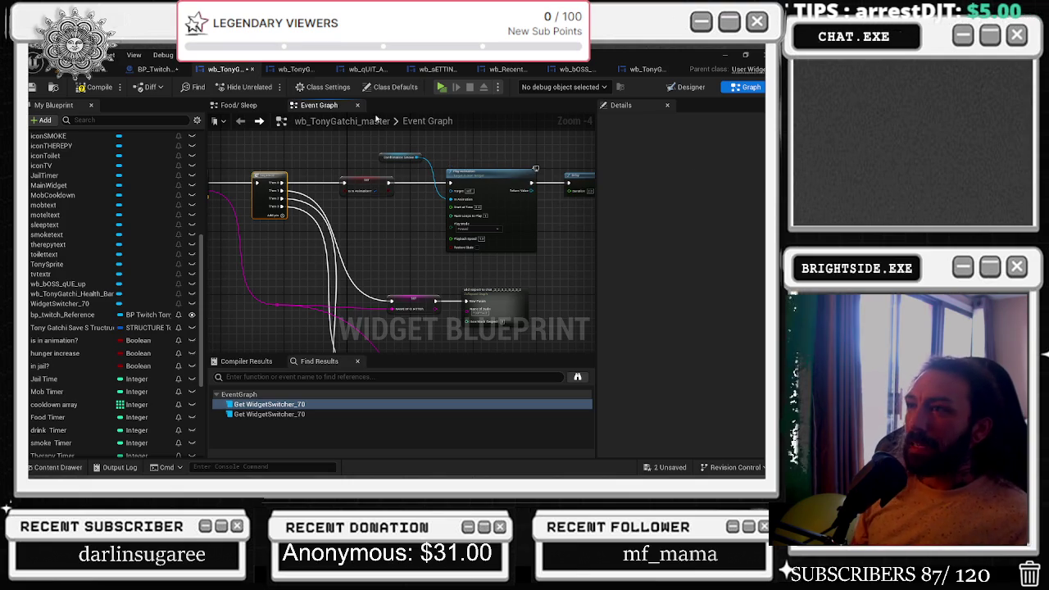
Browse the quit, settings, recent activity, boss queue and stats widget tabs, closing Compiler Results.
{"action": "left_click", "coordinate": [377, 69]}
{"action": "left_click", "coordinate": [440, 71]}
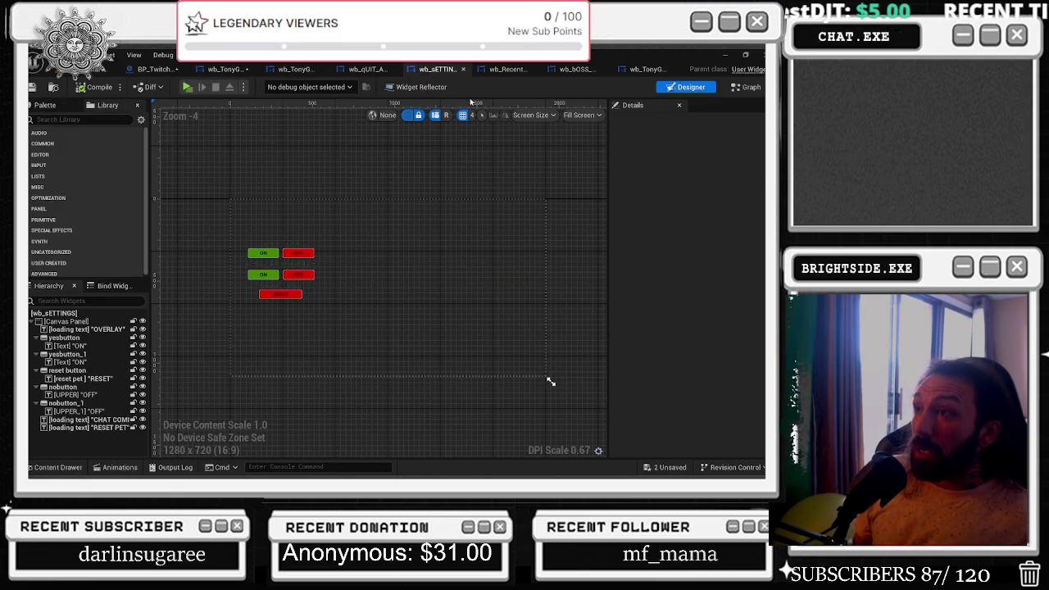
{"action": "left_click", "coordinate": [514, 71]}
{"action": "left_click", "coordinate": [574, 70]}
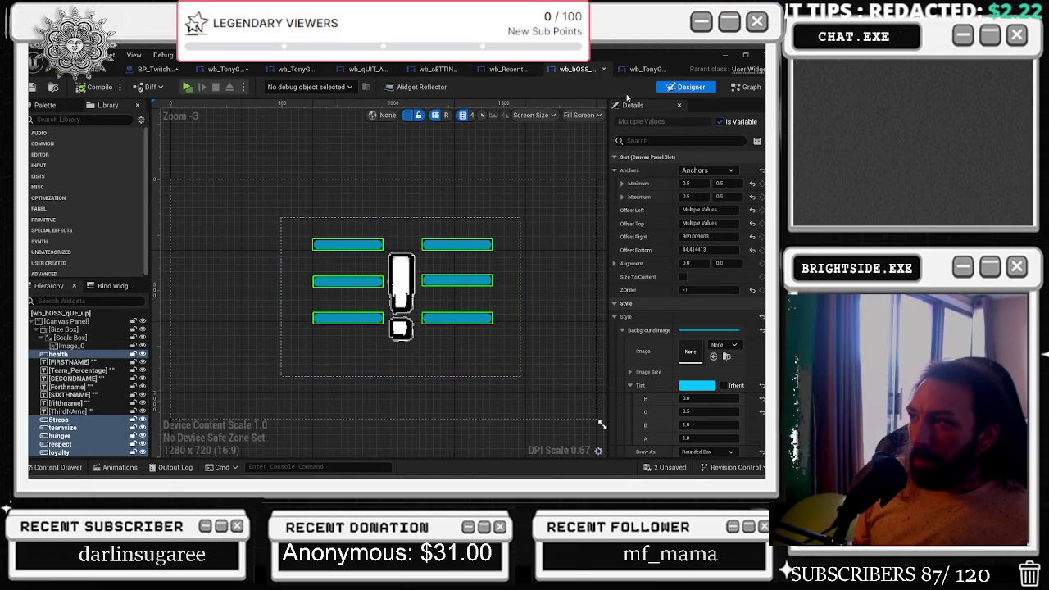
{"action": "left_click", "coordinate": [639, 70]}
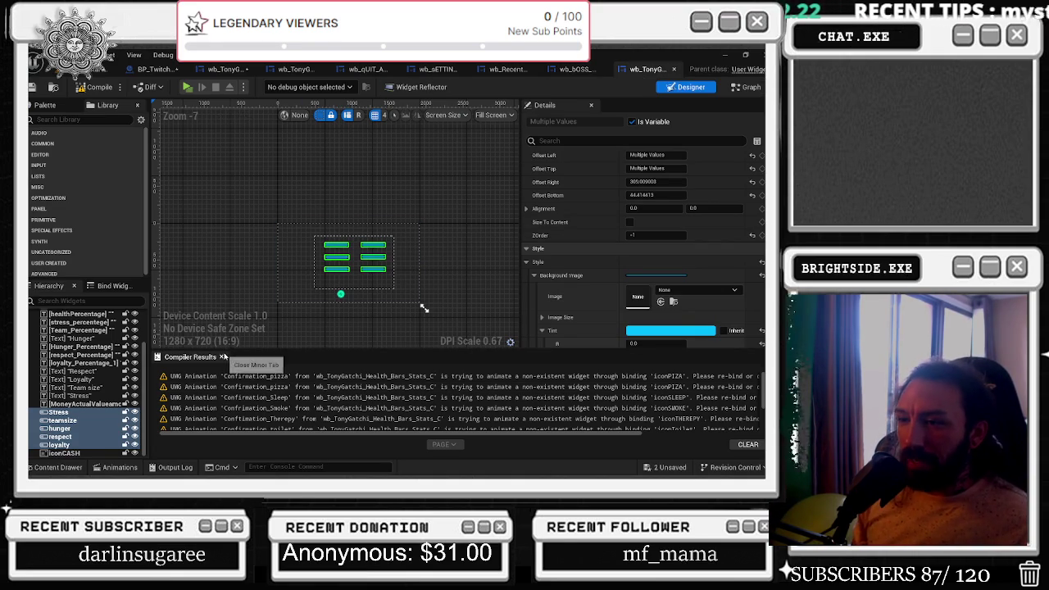
{"action": "left_click", "coordinate": [220, 358]}
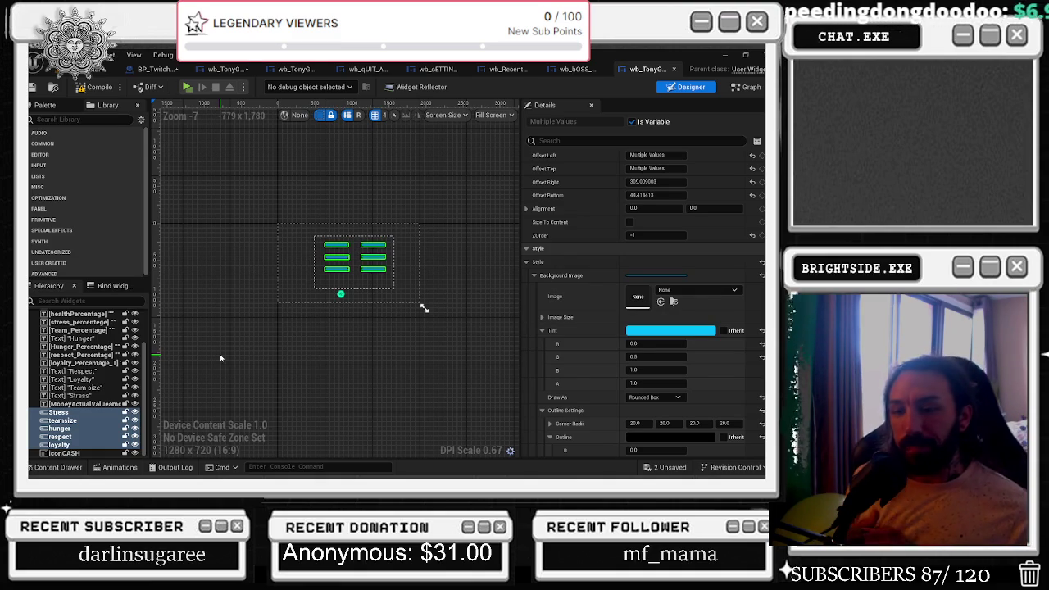
{"action": "scroll", "coordinate": [301, 265], "scroll_direction": "up", "scroll_amount": 6}
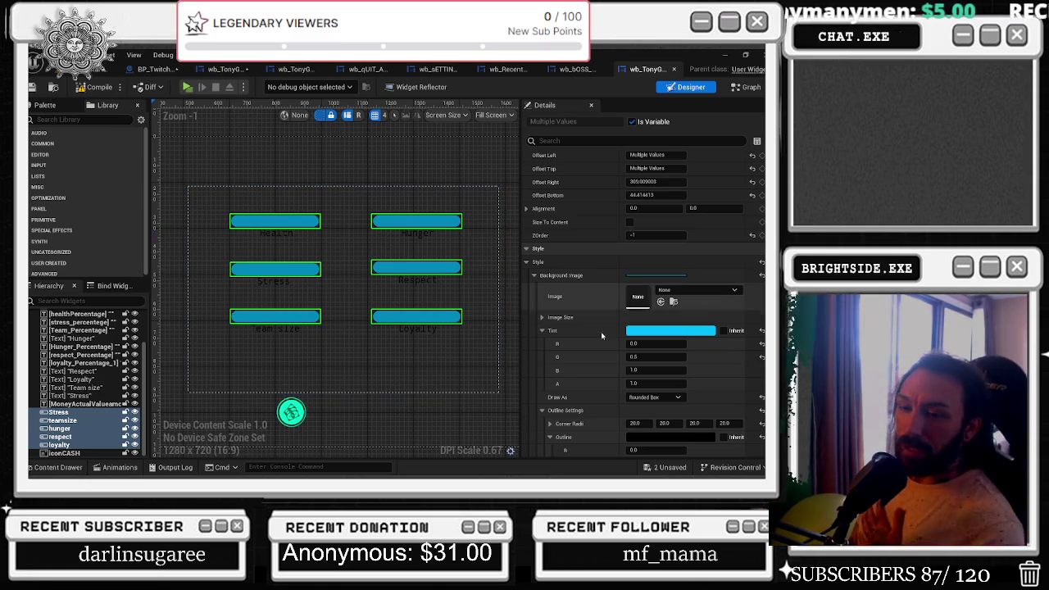
Save the two unsaved assets and bring up the wb_sETTINGS widget designer.
{"action": "left_click", "coordinate": [675, 469]}
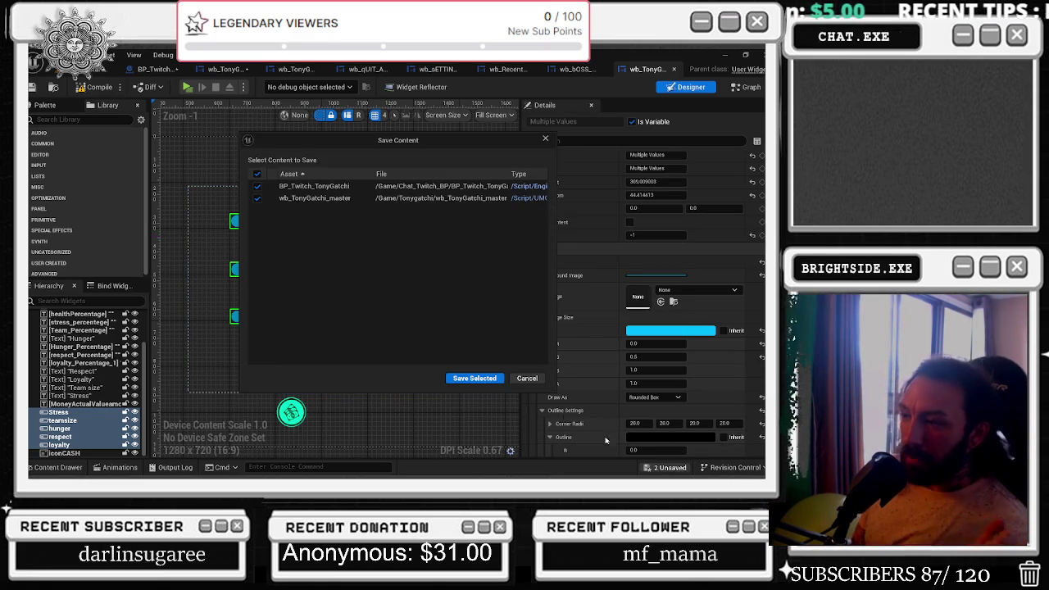
{"action": "left_click", "coordinate": [475, 375]}
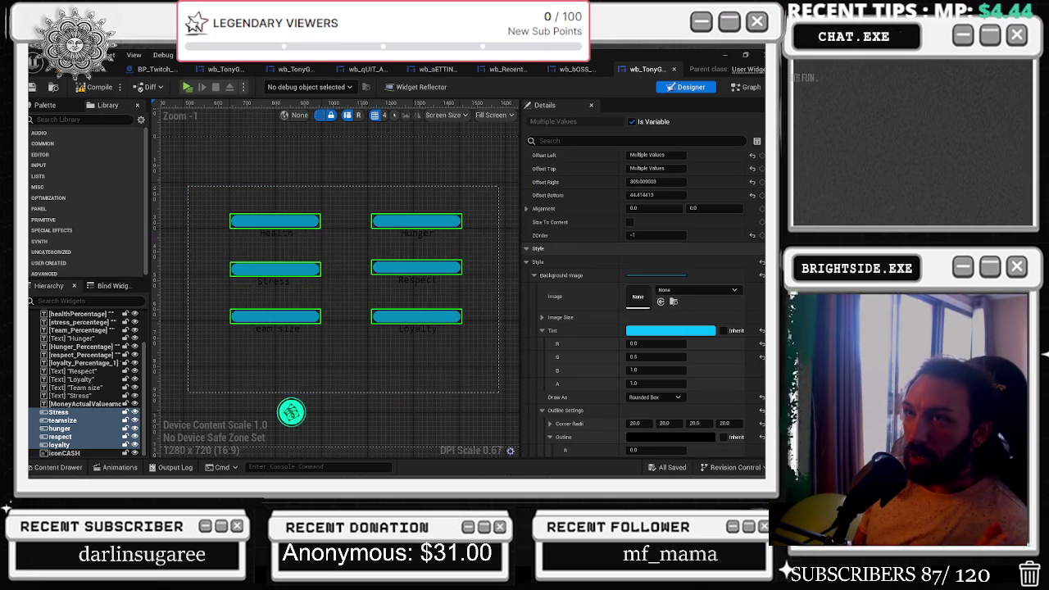
{"action": "left_click", "coordinate": [574, 69]}
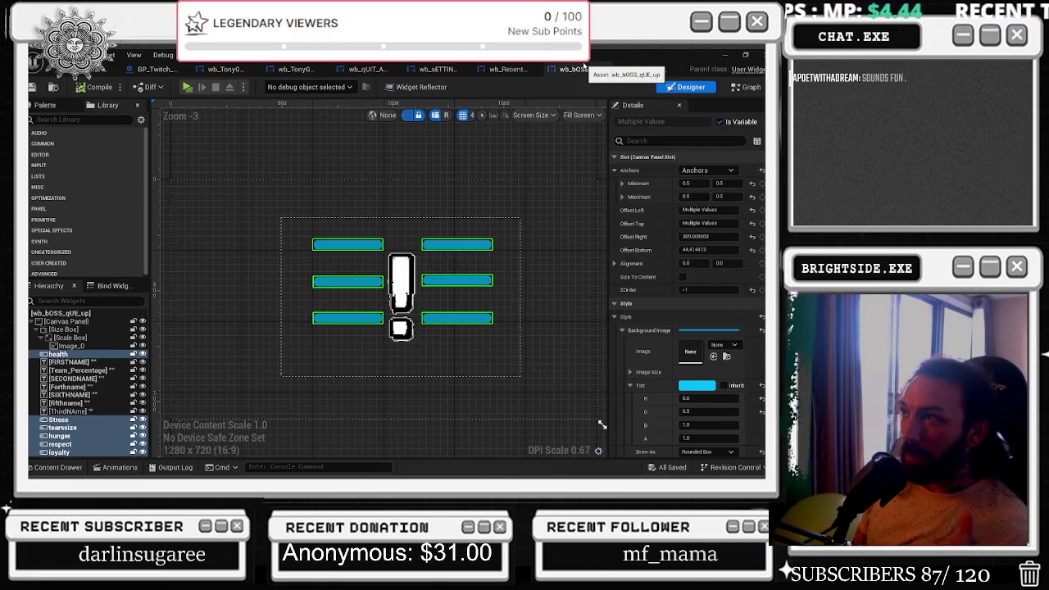
{"action": "left_click", "coordinate": [509, 68]}
{"action": "left_click", "coordinate": [438, 69]}
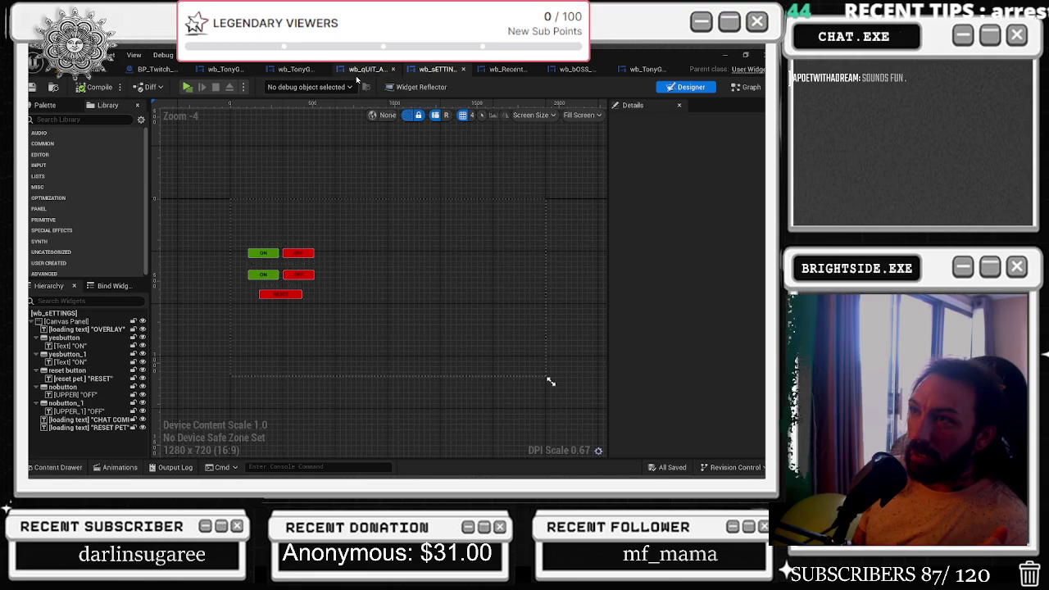
Switch between wb_TonyGatchi_master and BP_Twitch_TonyGatchi, ending on BP_Twitch_TonyGatchi's compile error.
{"action": "left_click", "coordinate": [368, 69]}
{"action": "left_click", "coordinate": [295, 69]}
{"action": "left_click", "coordinate": [228, 70]}
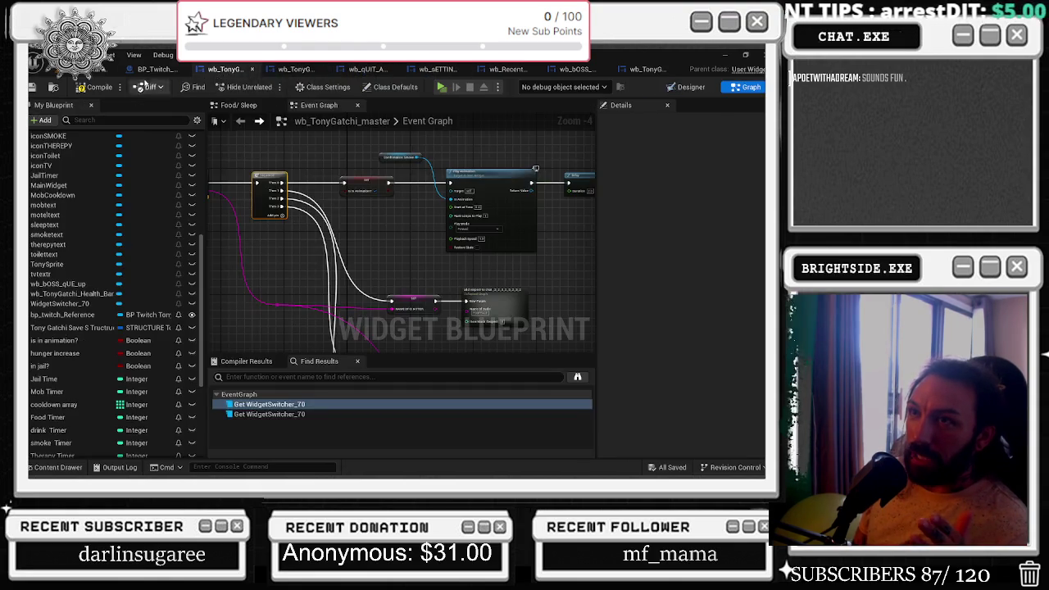
{"action": "left_click", "coordinate": [155, 69]}
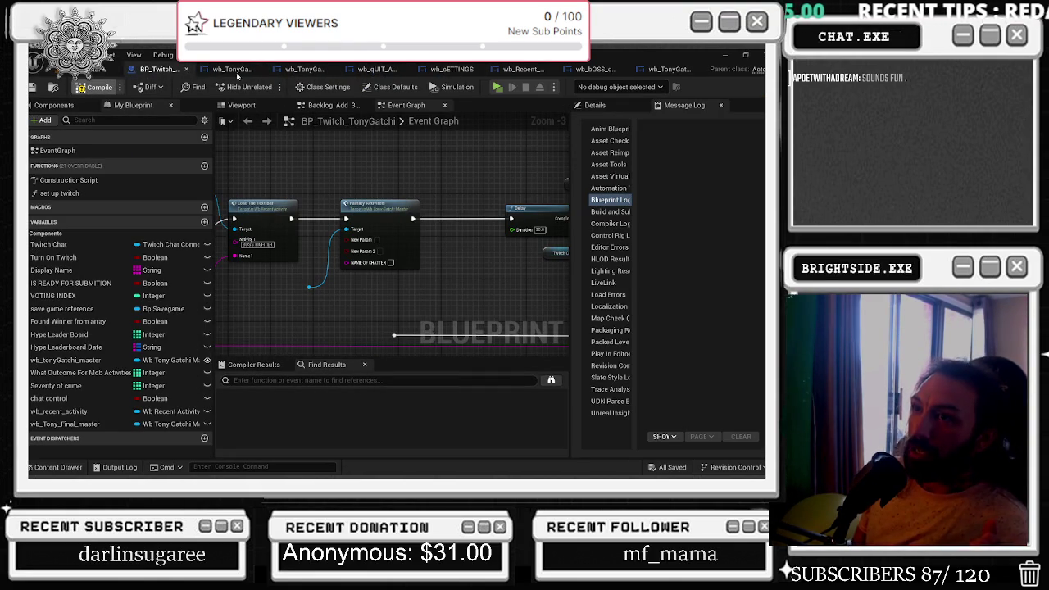
{"action": "left_click", "coordinate": [234, 70]}
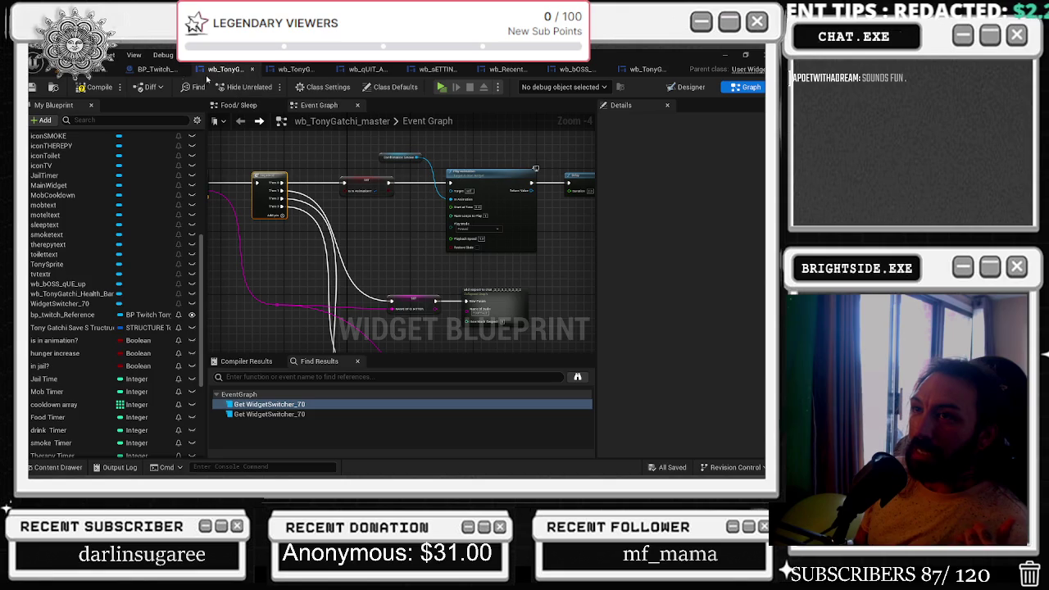
{"action": "left_click", "coordinate": [161, 72]}
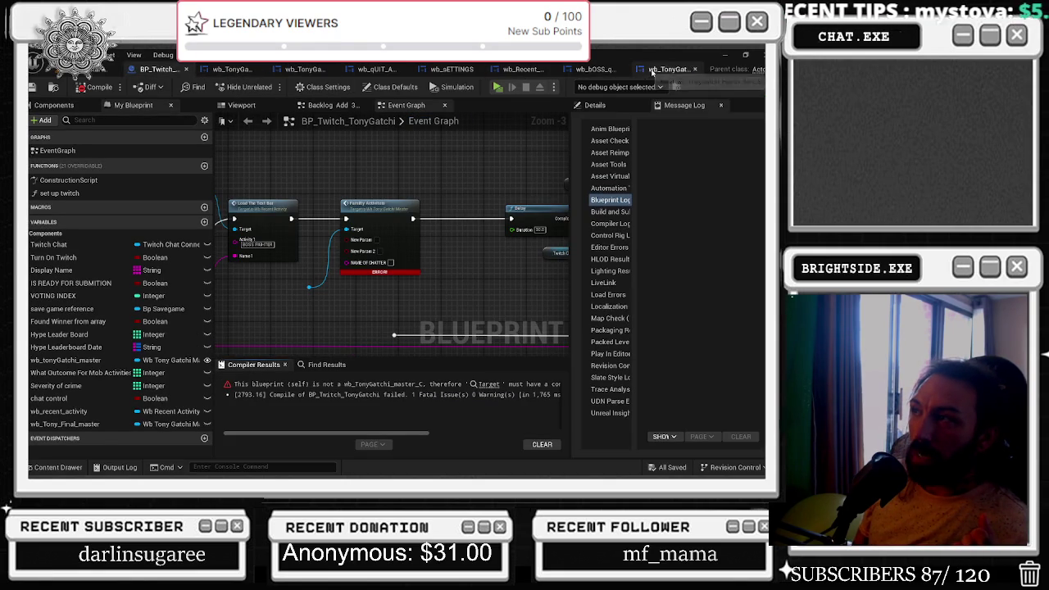
Check the wb_TonyGatchi_master Event Graph, then return to BP_Twitch_TonyGatchi's Event Graph.
{"action": "left_click", "coordinate": [308, 70]}
{"action": "left_click", "coordinate": [429, 70]}
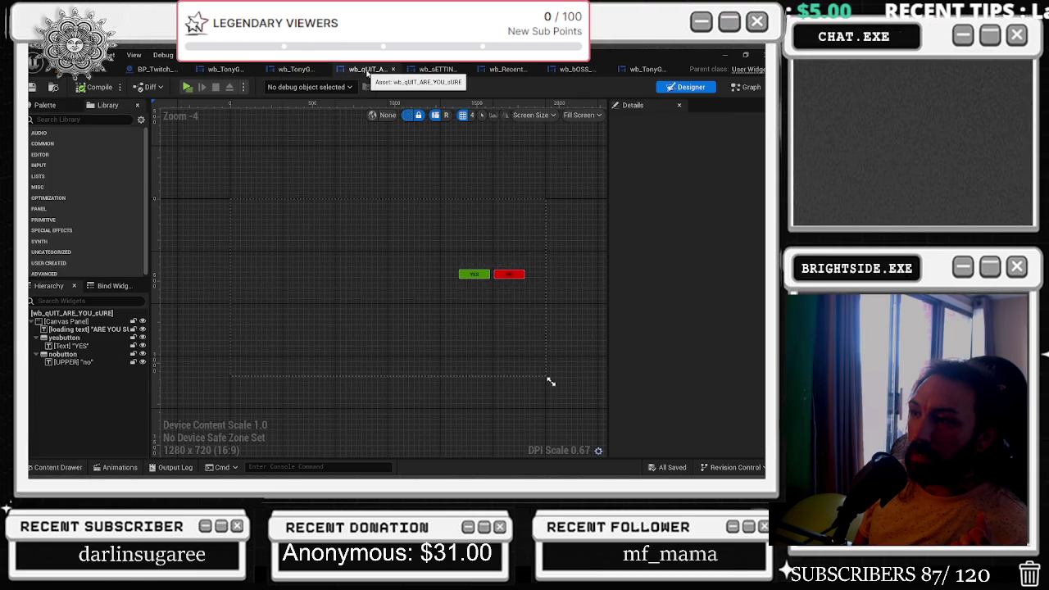
{"action": "left_click", "coordinate": [226, 70]}
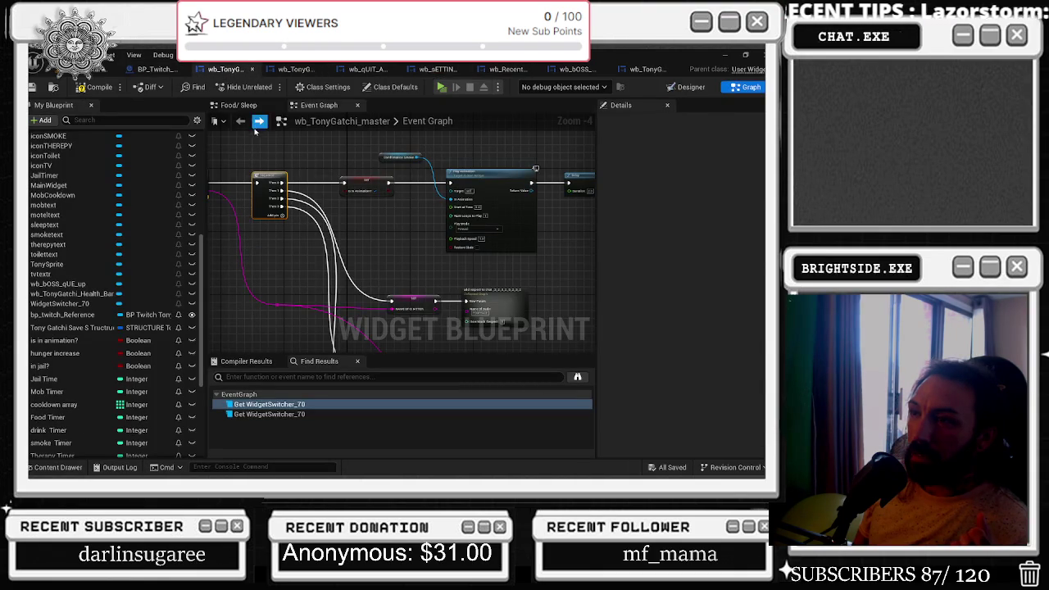
{"action": "mouse_move", "coordinate": [476, 196]}
{"action": "left_mouse_down"}
{"action": "mouse_move", "coordinate": [581, 227]}
{"action": "mouse_move", "coordinate": [467, 201]}
{"action": "left_mouse_up"}
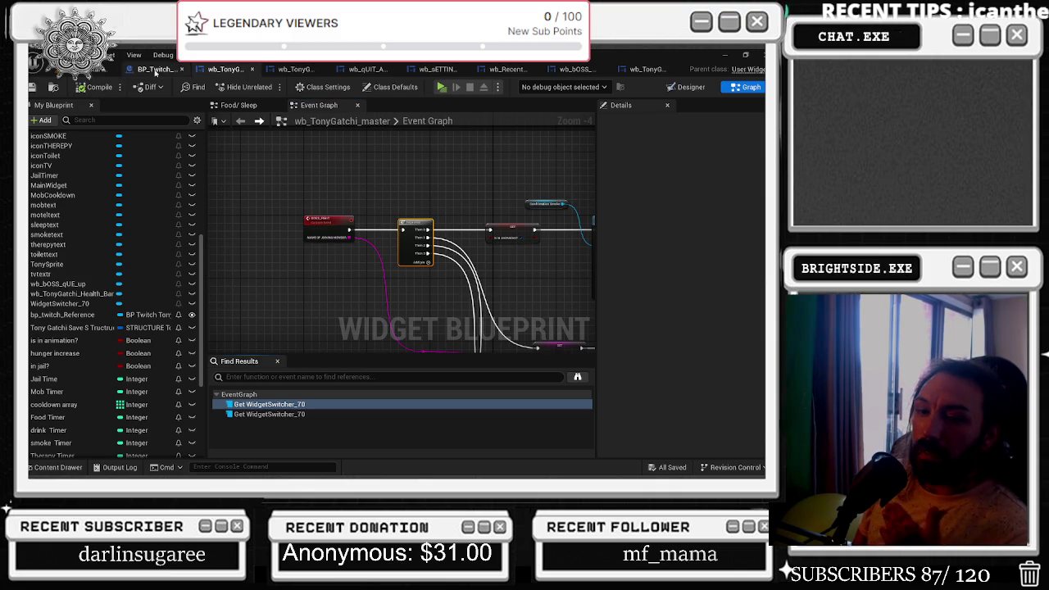
{"action": "left_click", "coordinate": [154, 72]}
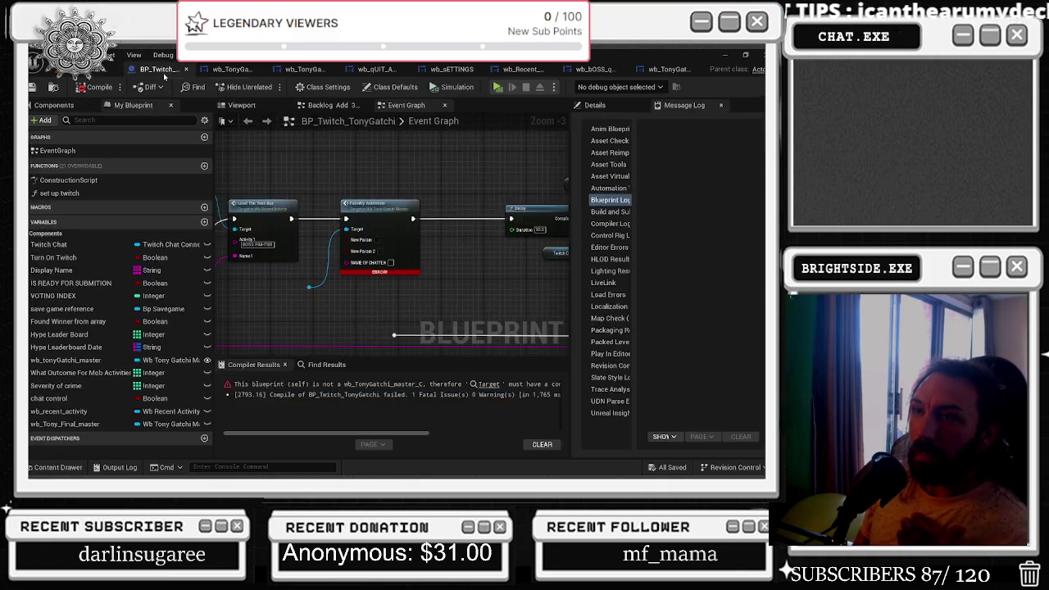
Add a wb_tonyGatchi_master reference and call its BOSS FIGHT event from it.
{"action": "left_click_drag", "start_coordinate": [372, 210], "coordinate": [520, 259]}
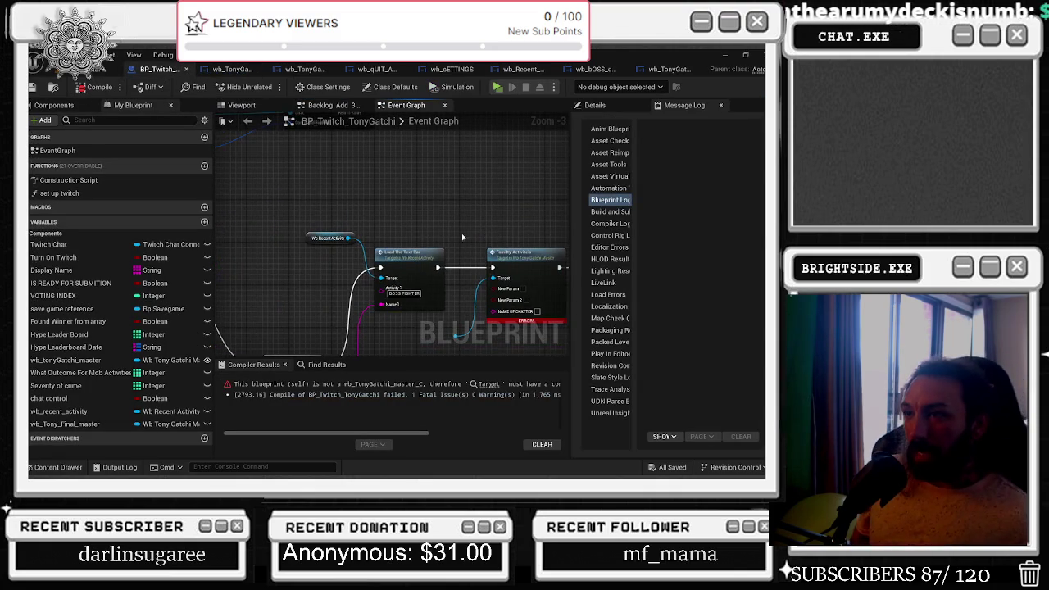
{"action": "mouse_move", "coordinate": [82, 424]}
{"action": "left_mouse_down"}
{"action": "mouse_move", "coordinate": [342, 261]}
{"action": "mouse_move", "coordinate": [353, 237]}
{"action": "mouse_move", "coordinate": [401, 203]}
{"action": "left_mouse_up"}
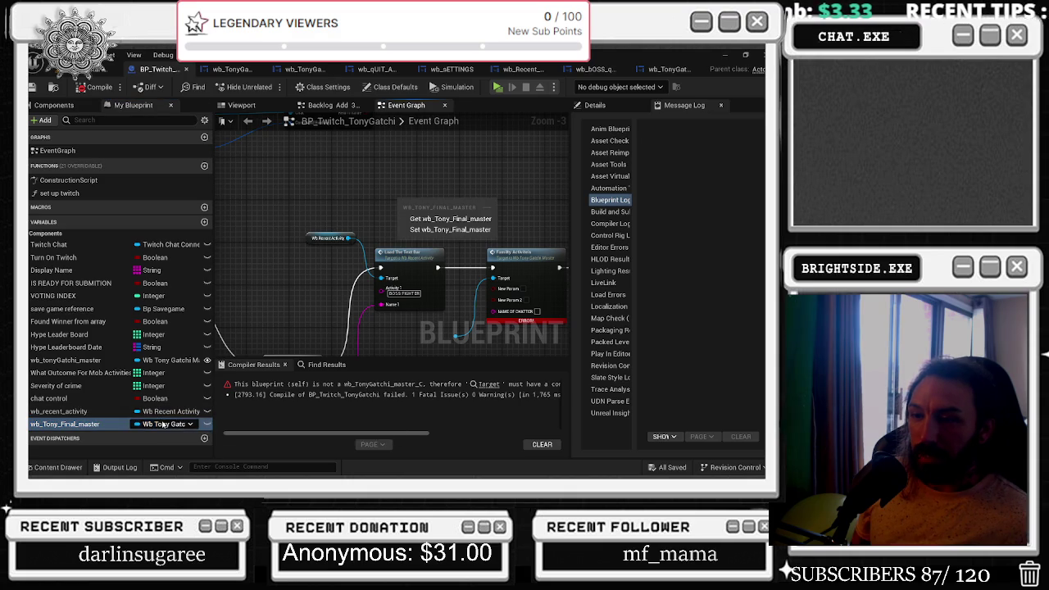
{"action": "key", "text": "Escape"}
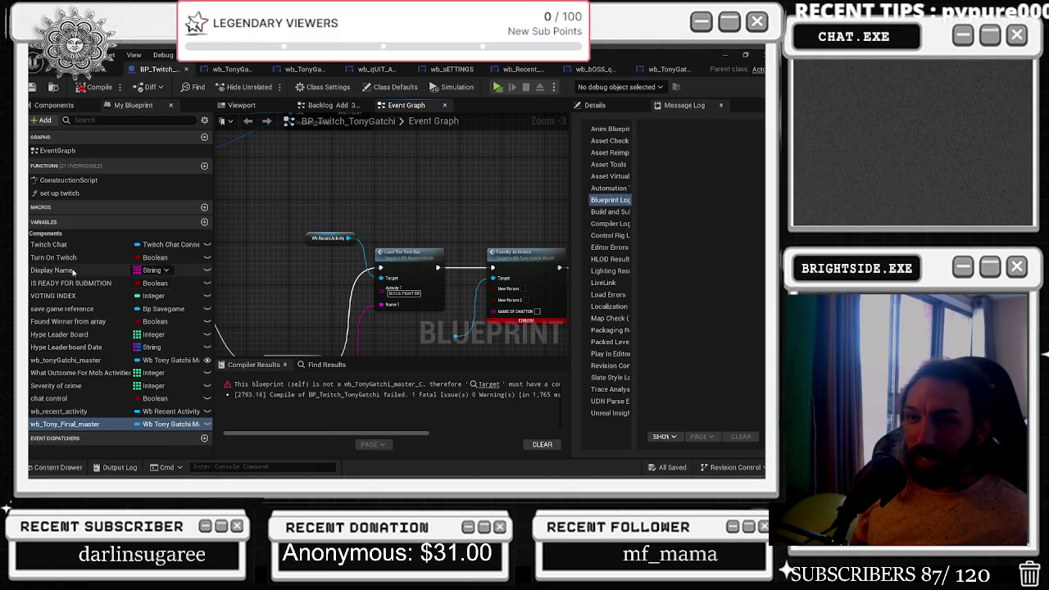
{"action": "mouse_move", "coordinate": [66, 360]}
{"action": "left_mouse_down"}
{"action": "mouse_move", "coordinate": [205, 328]}
{"action": "mouse_move", "coordinate": [418, 209]}
{"action": "left_mouse_up"}
{"action": "mouse_move", "coordinate": [490, 187]}
{"action": "left_mouse_down"}
{"action": "mouse_move", "coordinate": [405, 189]}
{"action": "mouse_move", "coordinate": [409, 211]}
{"action": "left_mouse_up"}
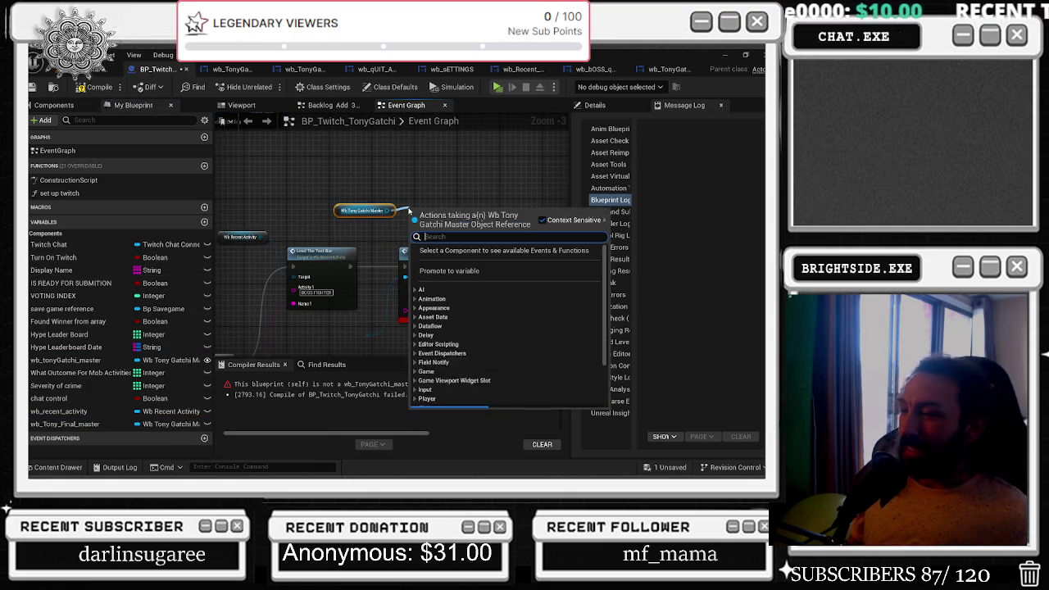
{"action": "type", "text": "Boss"}
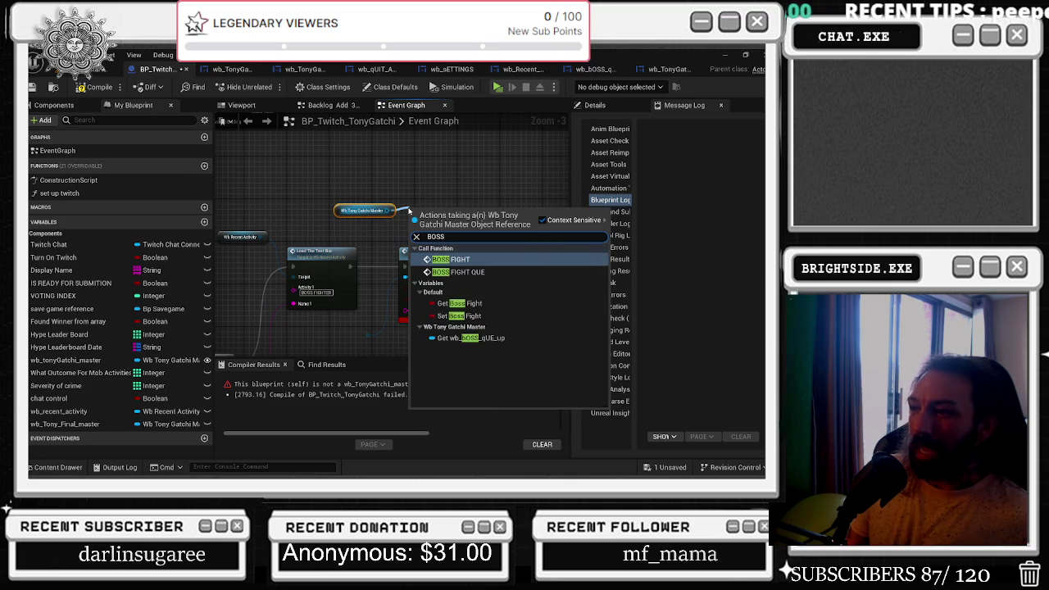
{"action": "key", "text": "Return"}
Separate BOSS FIGHT from Load The Text Bar, chain it into Delay, and compile.
{"action": "left_click_drag", "start_coordinate": [438, 222], "coordinate": [433, 201]}
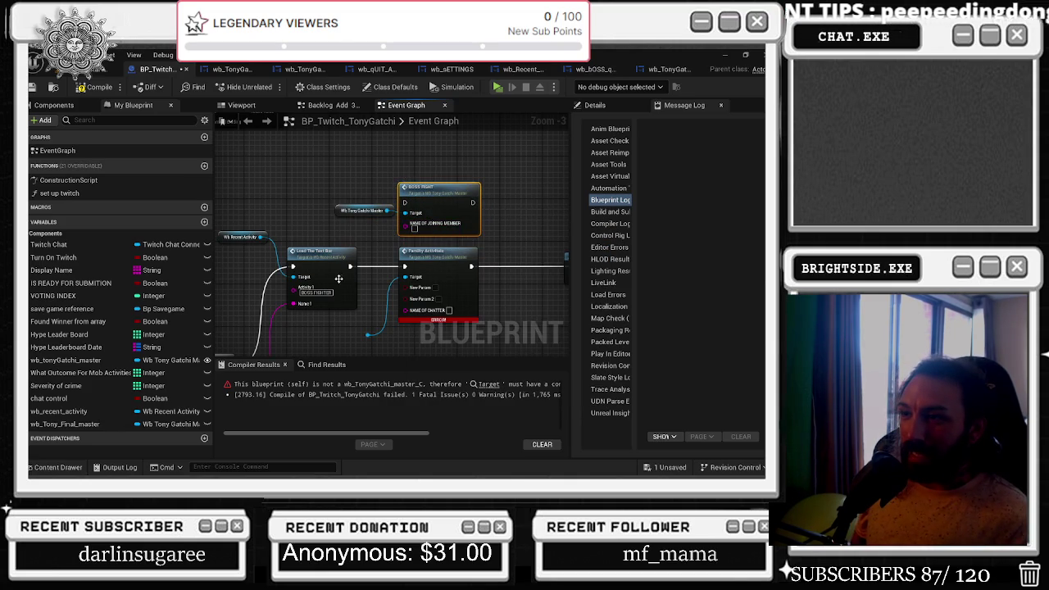
{"action": "mouse_move", "coordinate": [356, 275]}
{"action": "left_mouse_down"}
{"action": "mouse_move", "coordinate": [360, 259]}
{"action": "mouse_move", "coordinate": [362, 275]}
{"action": "left_mouse_up"}
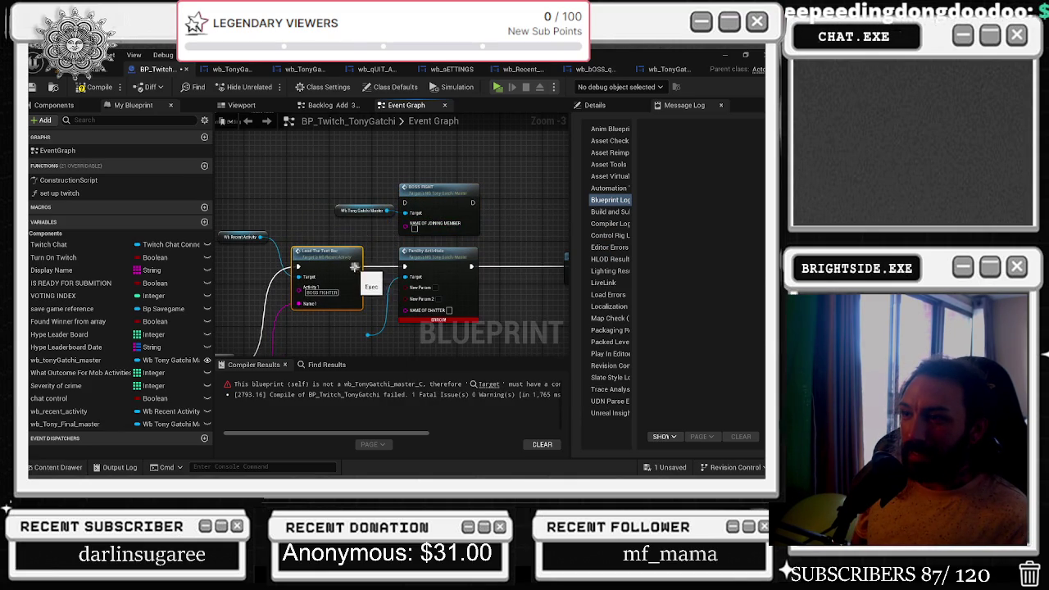
{"action": "mouse_move", "coordinate": [461, 196]}
{"action": "left_mouse_down"}
{"action": "mouse_move", "coordinate": [319, 184]}
{"action": "mouse_move", "coordinate": [372, 192]}
{"action": "mouse_move", "coordinate": [351, 205]}
{"action": "left_mouse_up"}
{"action": "left_click_drag", "start_coordinate": [345, 193], "coordinate": [427, 252]}
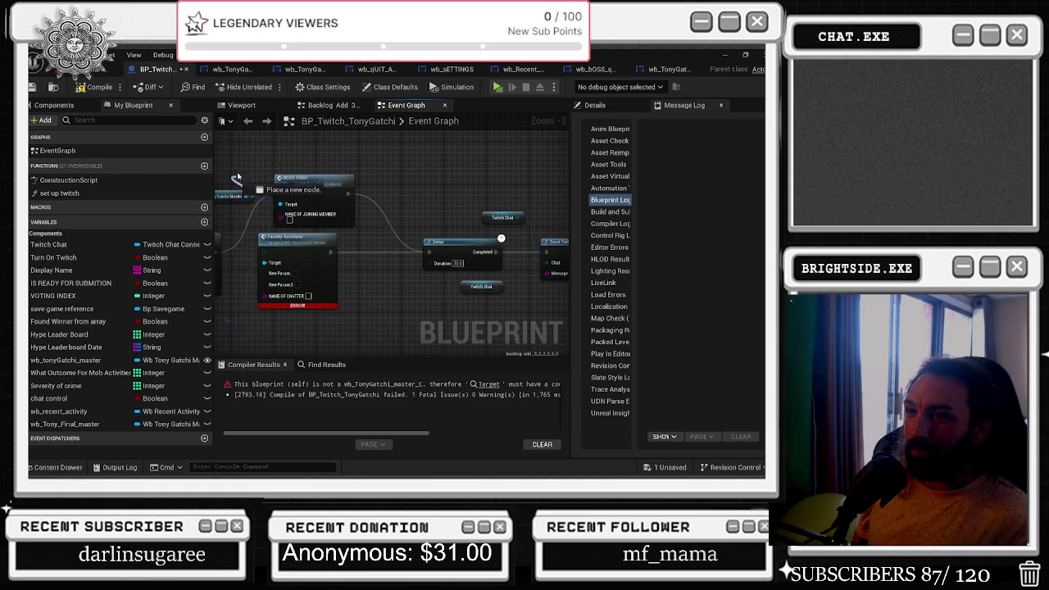
{"action": "left_click_drag", "start_coordinate": [238, 192], "coordinate": [263, 165]}
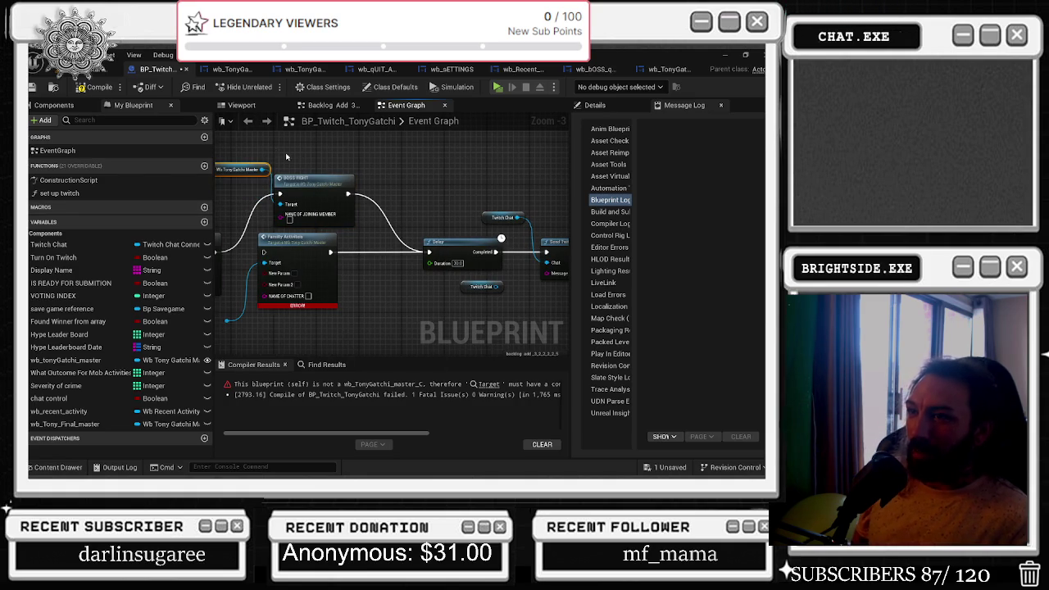
{"action": "left_click_drag", "start_coordinate": [308, 246], "coordinate": [324, 246]}
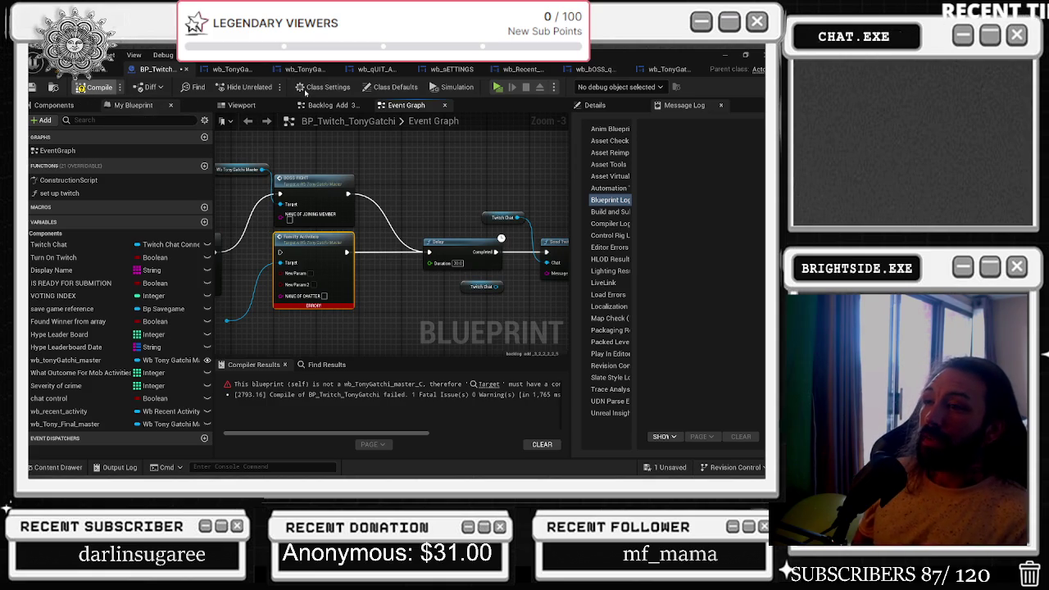
{"action": "key", "text": "F7"}
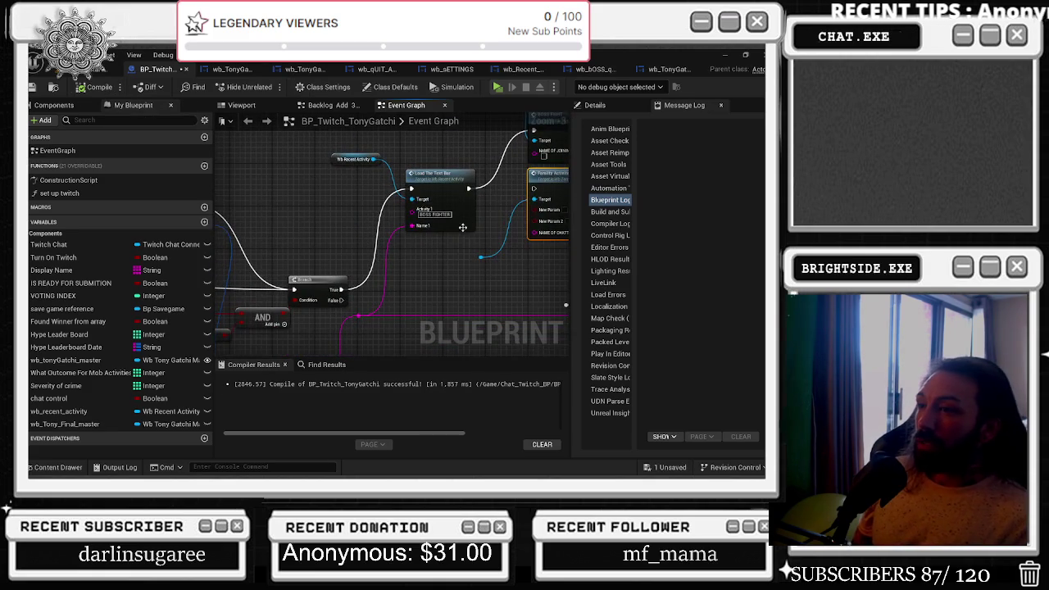
Wire the pink name value into BOSS FIGHT's NAME OF JOINING MEMBER input, then switch to the browser.
{"action": "mouse_move", "coordinate": [357, 317]}
{"action": "left_mouse_down"}
{"action": "mouse_move", "coordinate": [533, 201]}
{"action": "mouse_move", "coordinate": [545, 164]}
{"action": "mouse_move", "coordinate": [490, 160]}
{"action": "left_mouse_up"}
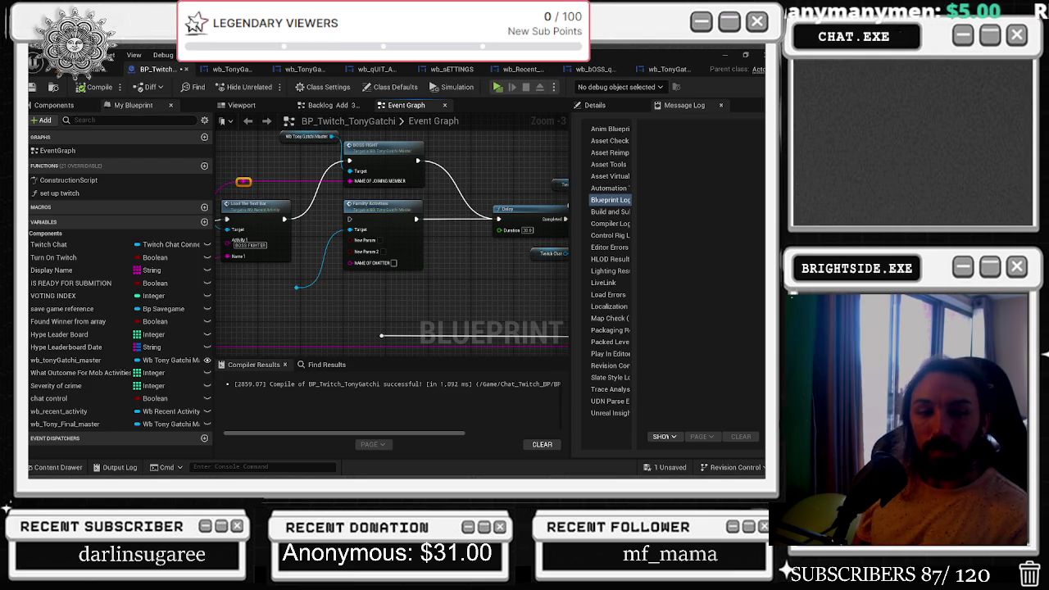
{"action": "key", "text": "alt+Tab"}
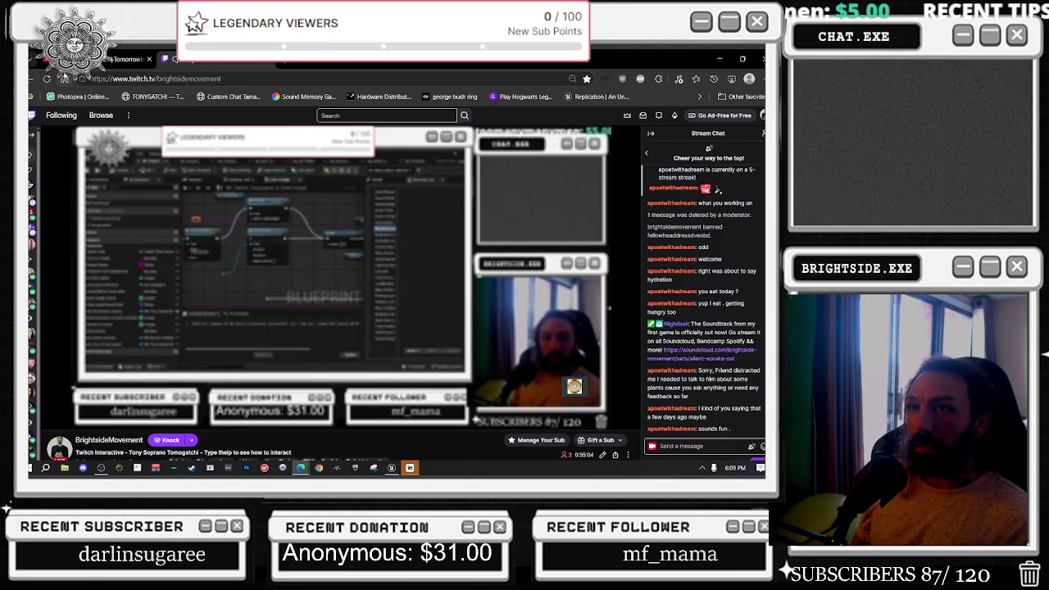
Check the YouTube Tomorrowland video, then minimize the browser to get back to Unreal.
{"action": "left_click", "coordinate": [127, 59]}
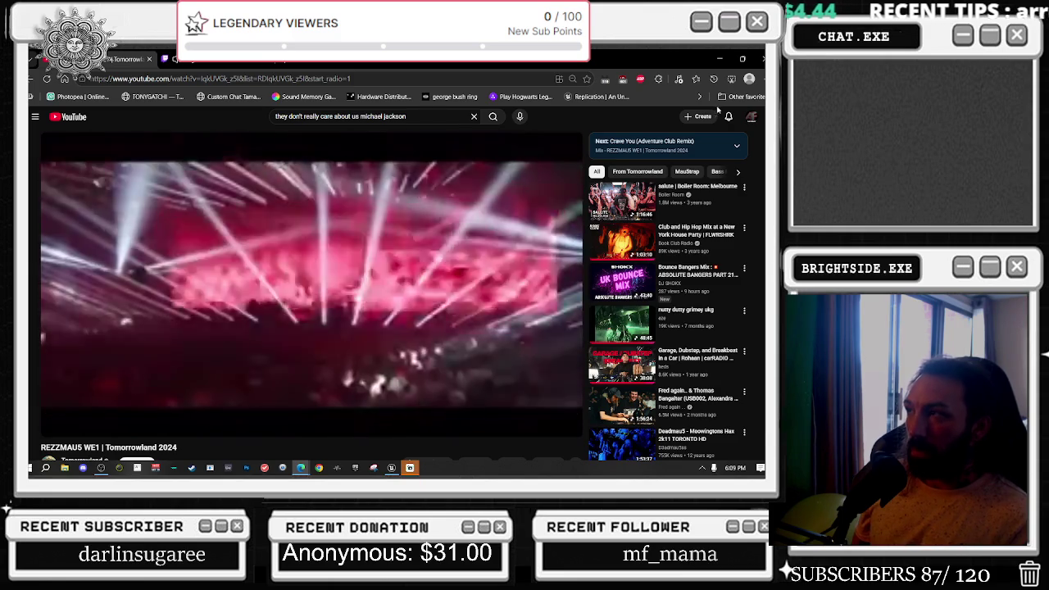
{"action": "left_click", "coordinate": [719, 59]}
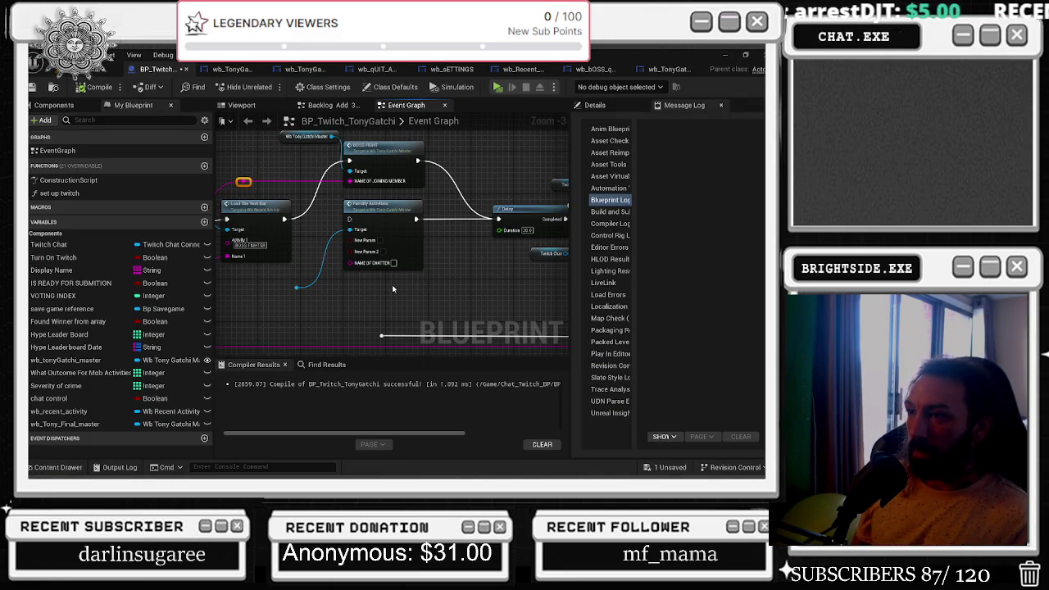
Move the Twitch Chat getter beneath the Delay chain and survey the graph near BOSS FIGHT.
{"action": "scroll", "coordinate": [394, 287], "scroll_direction": "down", "scroll_amount": 1}
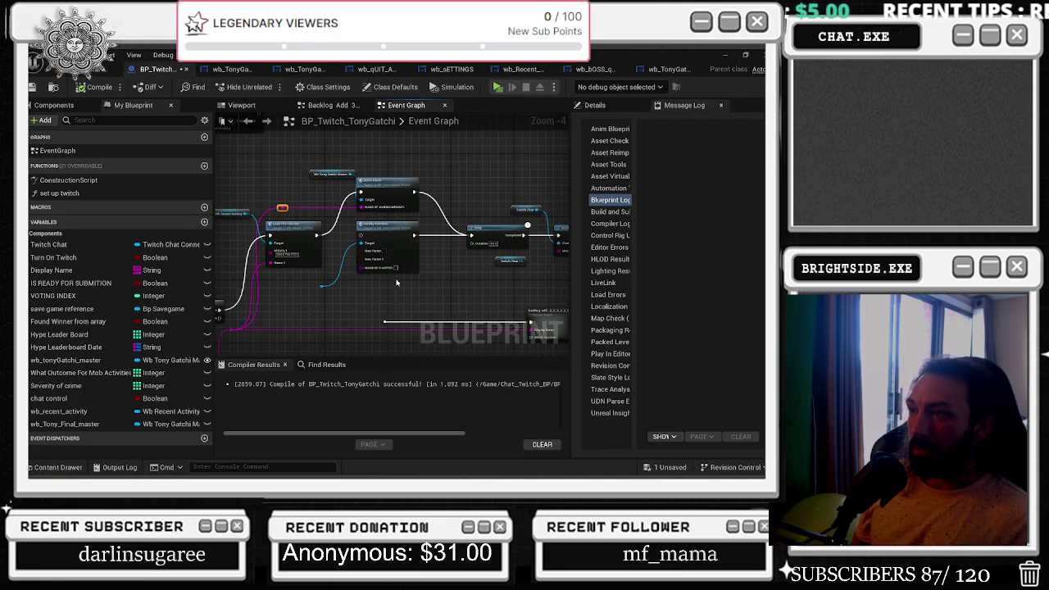
{"action": "scroll", "coordinate": [394, 285], "scroll_direction": "up", "scroll_amount": 3}
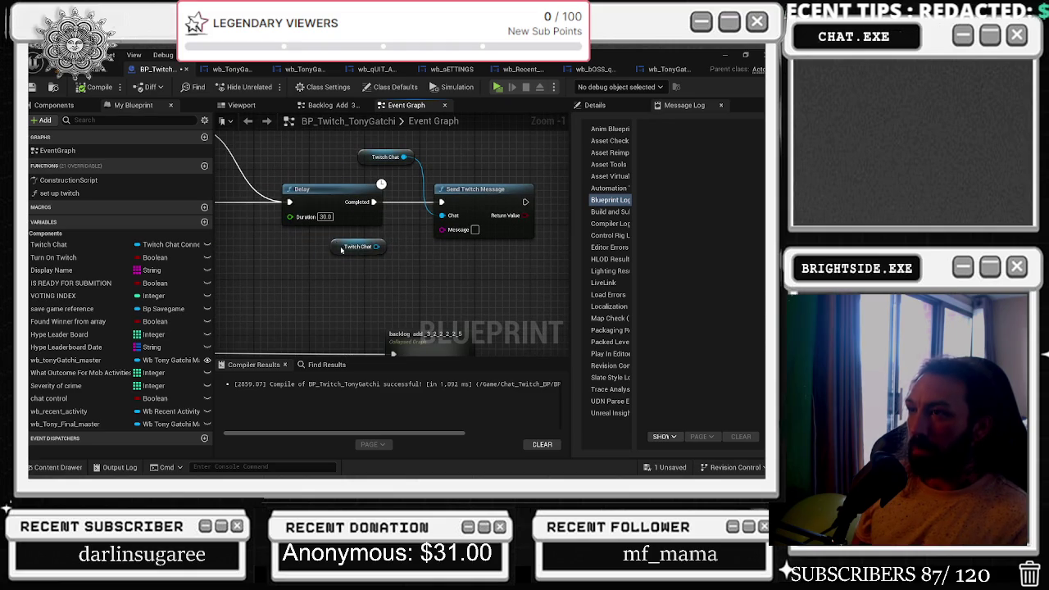
{"action": "left_click_drag", "start_coordinate": [335, 246], "coordinate": [356, 253]}
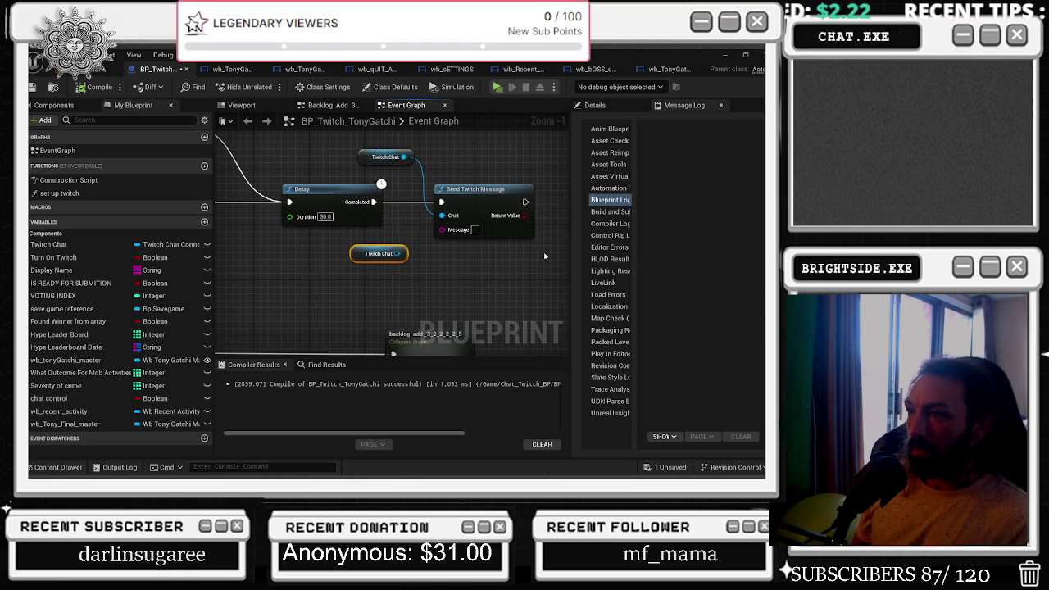
{"action": "scroll", "coordinate": [544, 256], "scroll_direction": "down", "scroll_amount": 5}
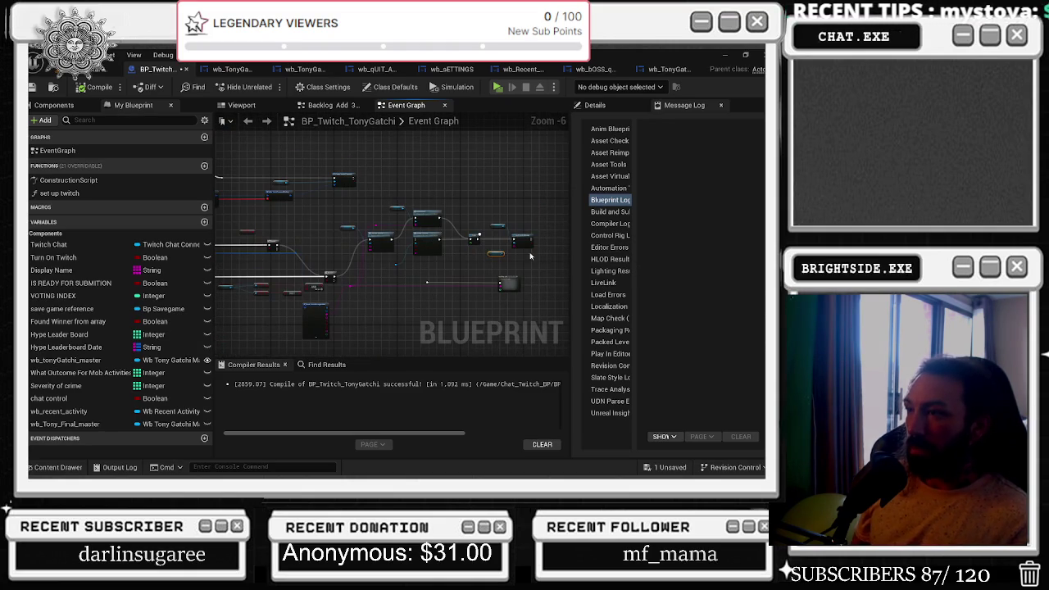
{"action": "scroll", "coordinate": [234, 258], "scroll_direction": "up", "scroll_amount": 5}
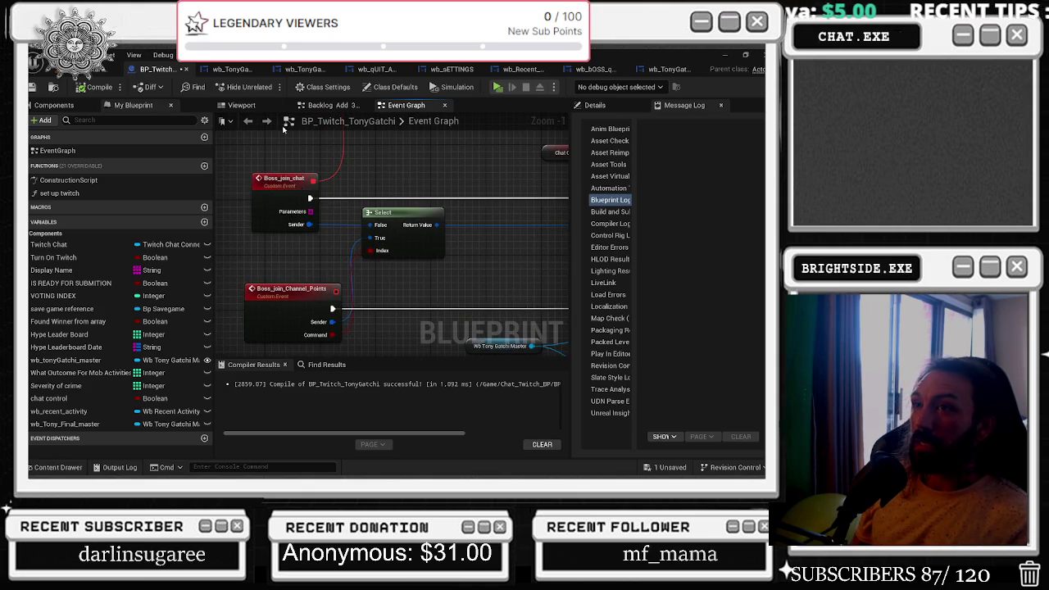
{"action": "scroll", "coordinate": [341, 173], "scroll_direction": "down", "scroll_amount": 3}
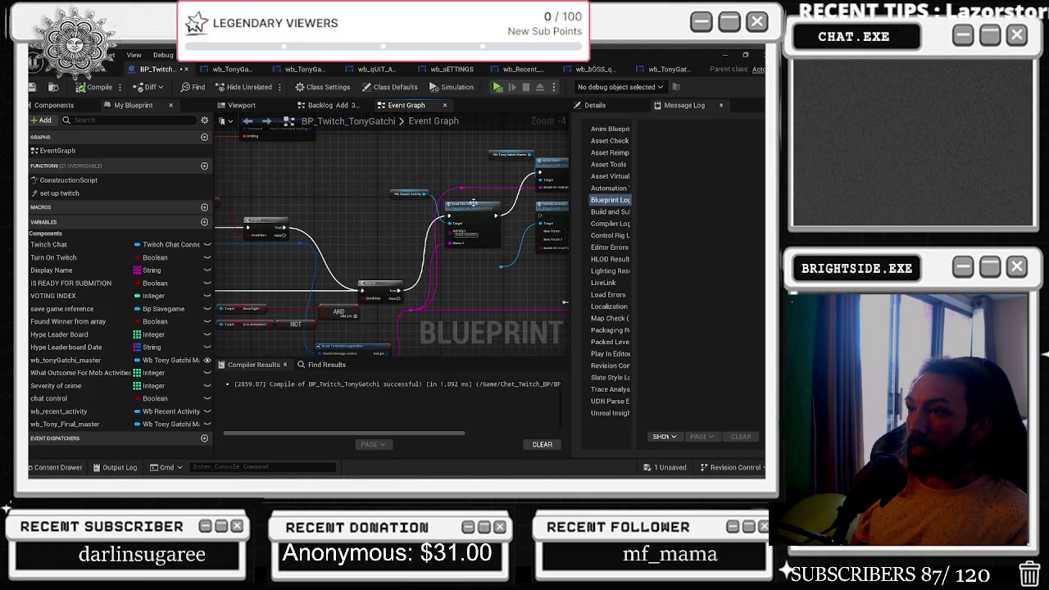
{"action": "left_click_drag", "start_coordinate": [474, 207], "coordinate": [326, 213]}
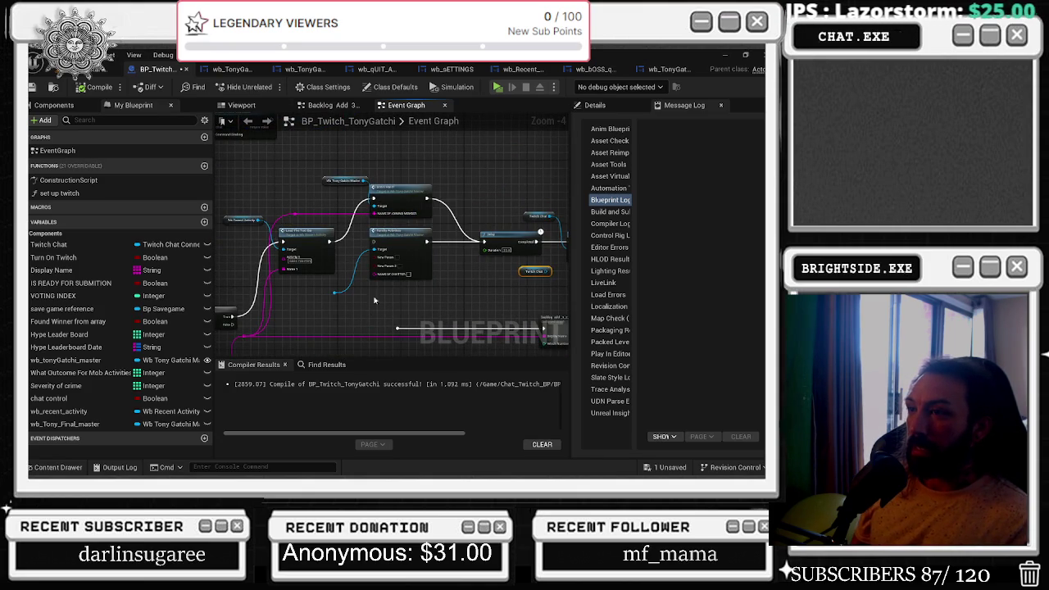
{"action": "scroll", "coordinate": [353, 209], "scroll_direction": "up", "scroll_amount": 3}
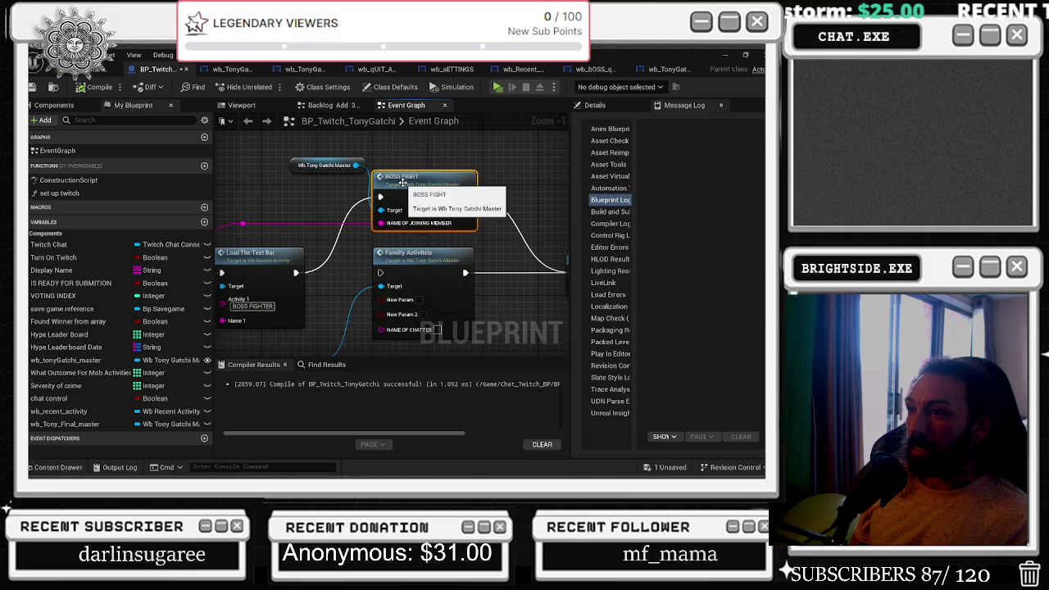
Open BOSS_FIGHT in wb_TonyGatchi_master and jump to BOSS FIGHT QUE via a 'QUE' search.
{"action": "double_click", "coordinate": [418, 177]}
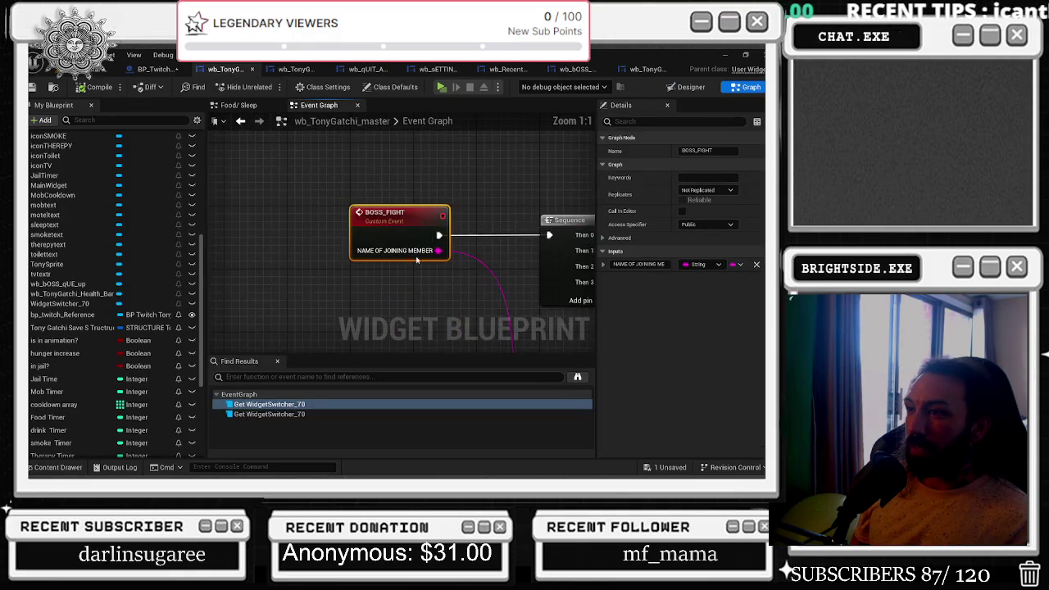
{"action": "mouse_move", "coordinate": [395, 222]}
{"action": "left_mouse_down"}
{"action": "mouse_move", "coordinate": [262, 115]}
{"action": "mouse_move", "coordinate": [213, 160]}
{"action": "mouse_move", "coordinate": [208, 179]}
{"action": "left_mouse_up"}
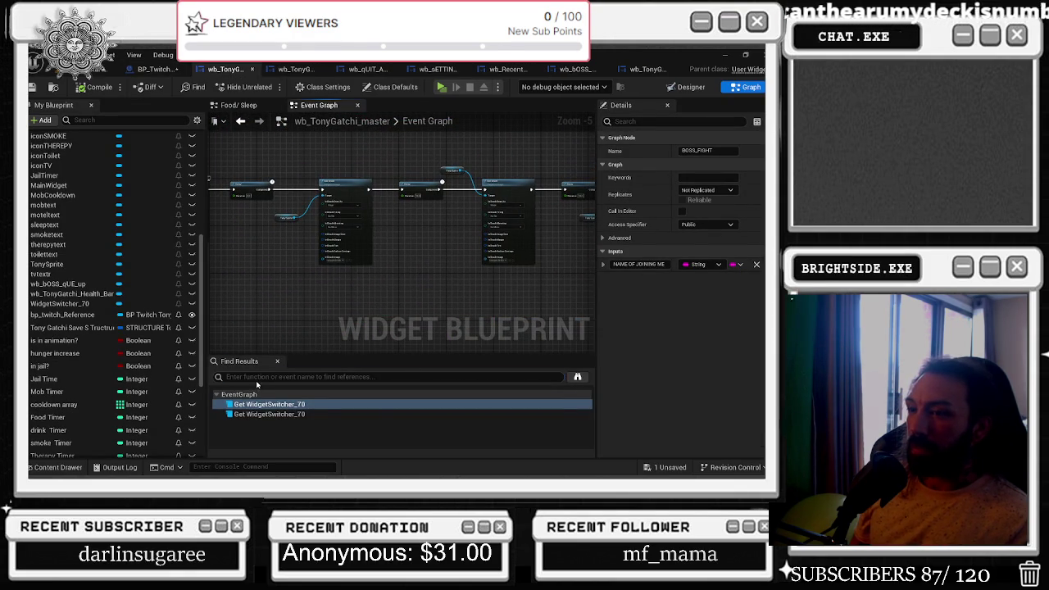
{"action": "left_click", "coordinate": [254, 378]}
{"action": "type", "text": "QUE"}
{"action": "key", "text": "Return"}
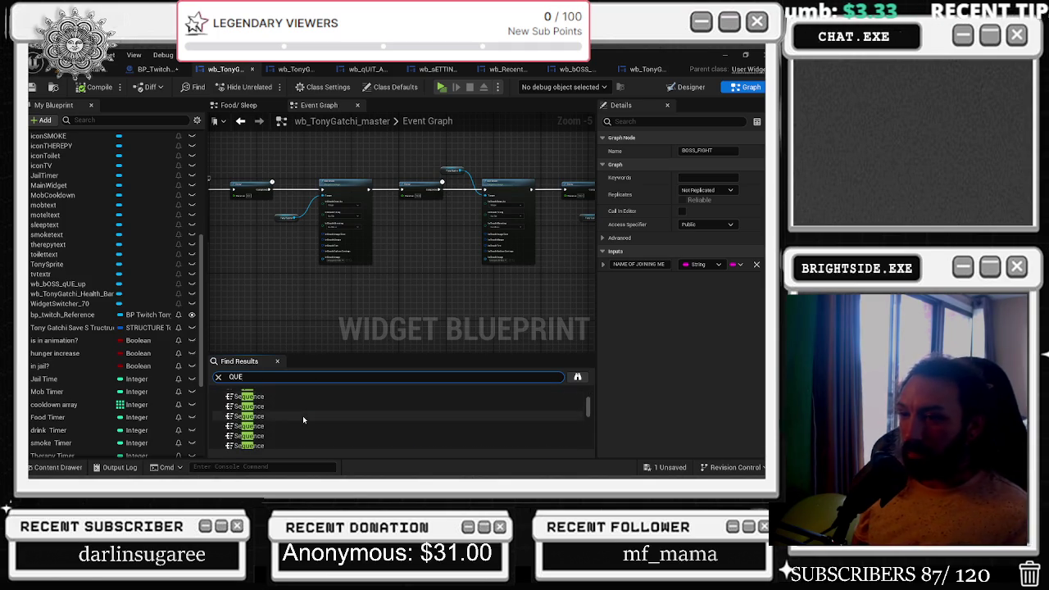
{"action": "left_click", "coordinate": [305, 419]}
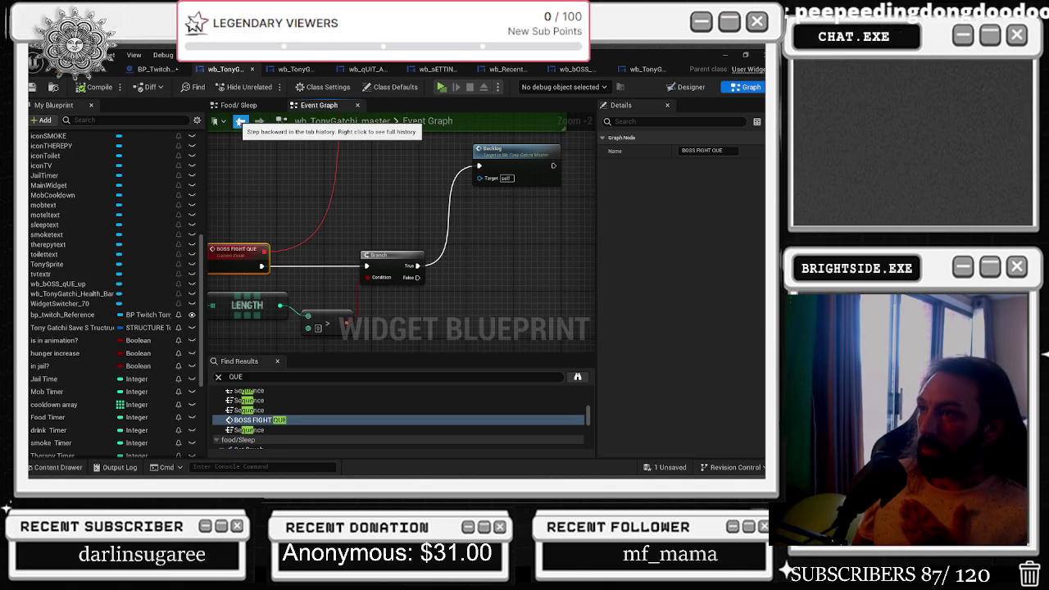
Return to the BOSS_FIGHT event's Sequence and inspect the Is In Animation? SET node.
{"action": "left_click", "coordinate": [239, 121]}
{"action": "left_click", "coordinate": [239, 122]}
{"action": "scroll", "coordinate": [304, 228], "scroll_direction": "down", "scroll_amount": 6}
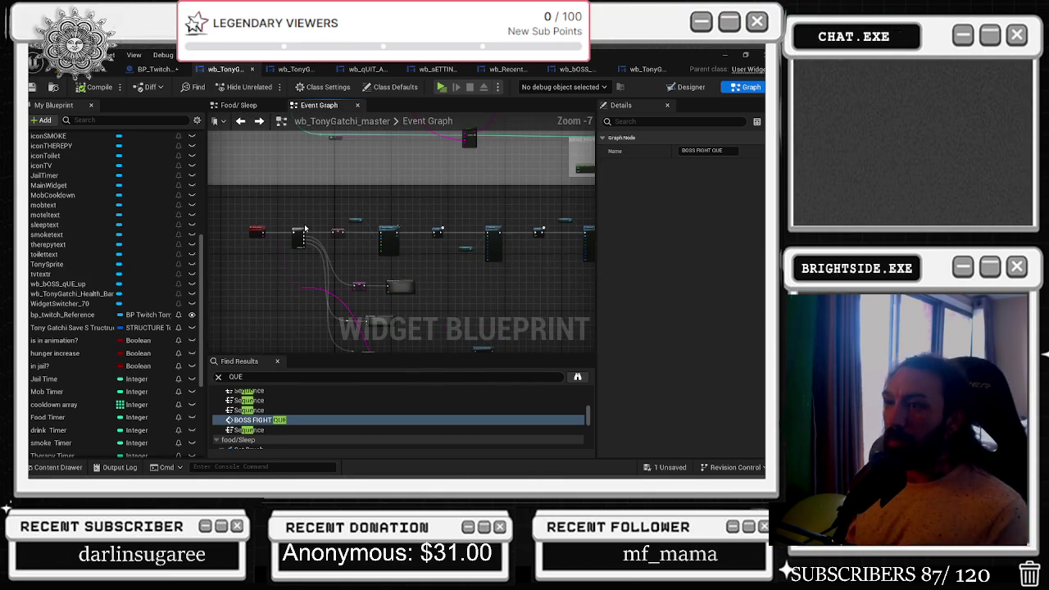
{"action": "scroll", "coordinate": [304, 228], "scroll_direction": "up", "scroll_amount": 5}
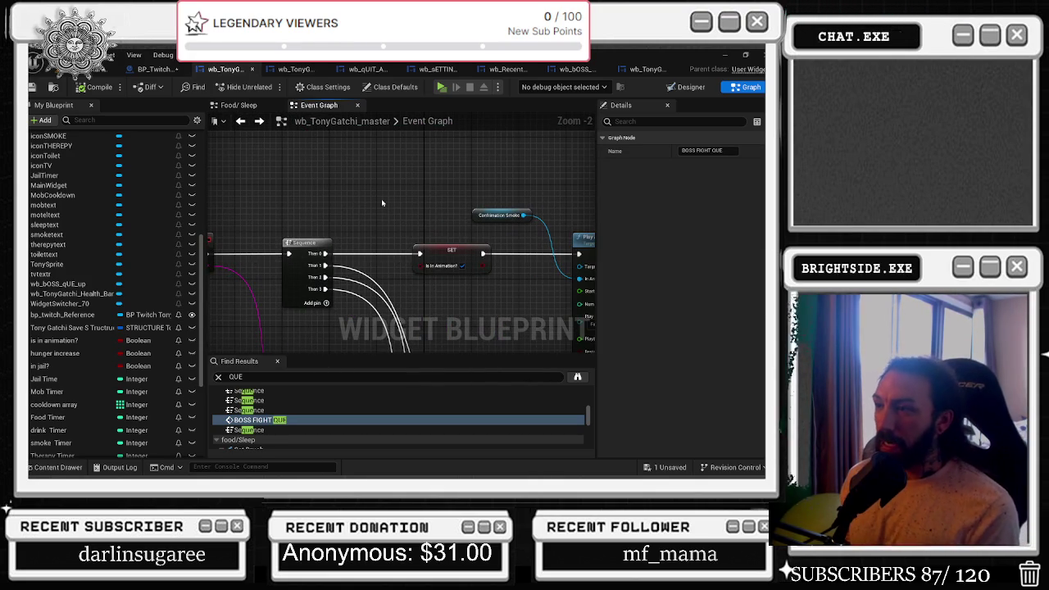
{"action": "left_click", "coordinate": [452, 251]}
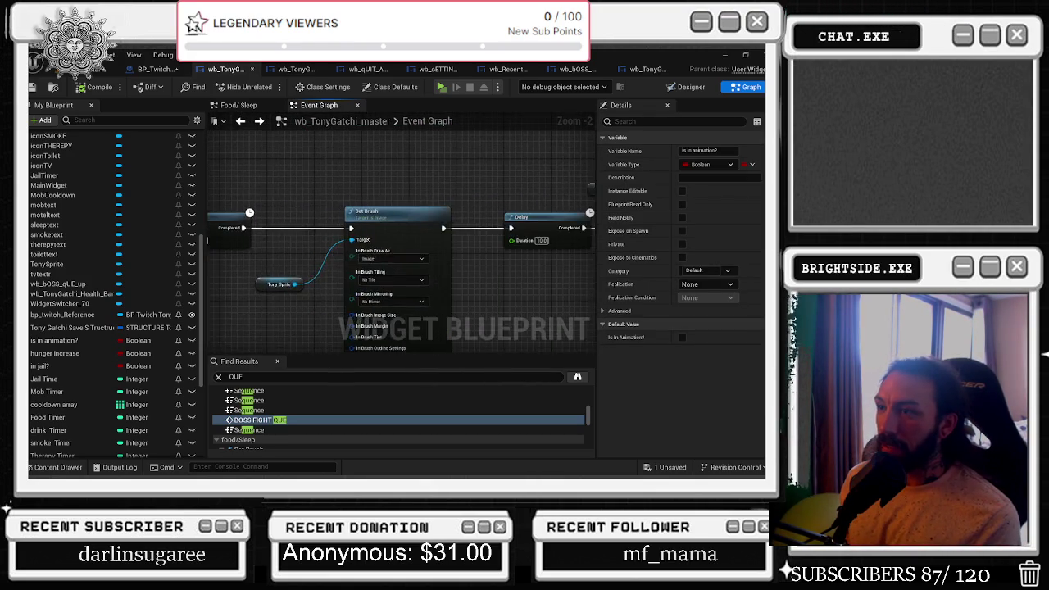
Follow the sequence chain past the Delay to the Set Brush node's inputs.
{"action": "left_click_drag", "start_coordinate": [207, 240], "coordinate": [213, 285]}
{"action": "left_click_drag", "start_coordinate": [408, 316], "coordinate": [325, 268]}
{"action": "left_click_drag", "start_coordinate": [471, 177], "coordinate": [360, 188]}
{"action": "mouse_move", "coordinate": [417, 286]}
{"action": "left_mouse_down"}
{"action": "mouse_move", "coordinate": [332, 222]}
{"action": "mouse_move", "coordinate": [275, 244]}
{"action": "left_mouse_up"}
{"action": "scroll", "coordinate": [394, 320], "scroll_direction": "down", "scroll_amount": 4}
{"action": "scroll", "coordinate": [513, 242], "scroll_direction": "up", "scroll_amount": 4}
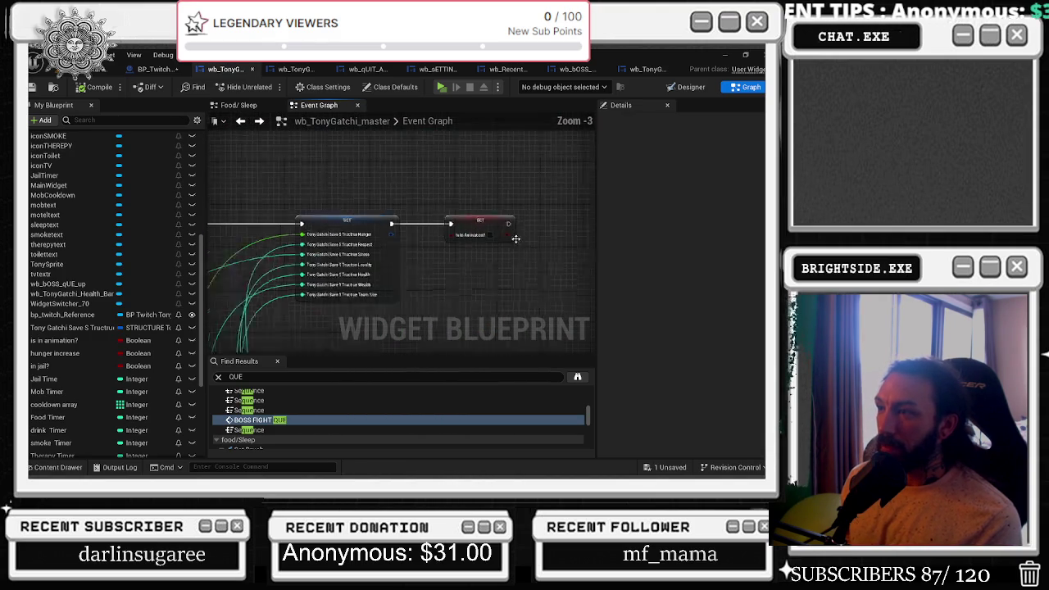
{"action": "scroll", "coordinate": [362, 159], "scroll_direction": "down", "scroll_amount": 6}
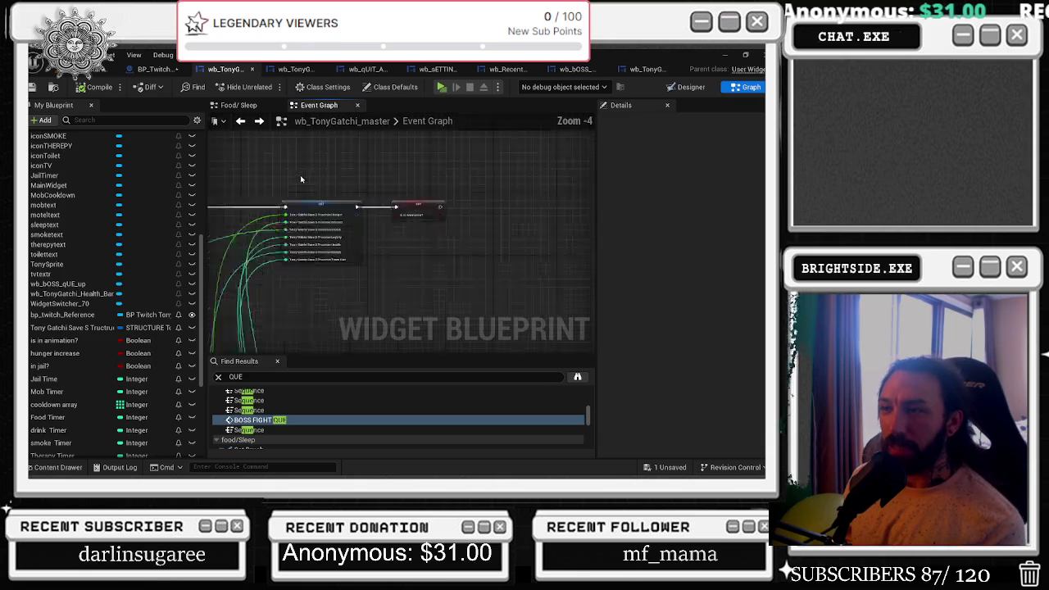
{"action": "scroll", "coordinate": [276, 174], "scroll_direction": "up", "scroll_amount": 3}
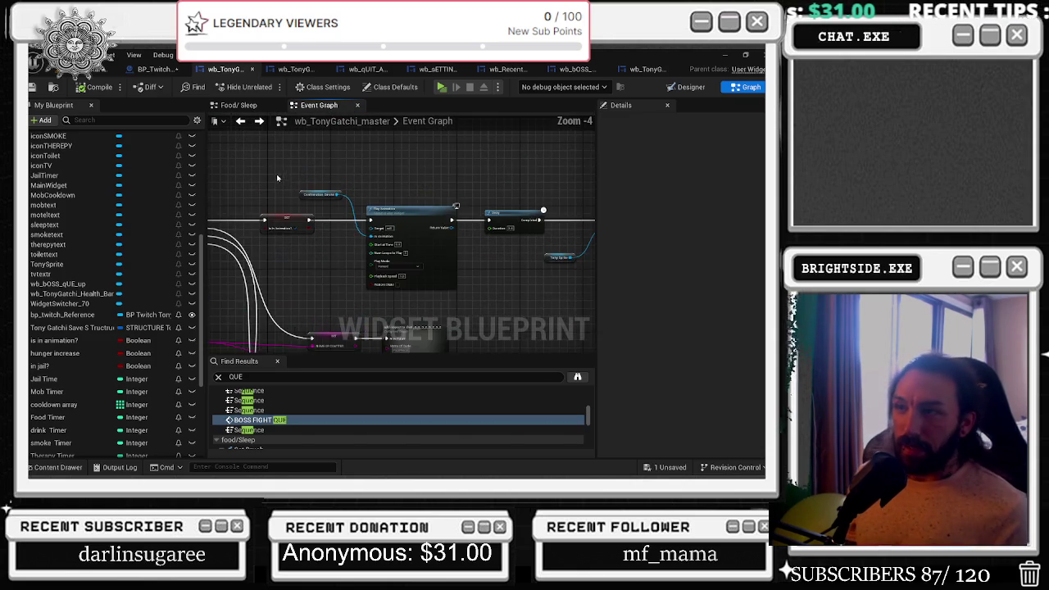
{"action": "scroll", "coordinate": [373, 220], "scroll_direction": "up", "scroll_amount": 3}
{"action": "left_click_drag", "start_coordinate": [342, 190], "coordinate": [208, 223]}
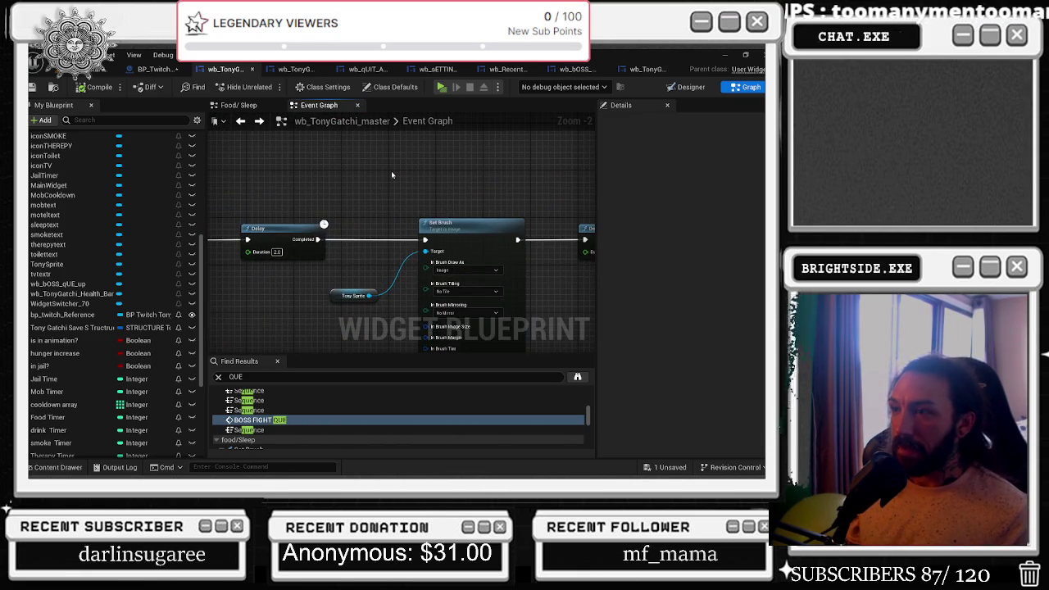
{"action": "left_click_drag", "start_coordinate": [376, 252], "coordinate": [309, 207]}
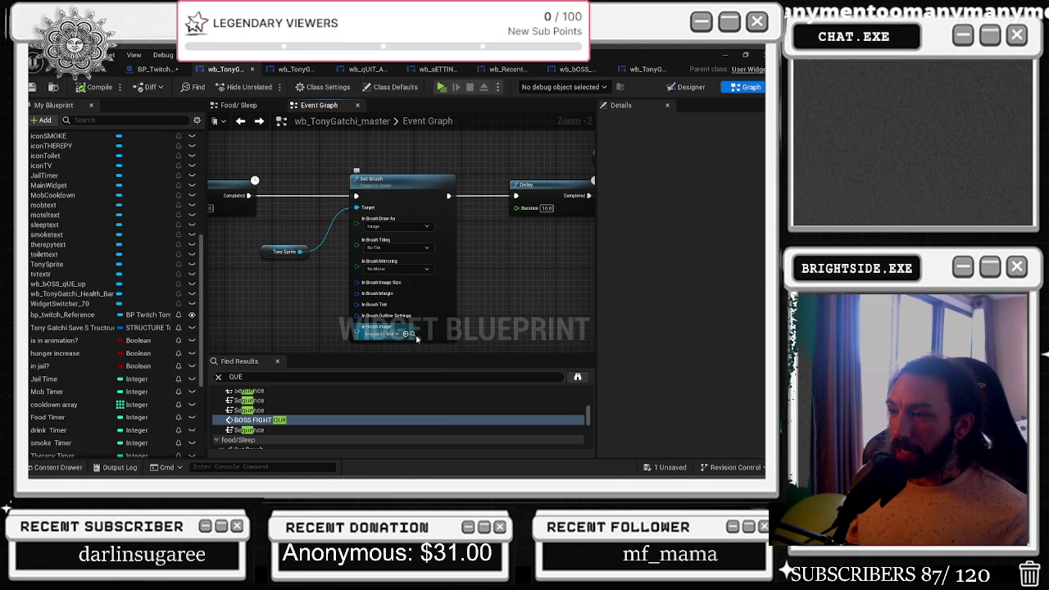
{"action": "key", "text": "ctrl+space"}
Scroll through the Tonygatchi sprite assets in the Content Drawer.
{"action": "scroll", "coordinate": [738, 394], "scroll_direction": "down", "scroll_amount": 2}
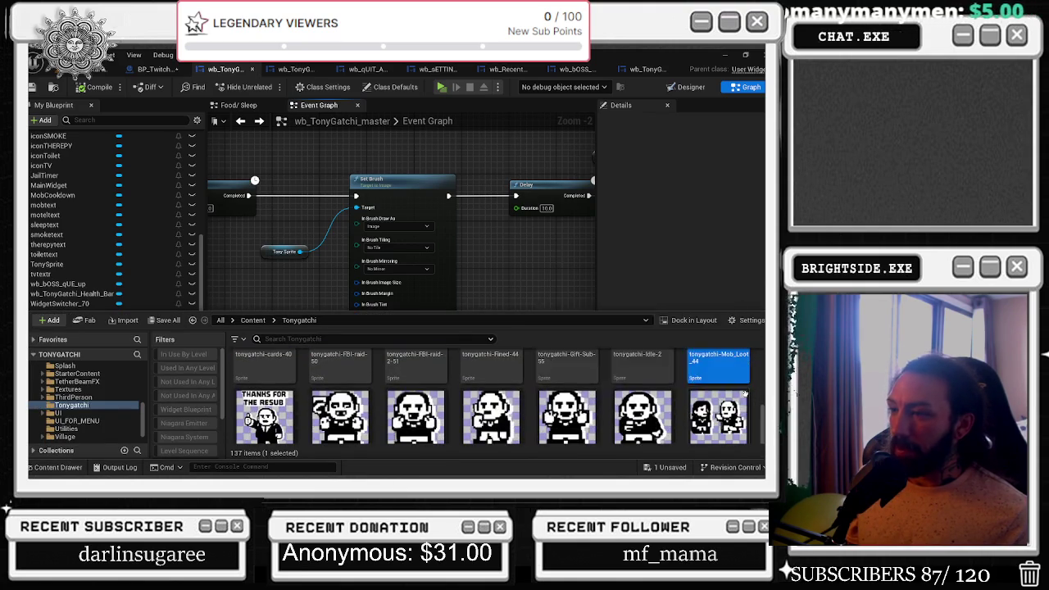
{"action": "scroll", "coordinate": [740, 394], "scroll_direction": "down", "scroll_amount": 3}
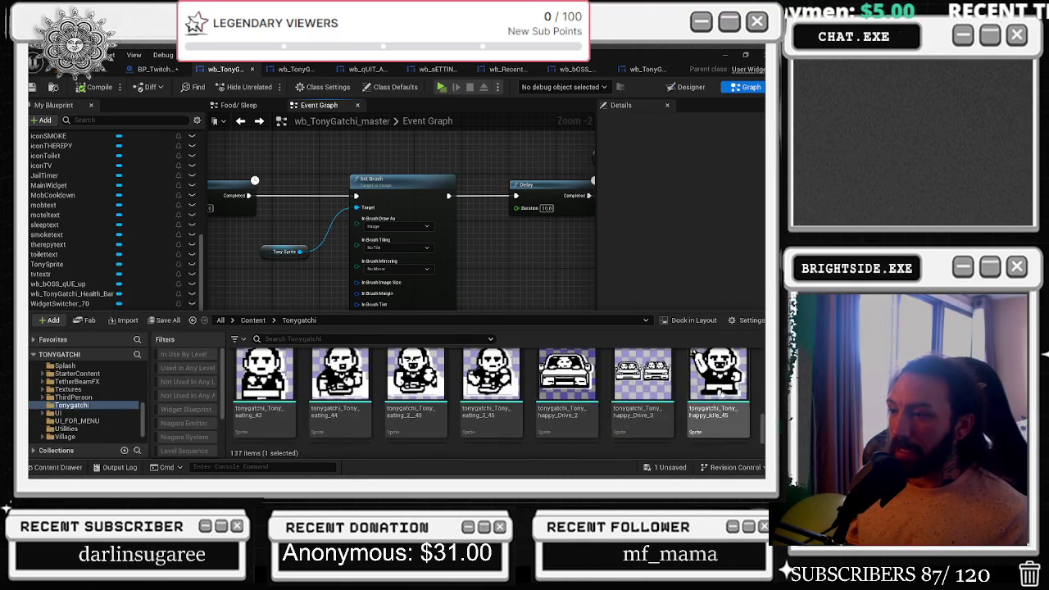
{"action": "scroll", "coordinate": [713, 389], "scroll_direction": "down", "scroll_amount": 5}
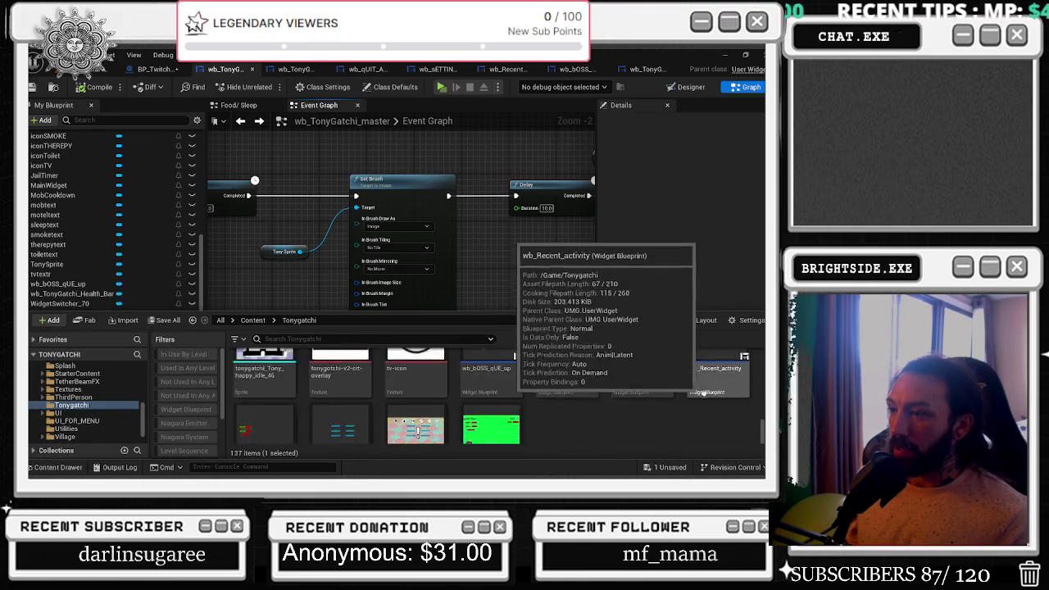
{"action": "scroll", "coordinate": [709, 380], "scroll_direction": "up", "scroll_amount": 5}
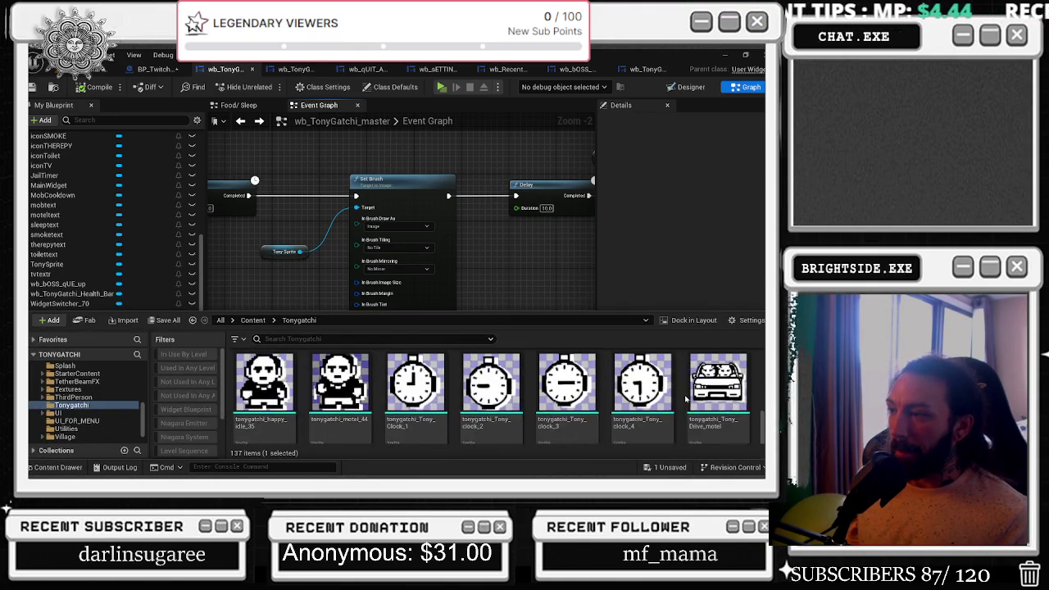
{"action": "scroll", "coordinate": [692, 391], "scroll_direction": "up", "scroll_amount": 3}
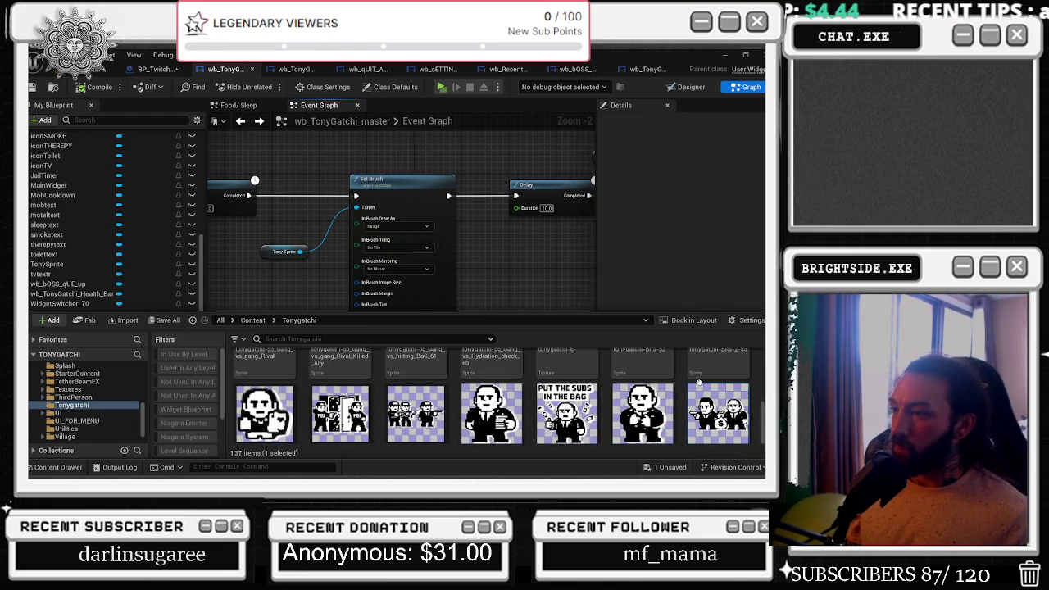
{"action": "scroll", "coordinate": [698, 383], "scroll_direction": "up", "scroll_amount": 1}
{"action": "scroll", "coordinate": [687, 407], "scroll_direction": "up", "scroll_amount": 2}
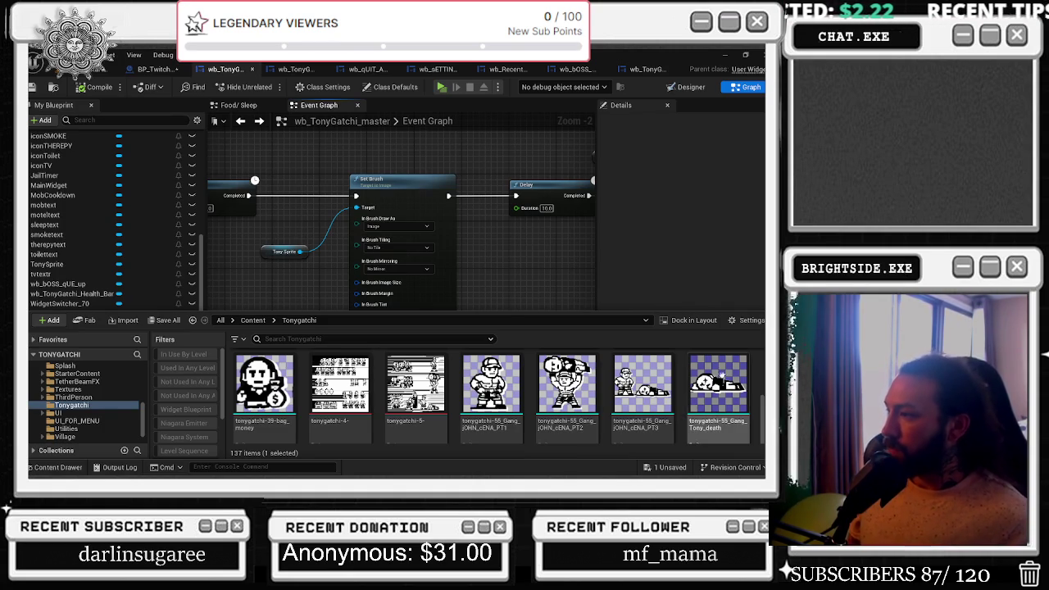
{"action": "scroll", "coordinate": [727, 339], "scroll_direction": "up", "scroll_amount": 2}
{"action": "scroll", "coordinate": [680, 433], "scroll_direction": "down", "scroll_amount": 5}
{"action": "scroll", "coordinate": [686, 396], "scroll_direction": "up", "scroll_amount": 1}
{"action": "scroll", "coordinate": [737, 345], "scroll_direction": "up", "scroll_amount": 1}
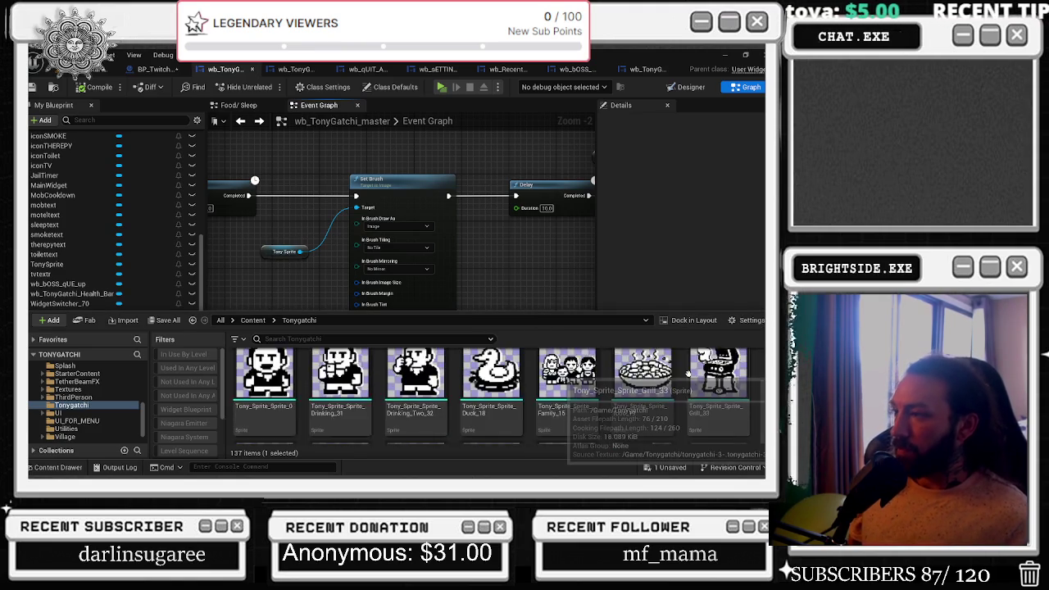
{"action": "scroll", "coordinate": [661, 385], "scroll_direction": "up", "scroll_amount": 3}
{"action": "scroll", "coordinate": [661, 385], "scroll_direction": "up", "scroll_amount": 1}
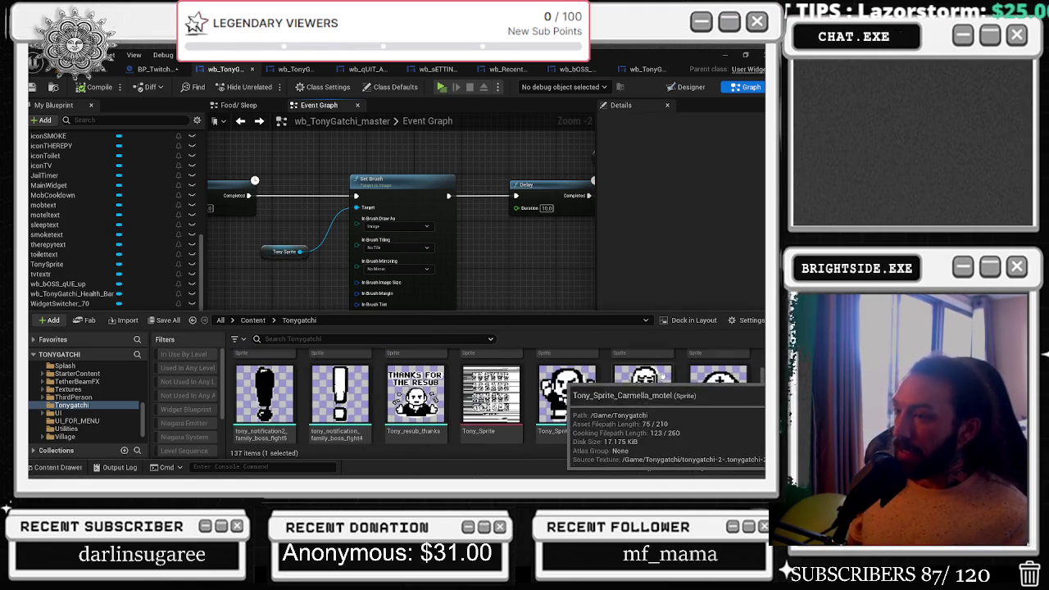
{"action": "scroll", "coordinate": [693, 432], "scroll_direction": "up", "scroll_amount": 3}
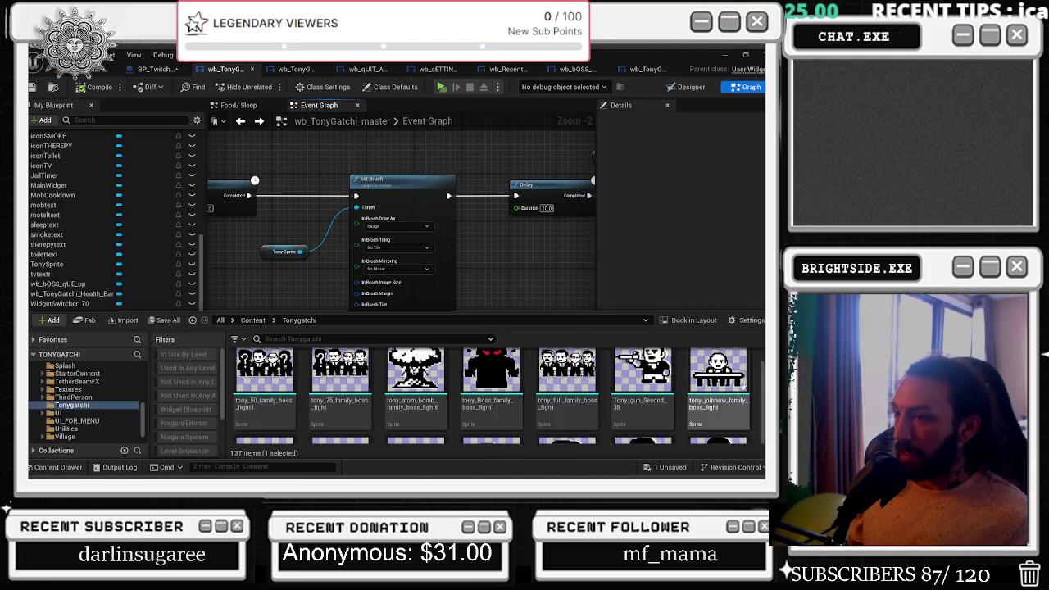
{"action": "scroll", "coordinate": [709, 396], "scroll_direction": "up", "scroll_amount": 1}
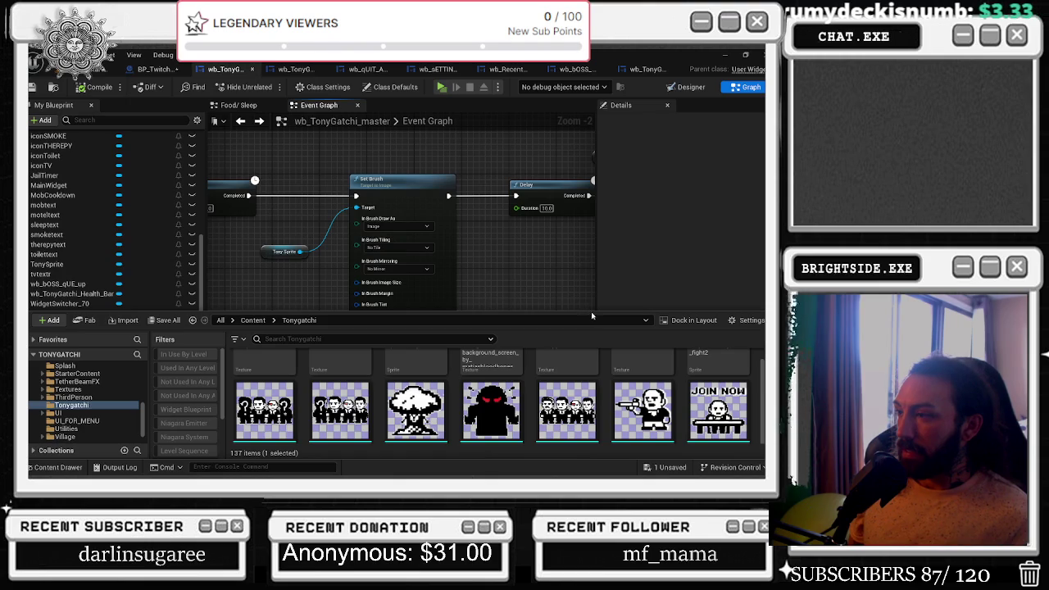
Close the drawer, nudge the Tony Sprite node up, and wire out from Set Brush's In Brush Image.
{"action": "left_click", "coordinate": [505, 250]}
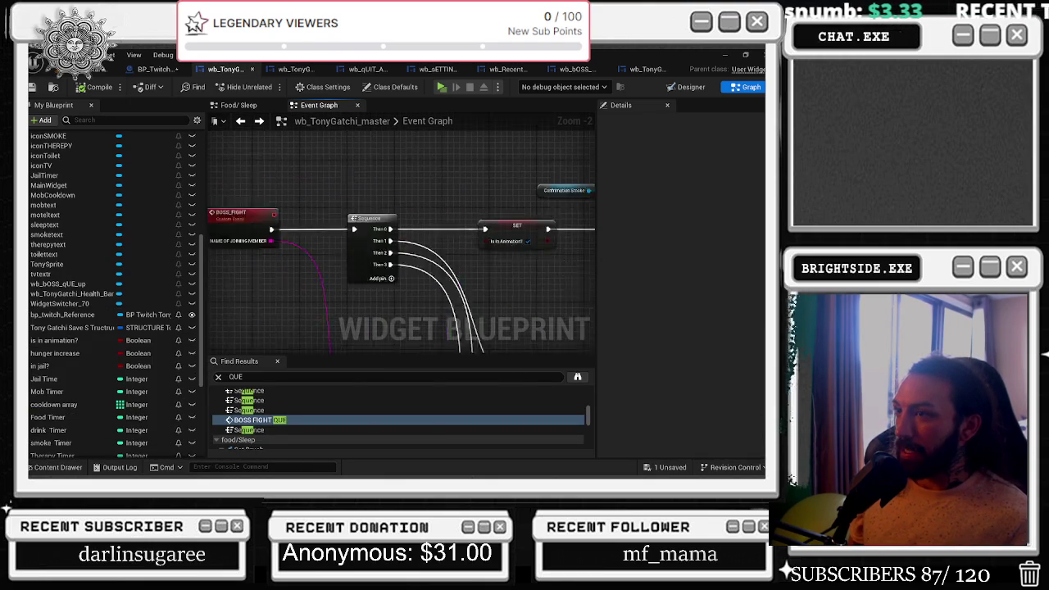
{"action": "mouse_move", "coordinate": [466, 155]}
{"action": "left_mouse_down"}
{"action": "mouse_move", "coordinate": [317, 152]}
{"action": "mouse_move", "coordinate": [323, 143]}
{"action": "left_mouse_up"}
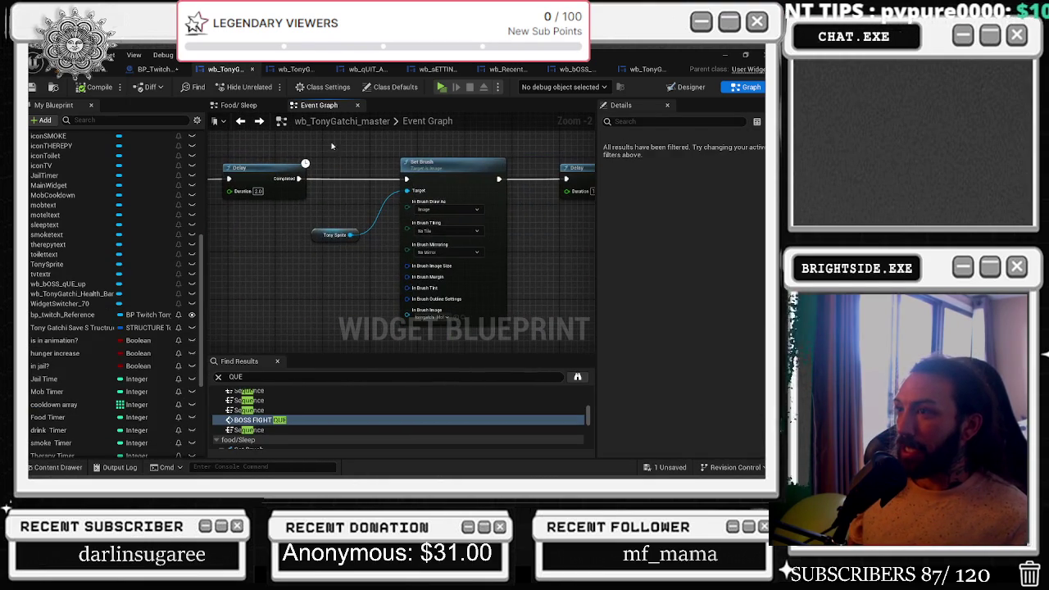
{"action": "left_click_drag", "start_coordinate": [329, 235], "coordinate": [330, 218]}
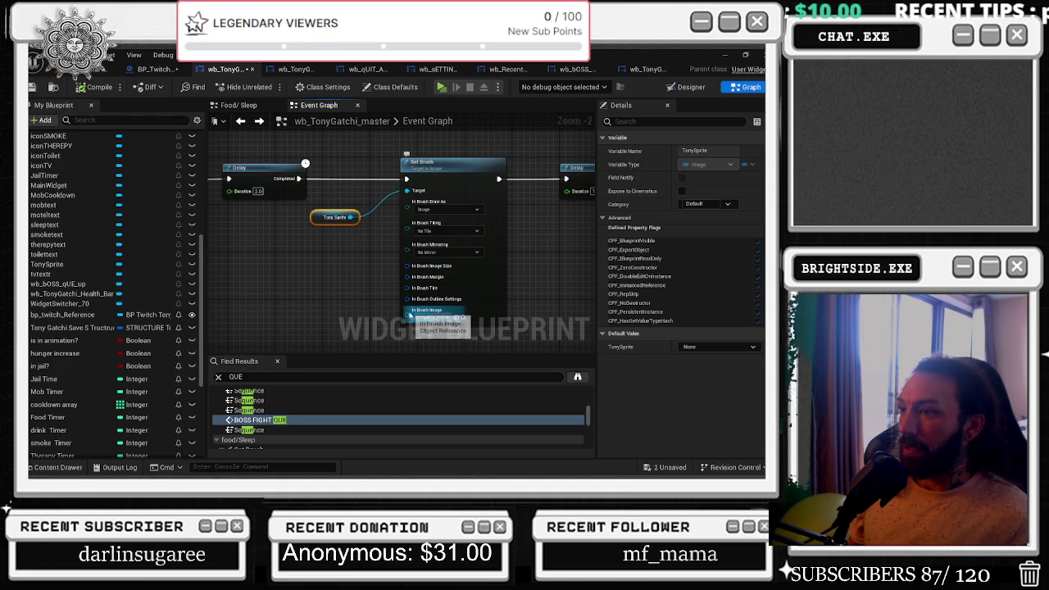
{"action": "left_click_drag", "start_coordinate": [410, 315], "coordinate": [331, 304]}
Add a Select node on In Brush Image and a Random Bool with Weight on its Index.
{"action": "type", "text": "SELEC"}
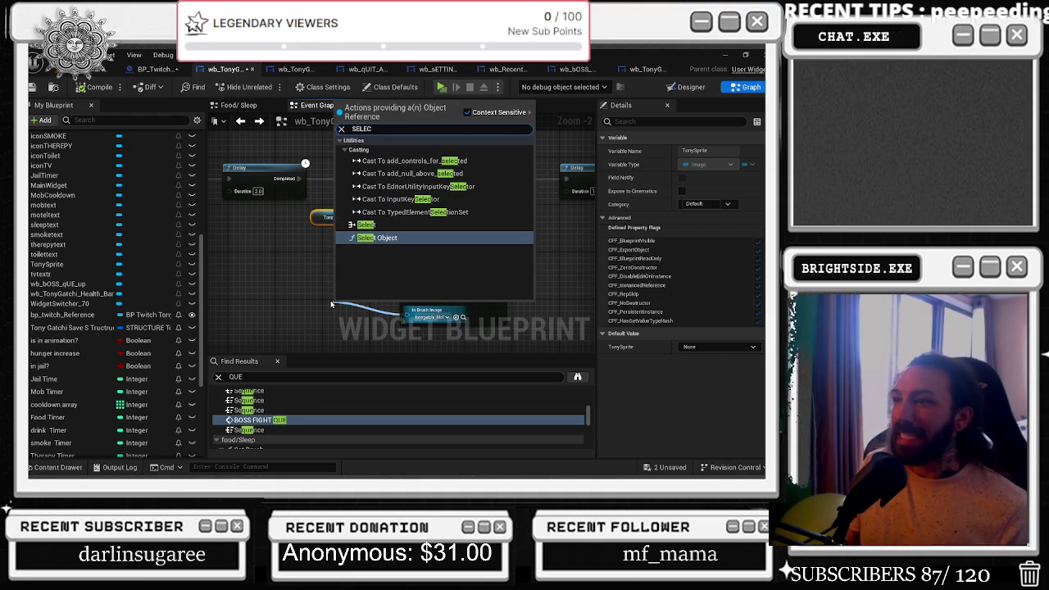
{"action": "left_click", "coordinate": [367, 224]}
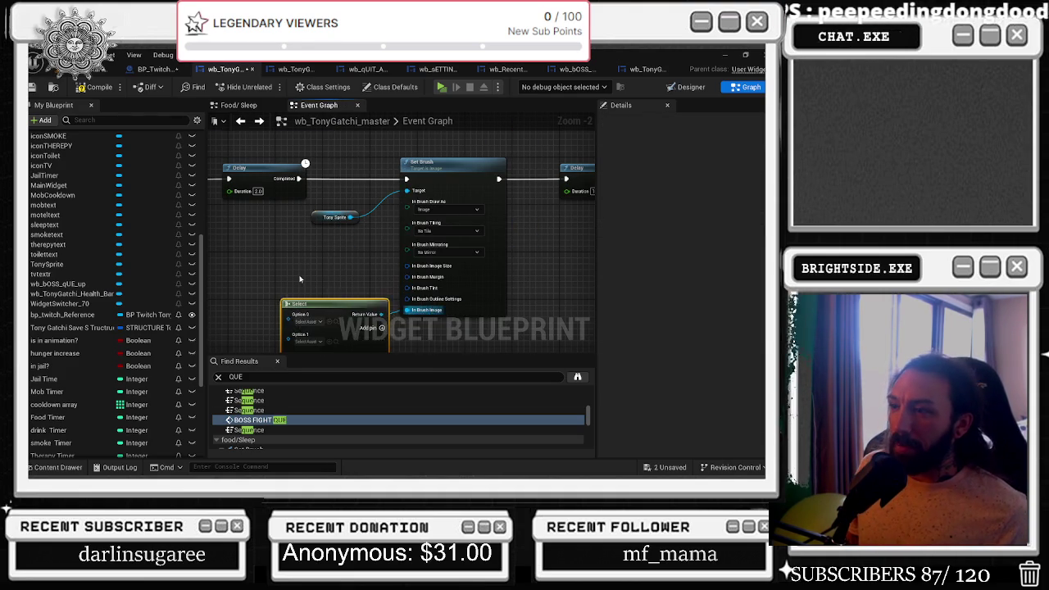
{"action": "left_click_drag", "start_coordinate": [408, 314], "coordinate": [368, 307]}
{"action": "type", "text": "RMN"}
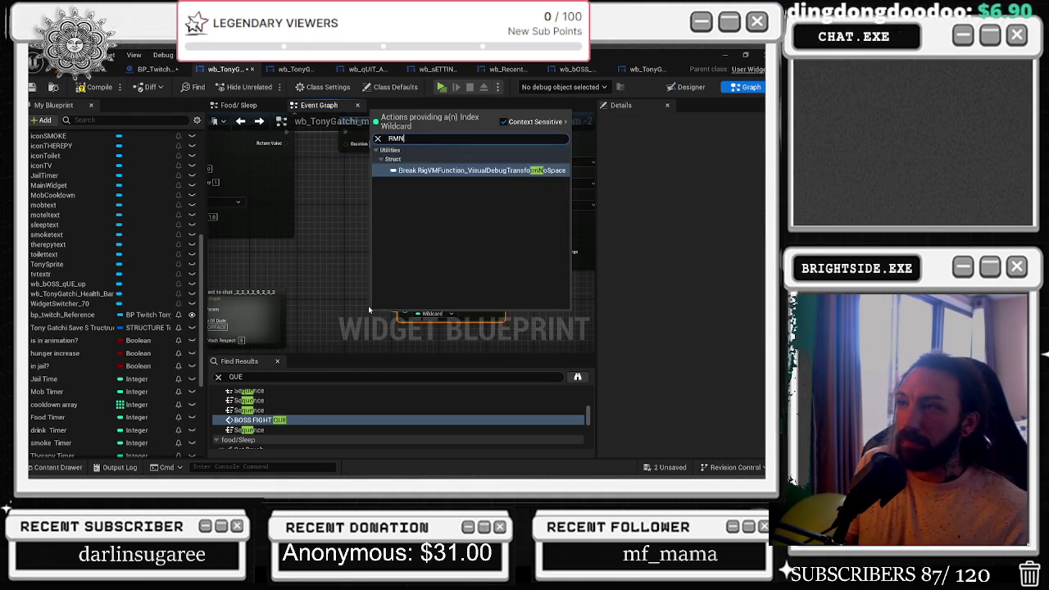
{"action": "key", "text": "BackSpace"}
{"action": "key", "text": "BackSpace"}
{"action": "type", "text": "ANDOMIZE"}
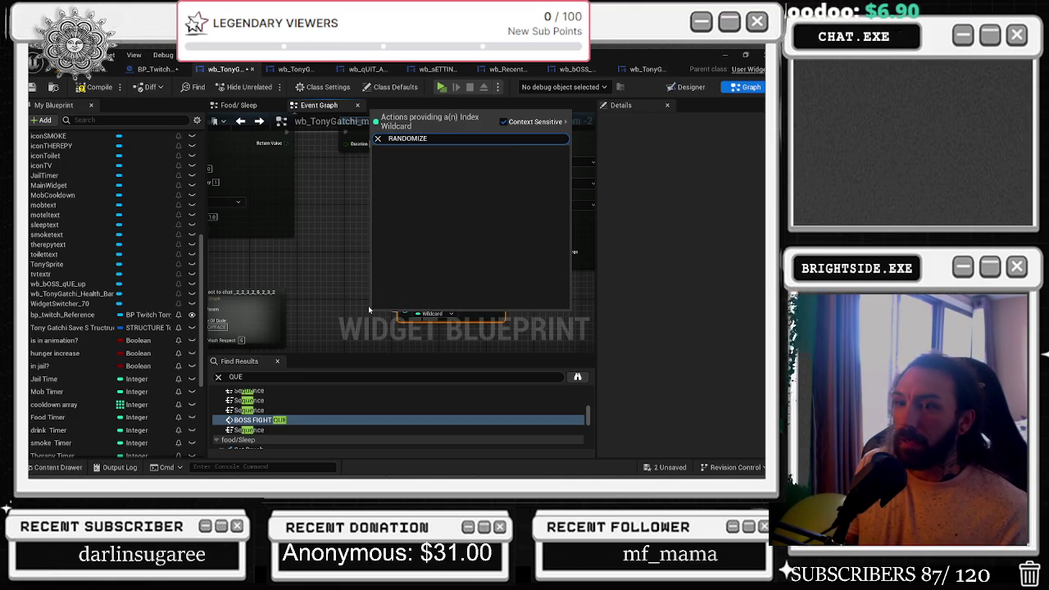
{"action": "key", "text": "BackSpace"}
{"action": "key", "text": "BackSpace"}
{"action": "key", "text": "BackSpace"}
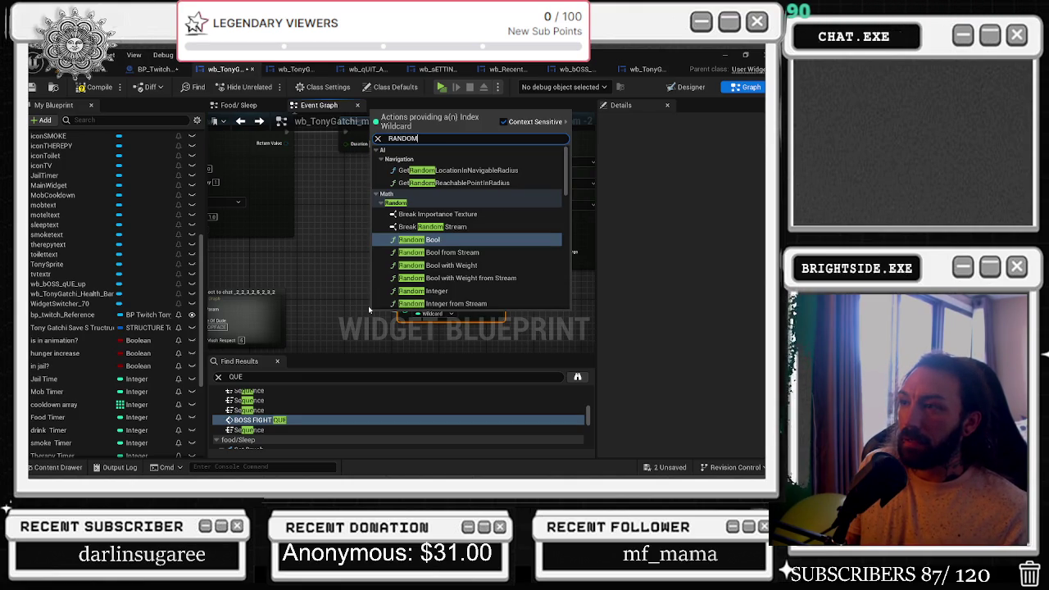
{"action": "key", "text": "Down"}
{"action": "key", "text": "Down"}
{"action": "key", "text": "Return"}
Arrange the Random Bool with Weight and Select nodes neatly beside Set Brush.
{"action": "left_click_drag", "start_coordinate": [385, 319], "coordinate": [295, 272]}
{"action": "left_click_drag", "start_coordinate": [414, 257], "coordinate": [414, 211]}
{"action": "scroll", "coordinate": [416, 248], "scroll_direction": "down", "scroll_amount": 4}
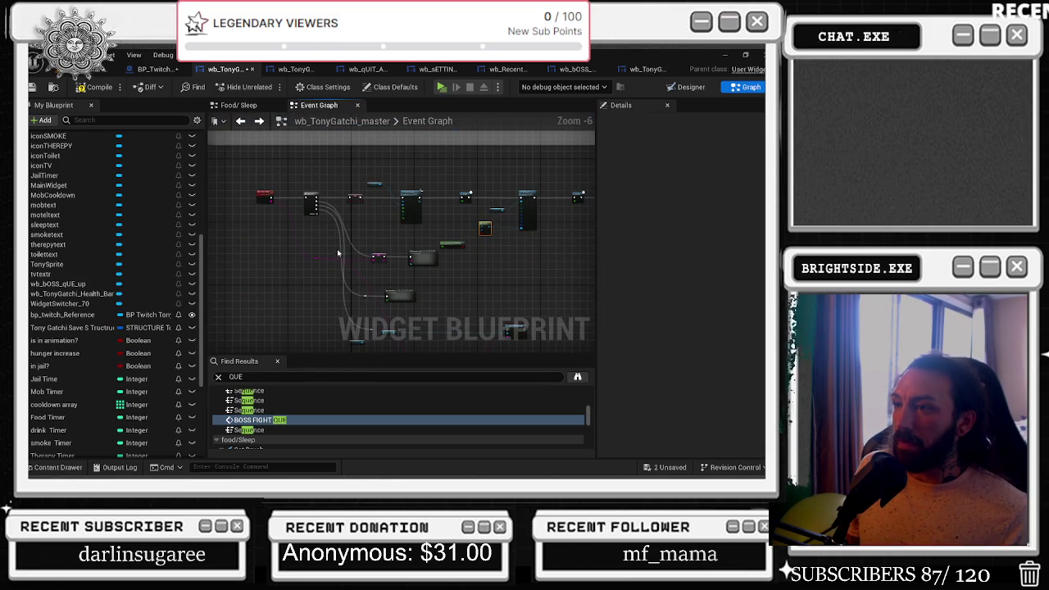
{"action": "left_click_drag", "start_coordinate": [440, 347], "coordinate": [442, 351]}
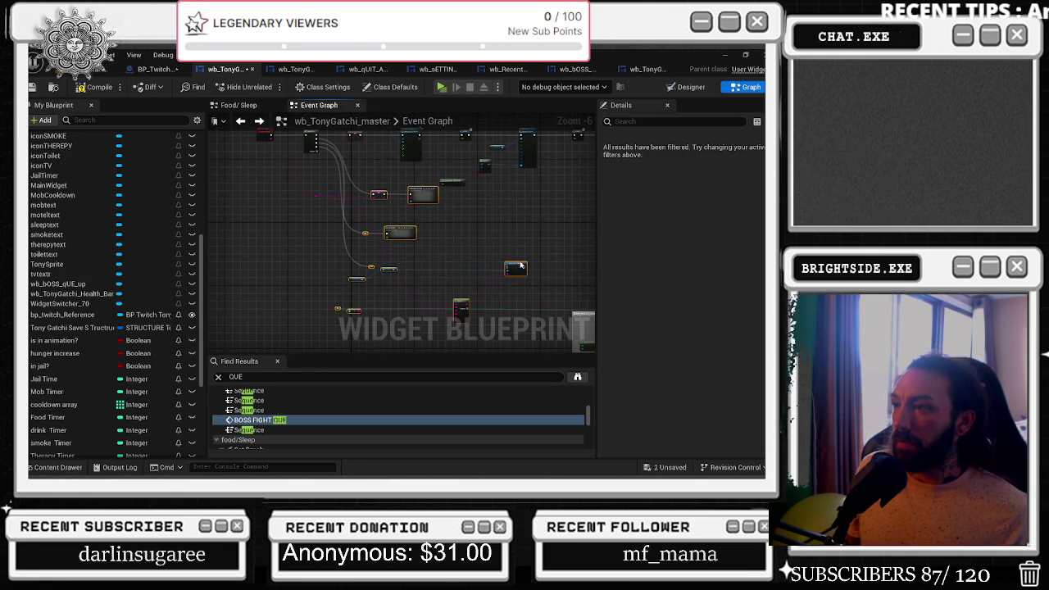
{"action": "scroll", "coordinate": [440, 293], "scroll_direction": "up", "scroll_amount": 5}
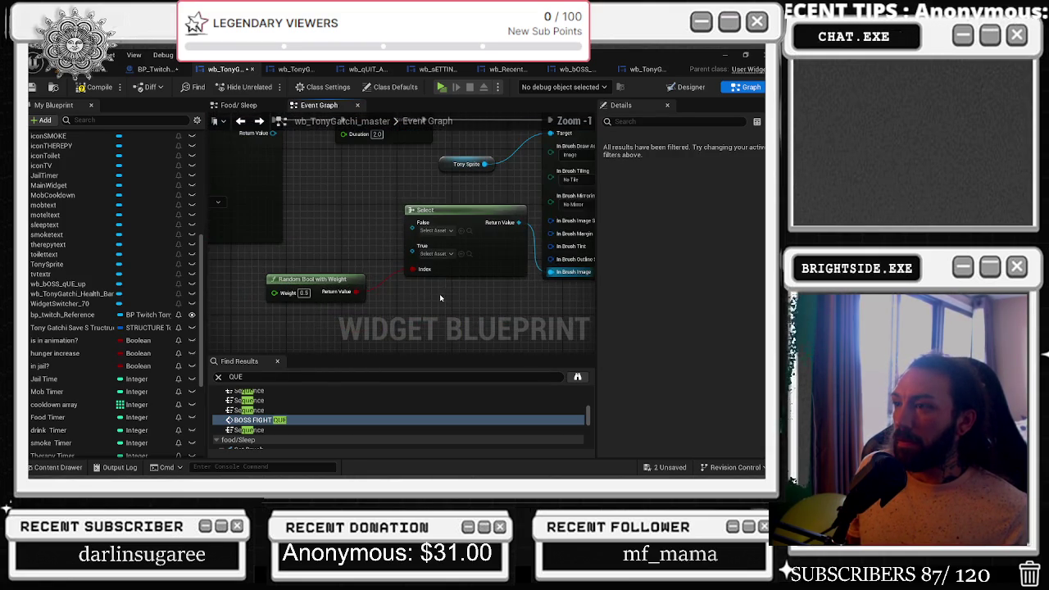
{"action": "left_click_drag", "start_coordinate": [439, 214], "coordinate": [426, 199]}
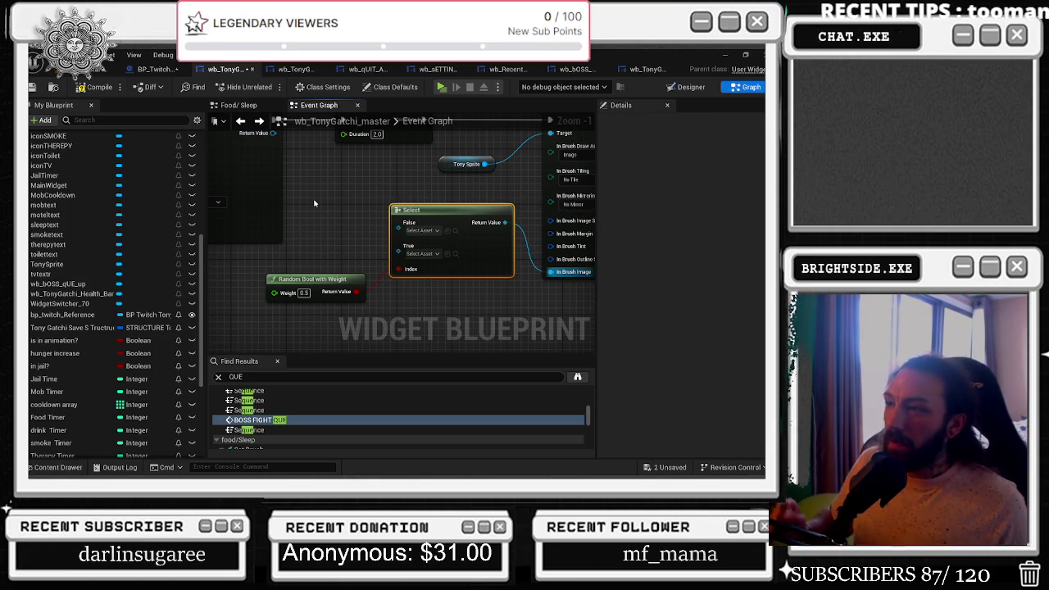
Delete Random Bool with Weight and change the Select node's Index pin type to Integer.
{"action": "left_click", "coordinate": [336, 287]}
{"action": "key", "text": "Delete"}
{"action": "right_click", "coordinate": [414, 270]}
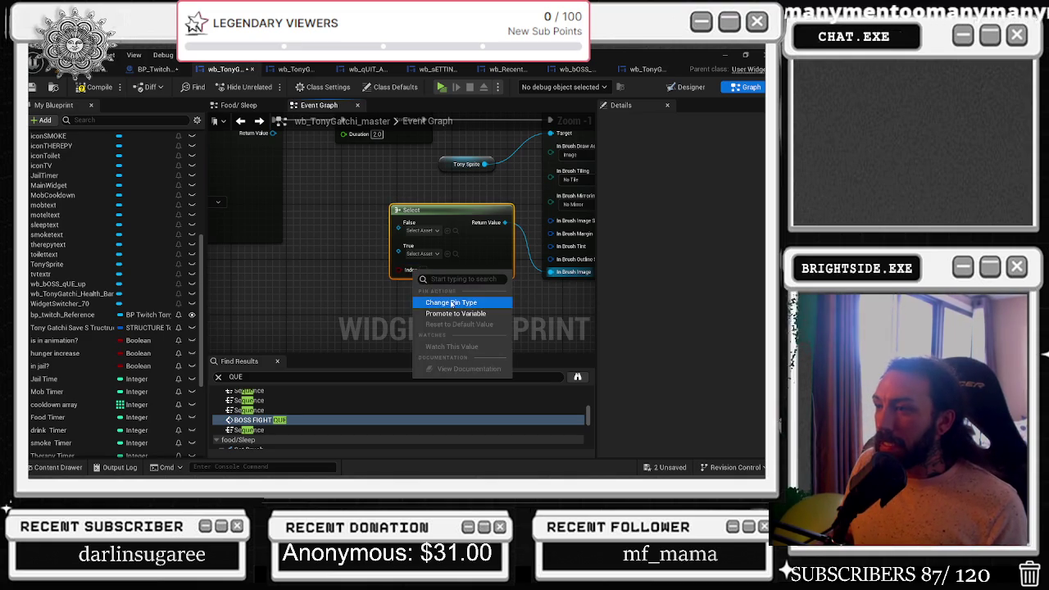
{"action": "left_click", "coordinate": [452, 303]}
{"action": "left_click", "coordinate": [479, 306]}
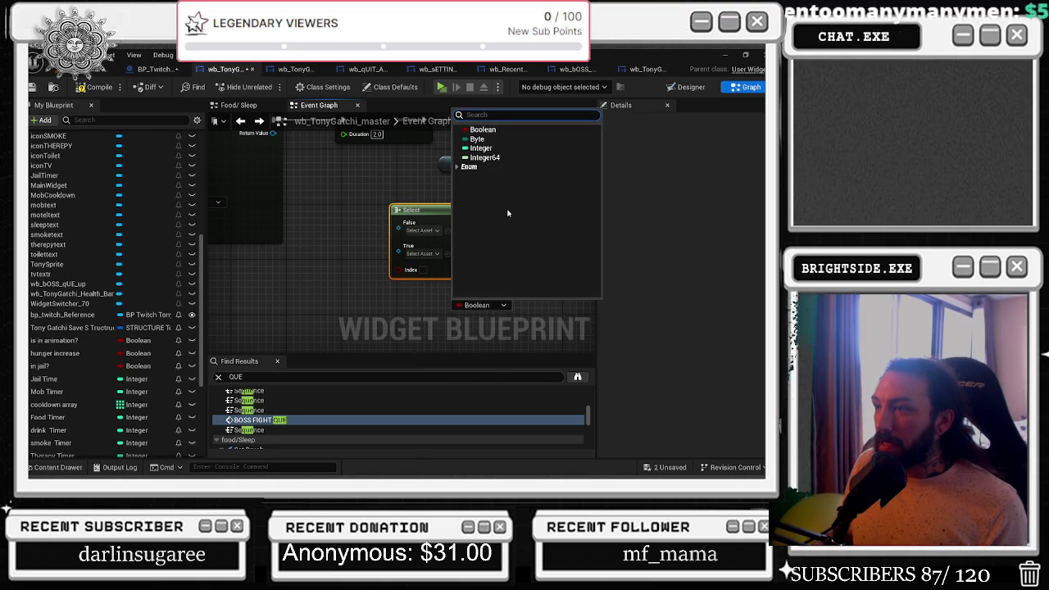
{"action": "left_click", "coordinate": [492, 150]}
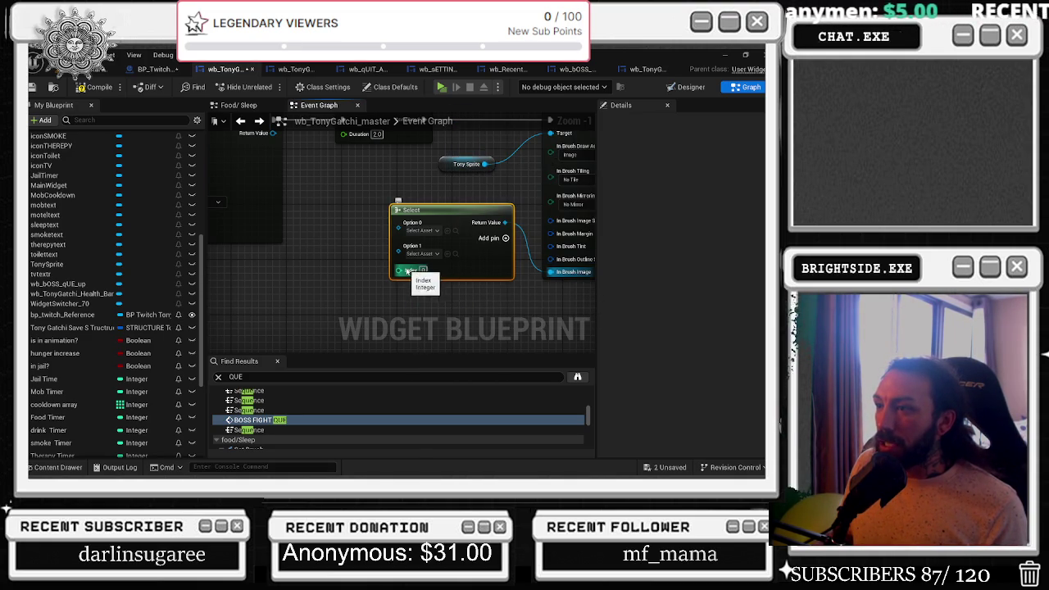
Feed Index from a pasted RANDOM integer node and add an Option 2 input to Select.
{"action": "left_click_drag", "start_coordinate": [407, 271], "coordinate": [348, 285]}
{"action": "type", "text": "RANDOM"}
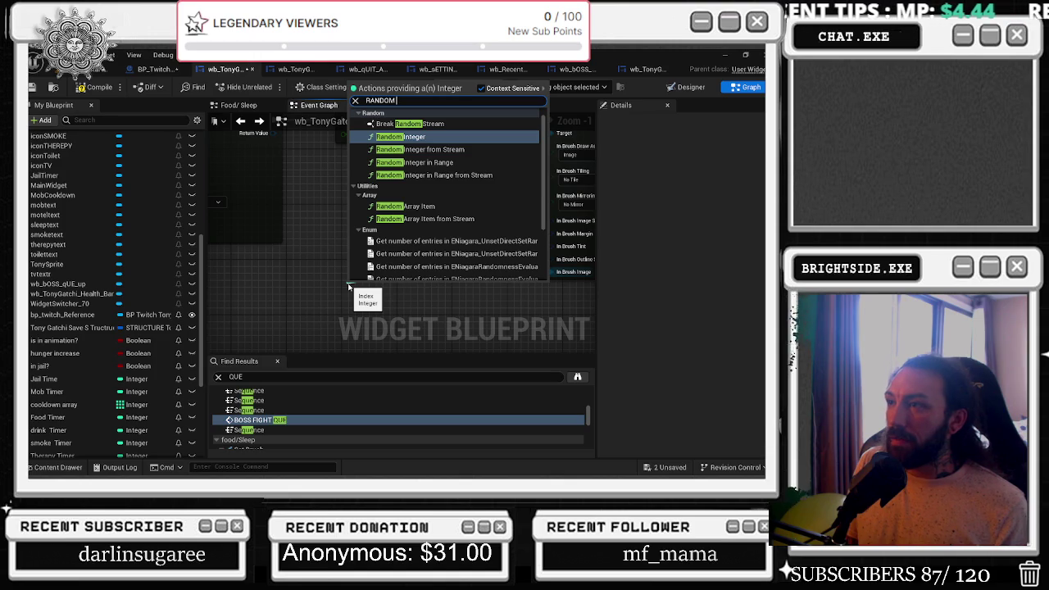
{"action": "key", "text": "Down"}
{"action": "key", "text": "Down"}
{"action": "key", "text": "Down"}
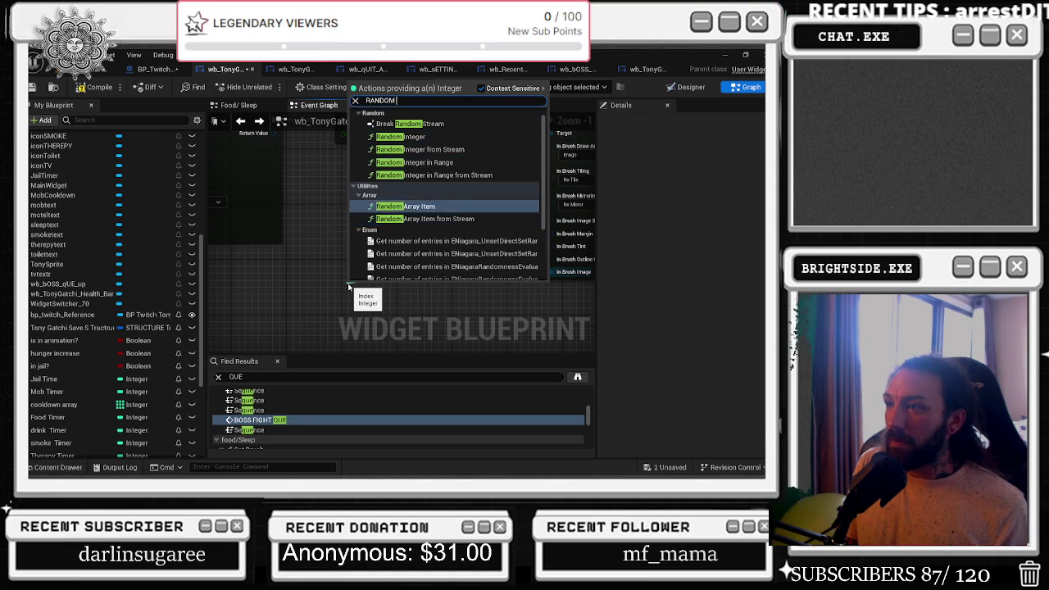
{"action": "key", "text": "Escape"}
{"action": "mouse_move", "coordinate": [349, 286]}
{"action": "left_mouse_down"}
{"action": "mouse_move", "coordinate": [394, 269]}
{"action": "mouse_move", "coordinate": [328, 273]}
{"action": "left_mouse_up"}
{"action": "key", "text": "ctrl+v"}
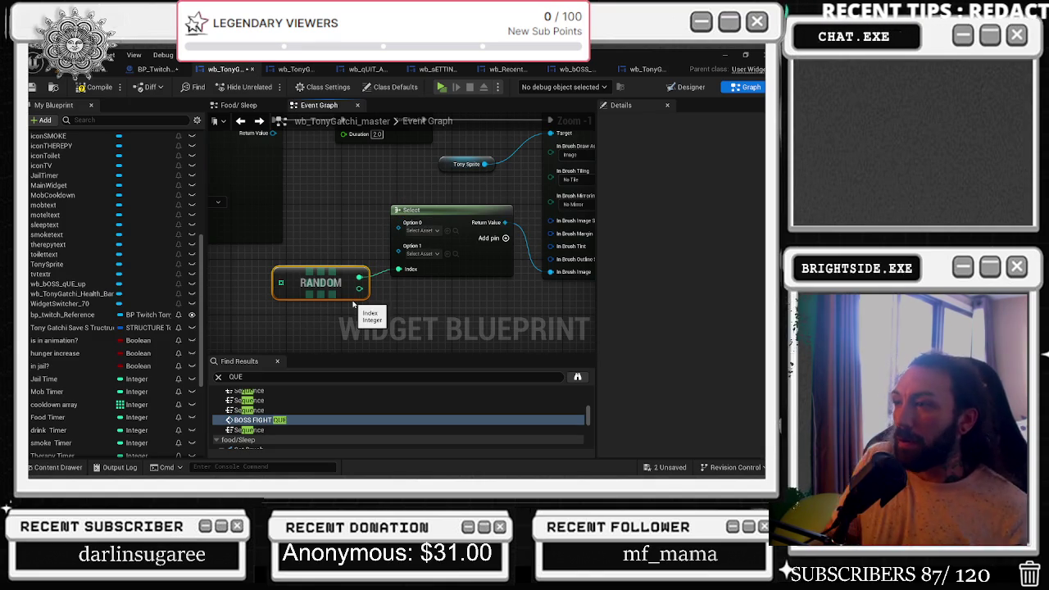
{"action": "left_click", "coordinate": [506, 238]}
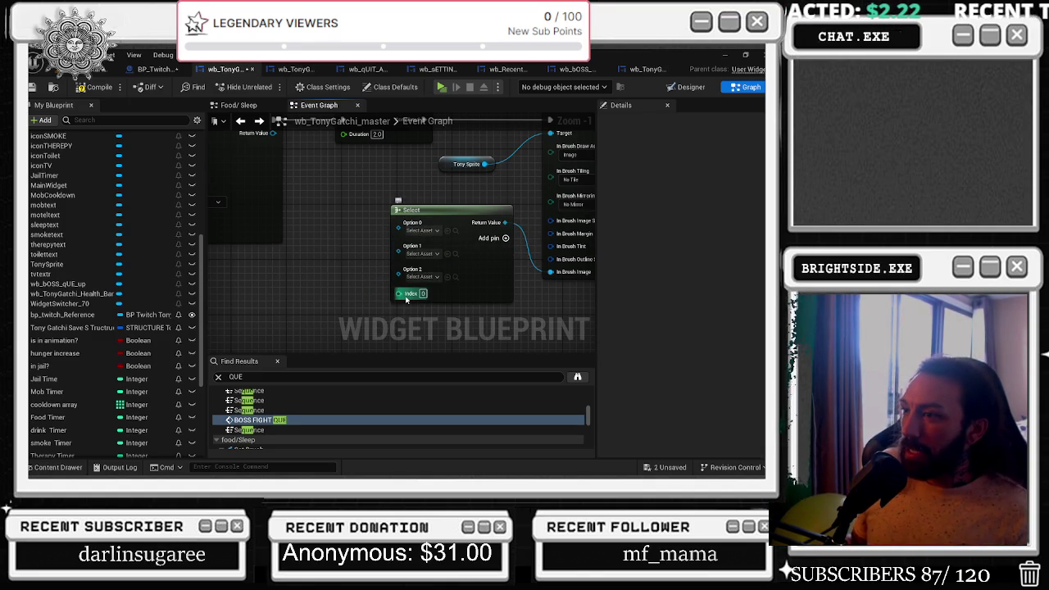
Add a Random array item node from Select's Index and place it beside the Select node.
{"action": "left_click_drag", "start_coordinate": [406, 299], "coordinate": [361, 319]}
{"action": "type", "text": "RANDOM WIT"}
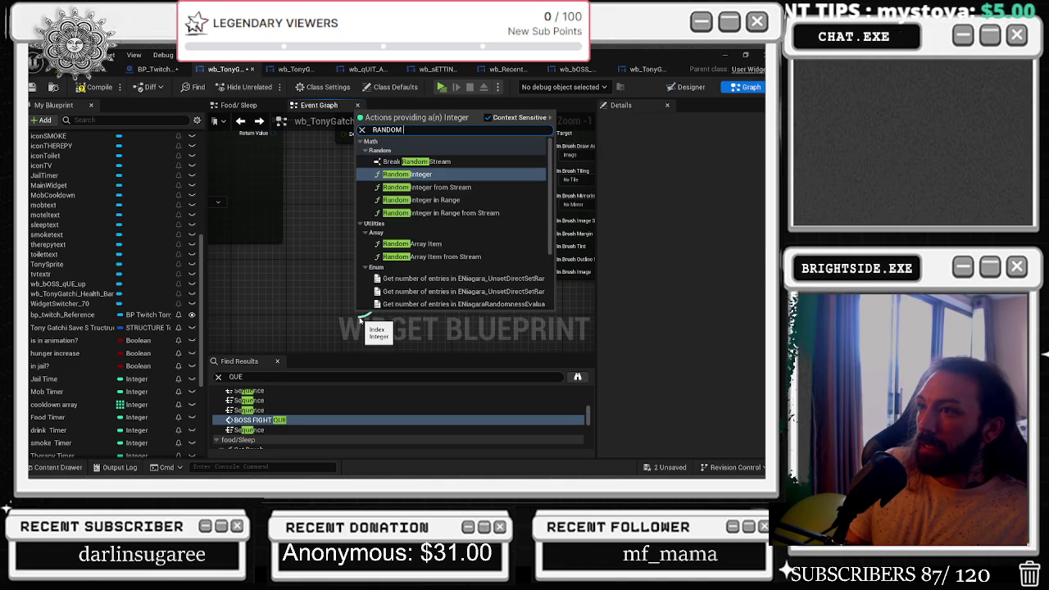
{"action": "key", "text": "BackSpace"}
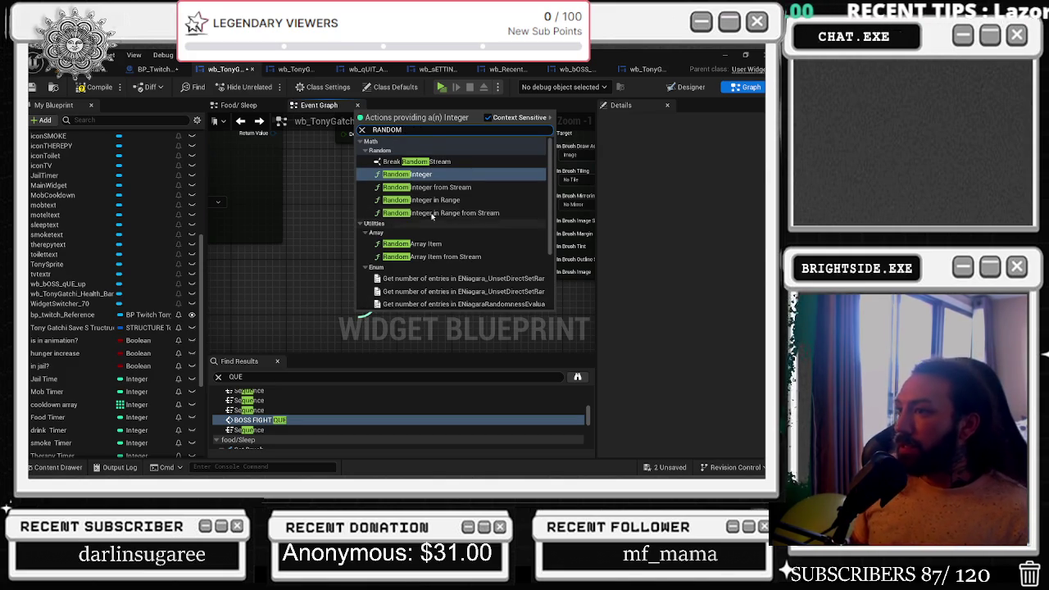
{"action": "scroll", "coordinate": [416, 221], "scroll_direction": "down", "scroll_amount": 1}
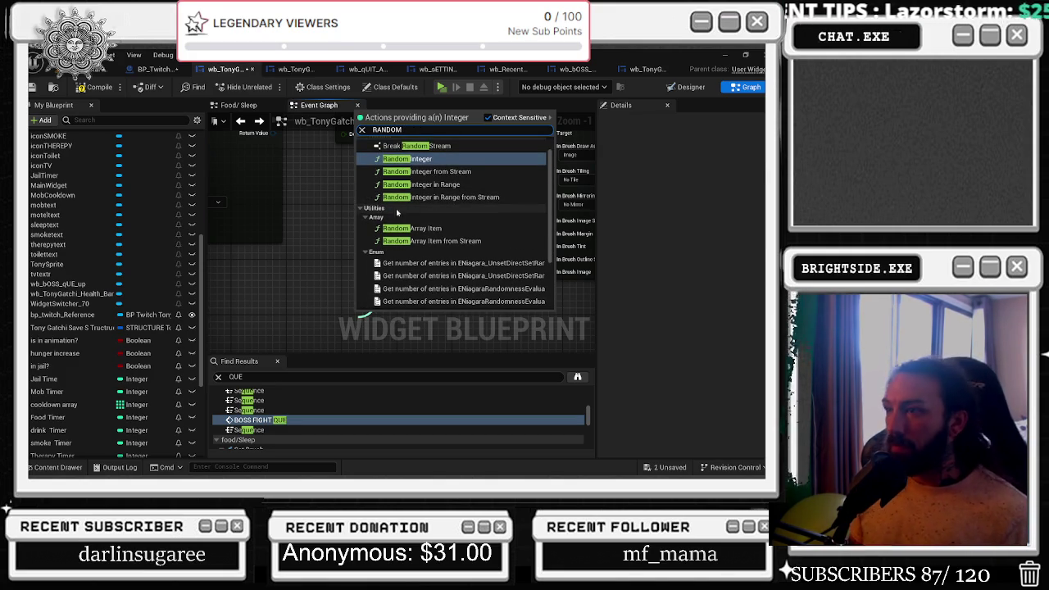
{"action": "left_click", "coordinate": [403, 235]}
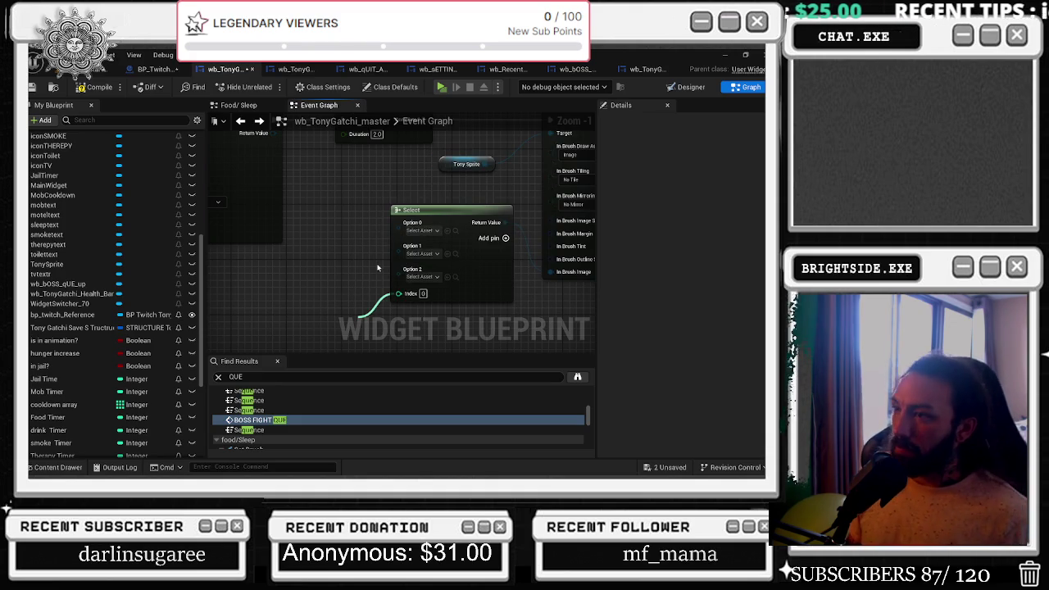
{"action": "left_click_drag", "start_coordinate": [390, 311], "coordinate": [321, 304]}
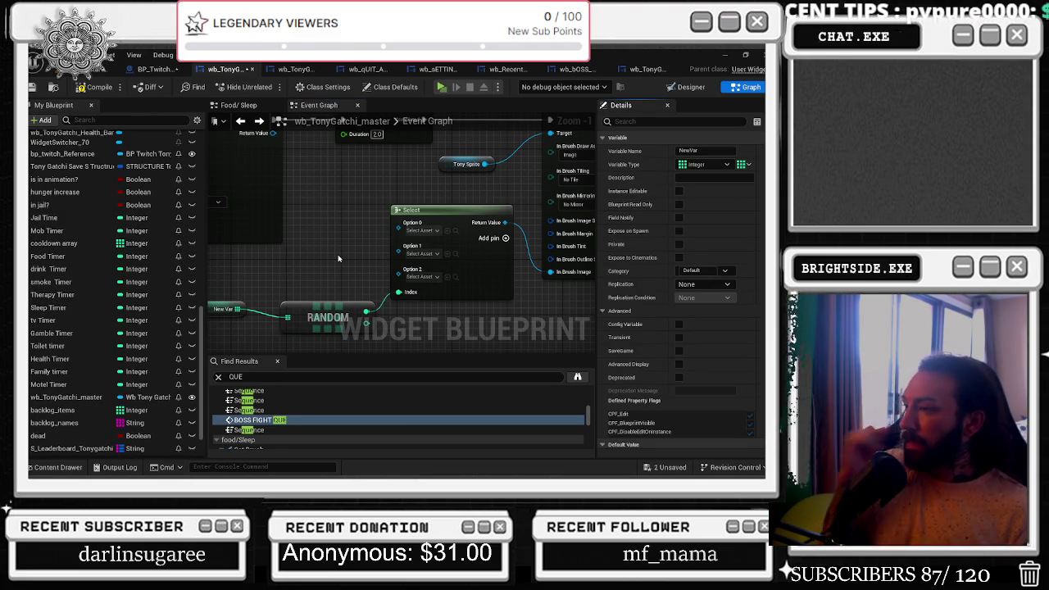
{"action": "scroll", "coordinate": [653, 318], "scroll_direction": "down", "scroll_amount": 1}
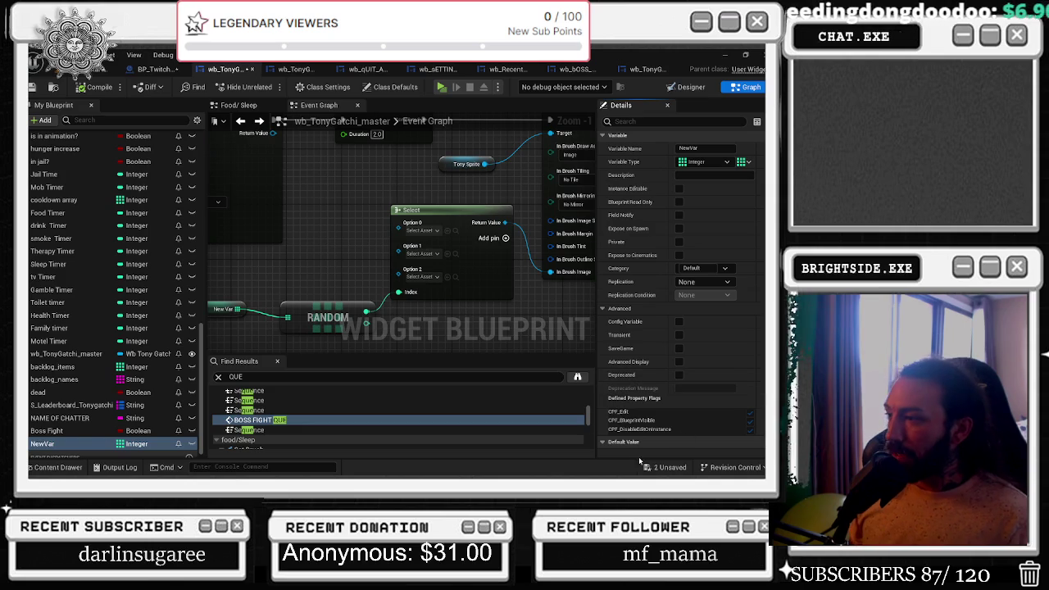
Save the blueprint and grow the New Var array to six elements.
{"action": "left_click", "coordinate": [31, 87]}
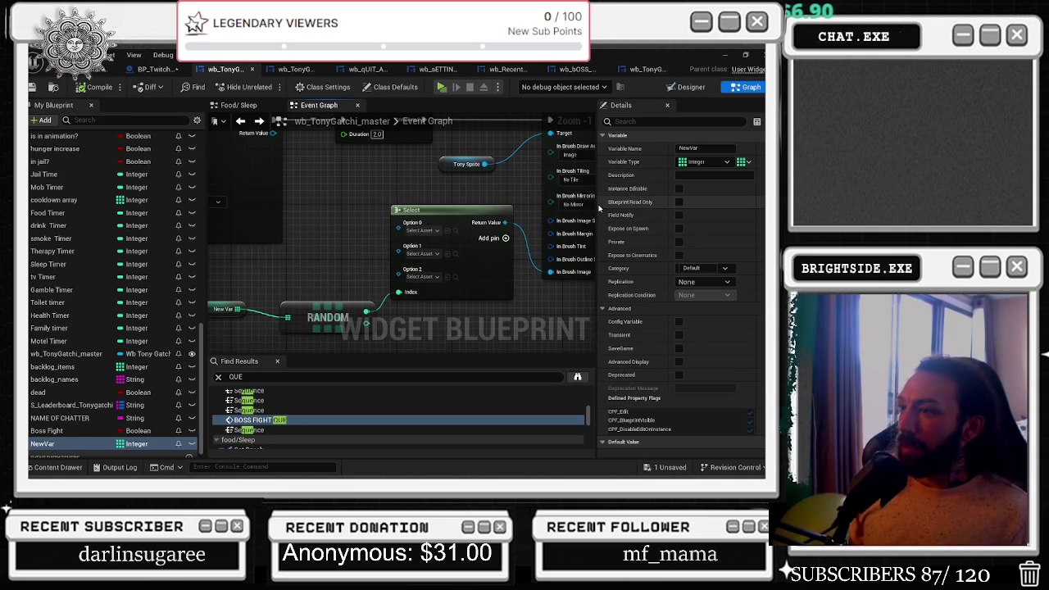
{"action": "scroll", "coordinate": [655, 271], "scroll_direction": "down", "scroll_amount": 1}
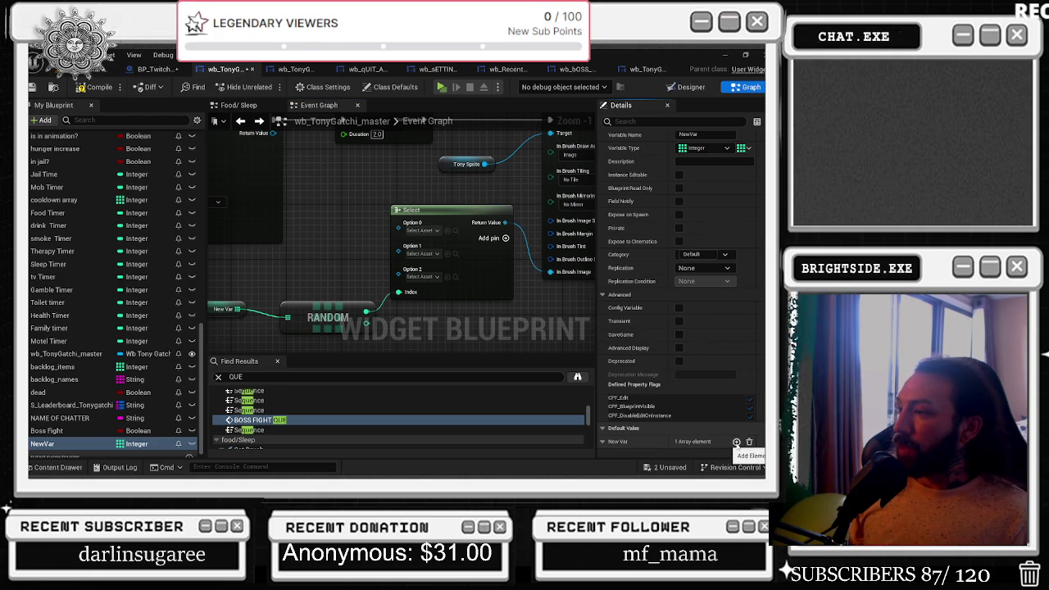
{"action": "left_click", "coordinate": [736, 442]}
{"action": "scroll", "coordinate": [721, 369], "scroll_direction": "down", "scroll_amount": 2}
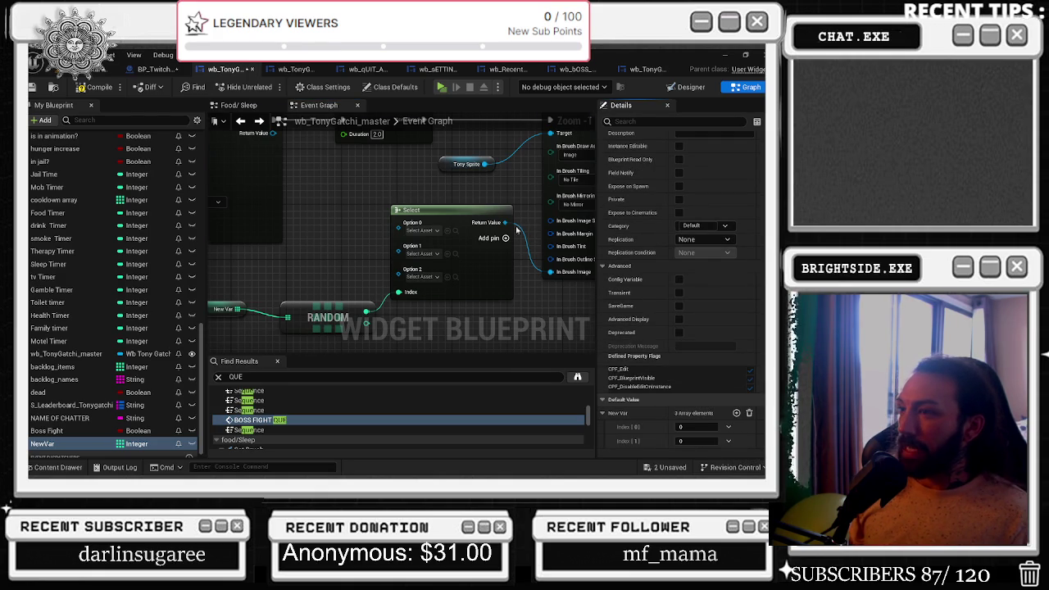
{"action": "scroll", "coordinate": [522, 221], "scroll_direction": "down", "scroll_amount": 1}
{"action": "scroll", "coordinate": [491, 229], "scroll_direction": "up", "scroll_amount": 2}
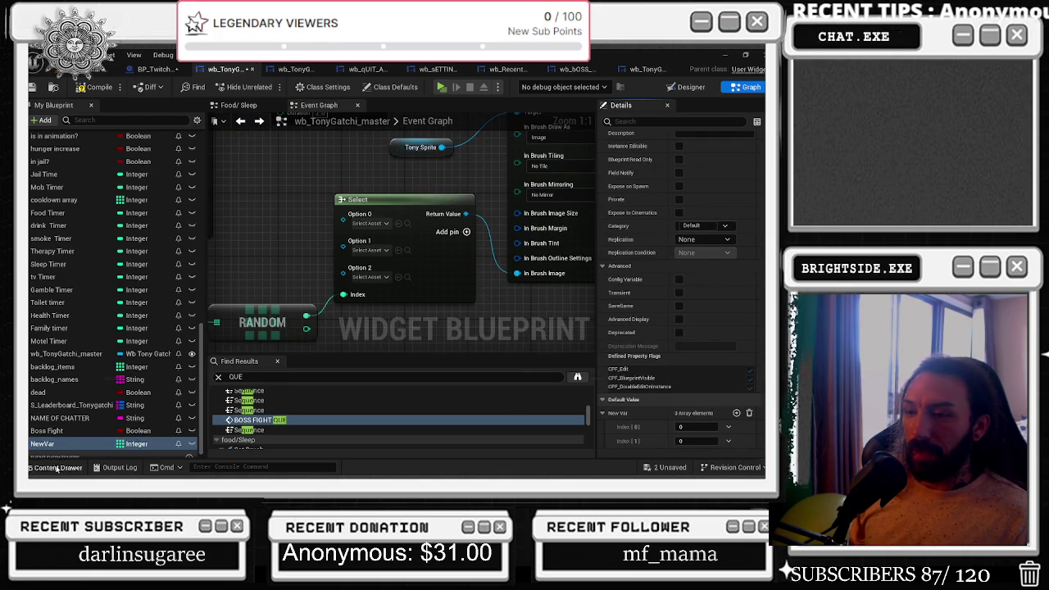
{"action": "left_click", "coordinate": [58, 467]}
{"action": "left_click", "coordinate": [57, 467]}
{"action": "left_click", "coordinate": [736, 413]}
{"action": "scroll", "coordinate": [718, 431], "scroll_direction": "down", "scroll_amount": 1}
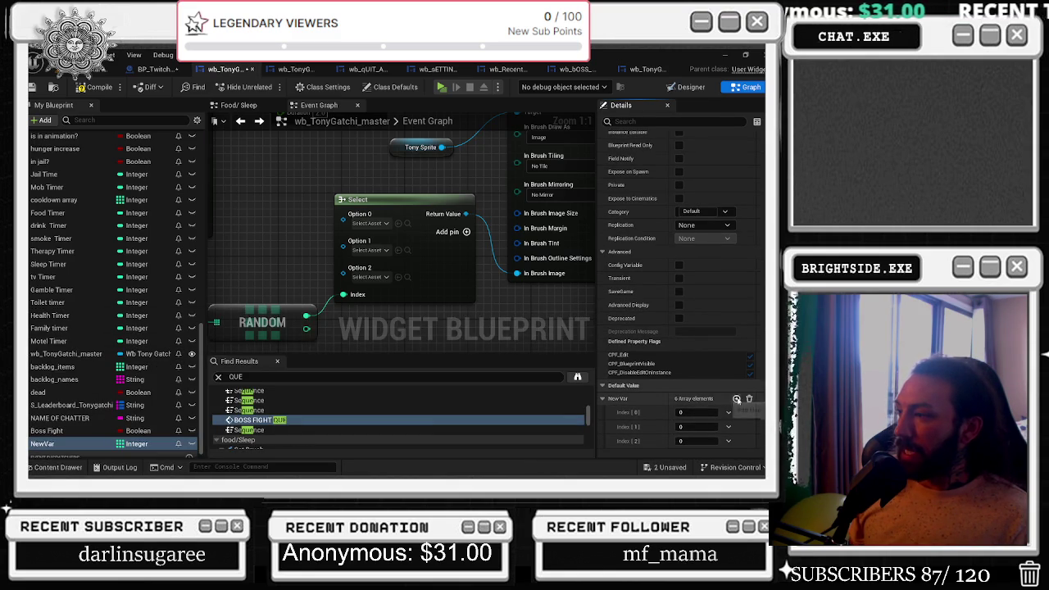
{"action": "left_click", "coordinate": [736, 399]}
{"action": "left_click", "coordinate": [736, 399]}
{"action": "left_click", "coordinate": [736, 399]}
{"action": "scroll", "coordinate": [736, 399], "scroll_direction": "down", "scroll_amount": 1}
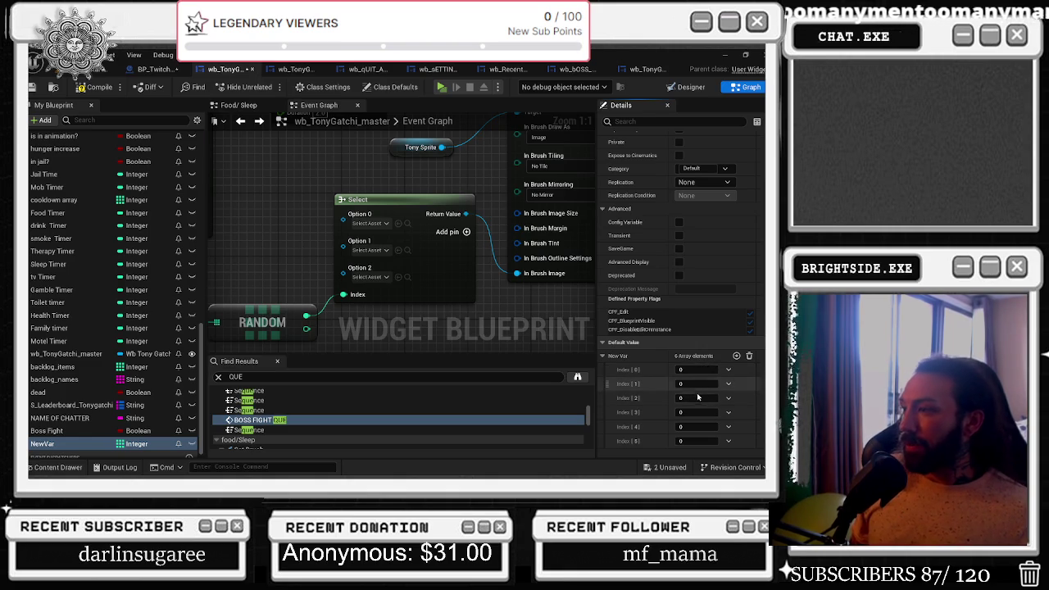
Enter New Var's default values as 0, 0, 1, 1, 2, 2.
{"action": "left_click", "coordinate": [696, 398]}
{"action": "type", "text": "1"}
{"action": "left_click", "coordinate": [693, 426]}
{"action": "type", "text": "2"}
{"action": "key", "text": "Return"}
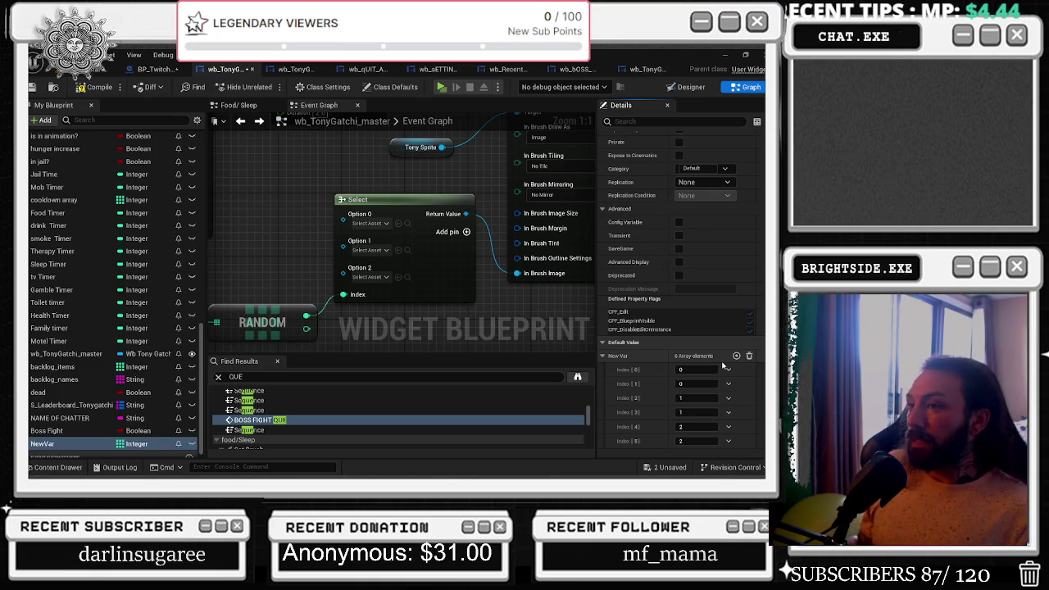
{"action": "left_click", "coordinate": [51, 467]}
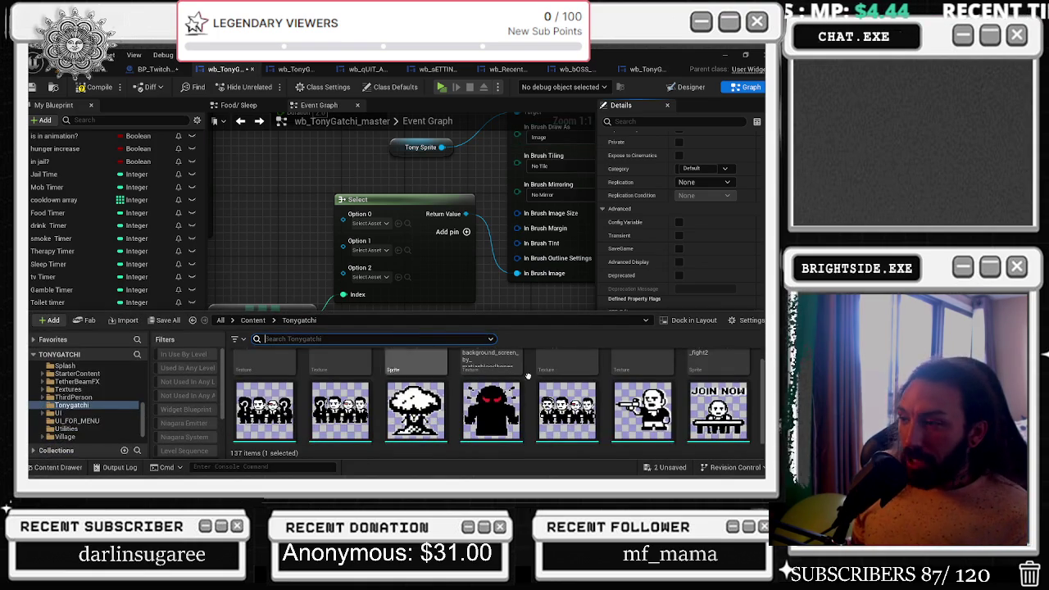
Assign the tony_Boss_family_boss_fight1 sprite to the Select node's Option 2.
{"action": "scroll", "coordinate": [491, 393], "scroll_direction": "down", "scroll_amount": 1}
{"action": "left_click", "coordinate": [490, 381]}
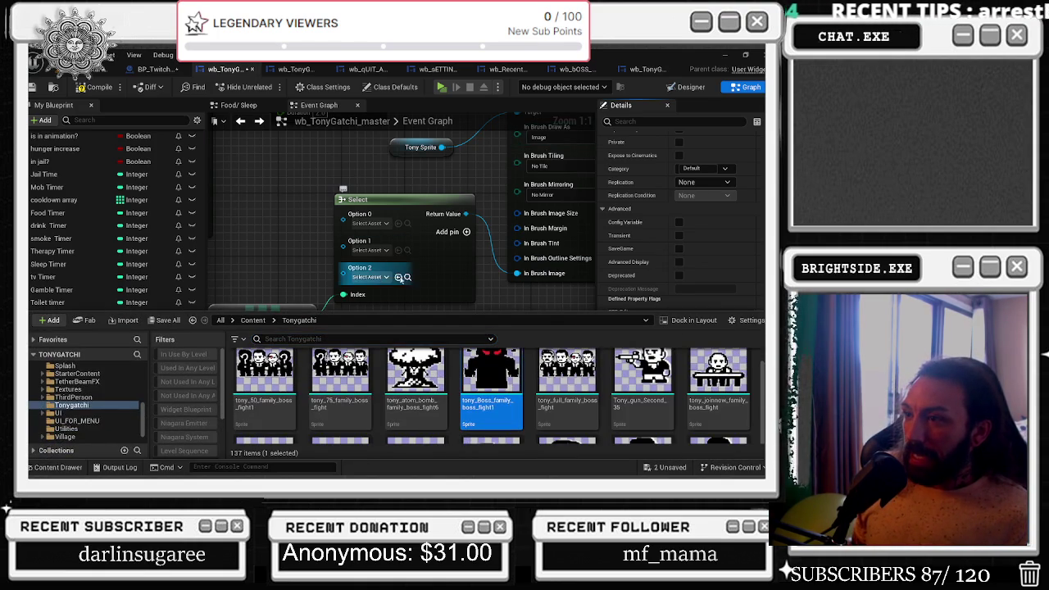
{"action": "left_click", "coordinate": [399, 277]}
Grow New Var to ten elements, setting the new entries to 1.
{"action": "left_click", "coordinate": [736, 370]}
{"action": "left_click", "coordinate": [736, 369]}
{"action": "left_click", "coordinate": [736, 370]}
{"action": "scroll", "coordinate": [722, 361], "scroll_direction": "down", "scroll_amount": 1}
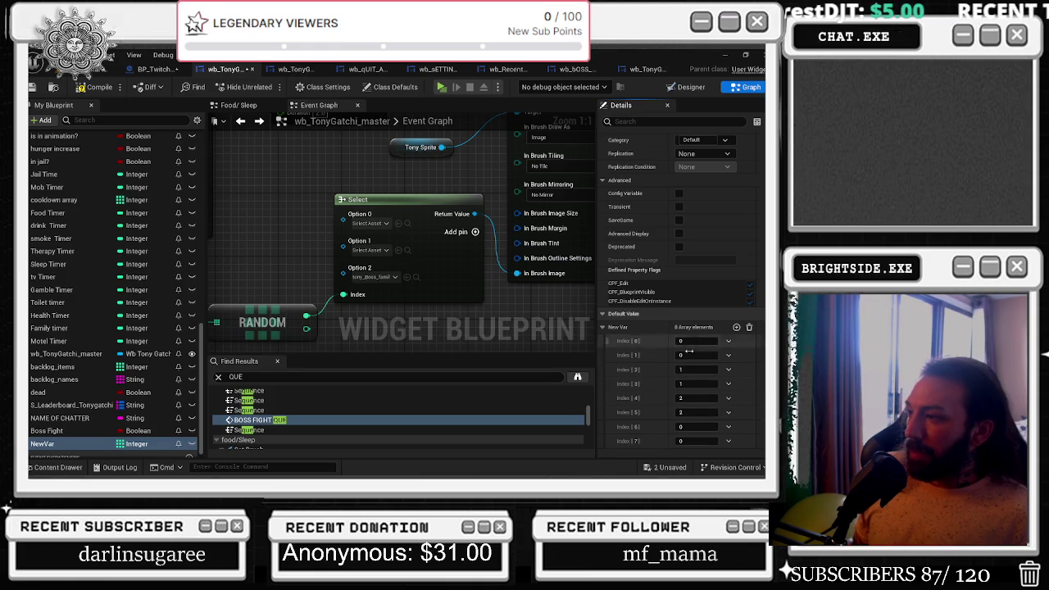
{"action": "left_click", "coordinate": [692, 426]}
{"action": "type", "text": "1"}
{"action": "key", "text": "Tab"}
{"action": "type", "text": "1"}
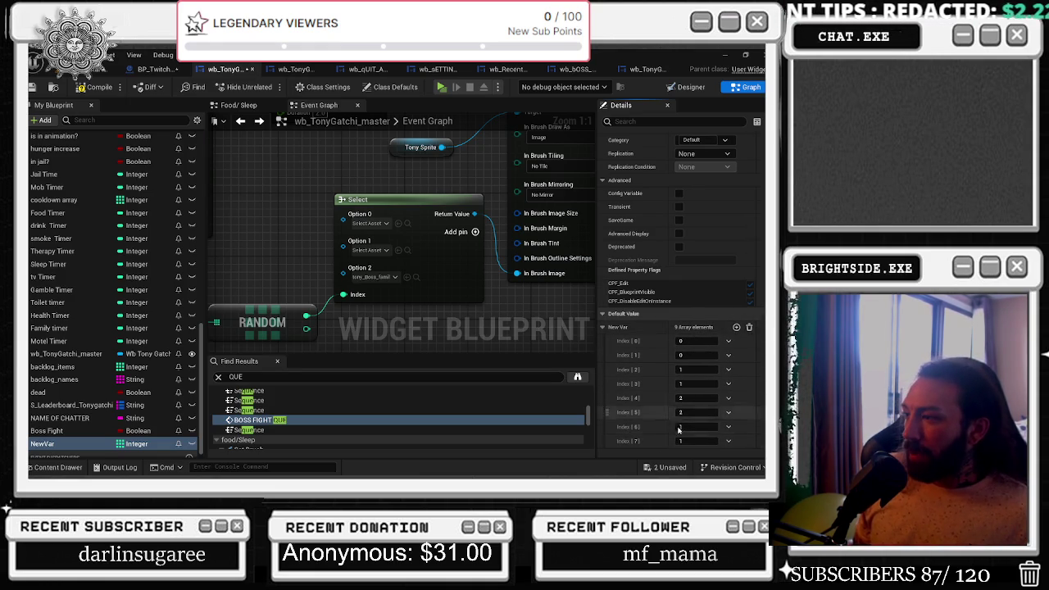
{"action": "left_click", "coordinate": [736, 327]}
{"action": "type", "text": "1"}
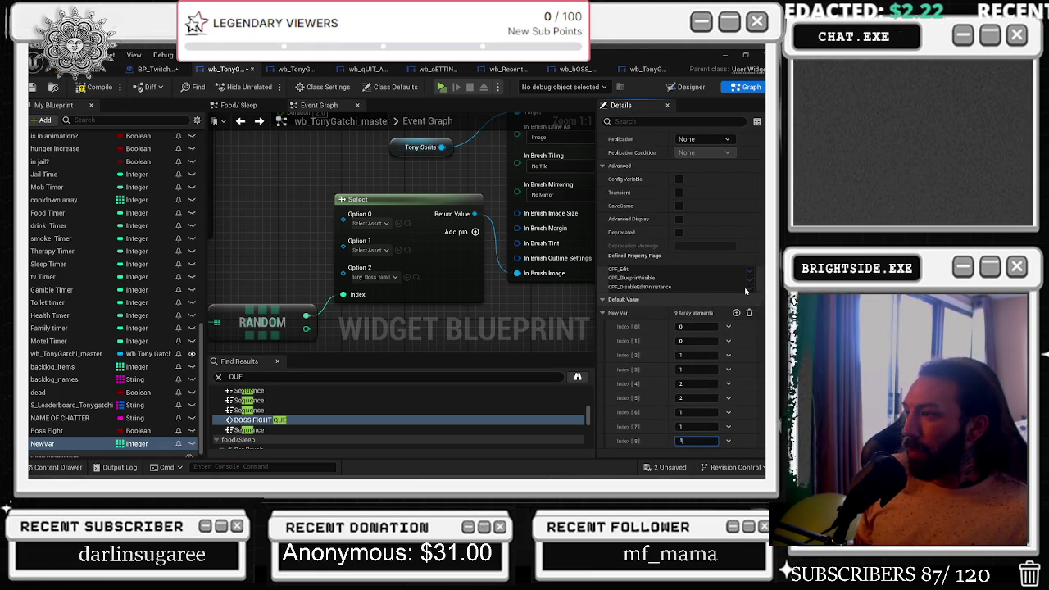
{"action": "left_click", "coordinate": [736, 312]}
{"action": "scroll", "coordinate": [698, 442], "scroll_direction": "down", "scroll_amount": 2}
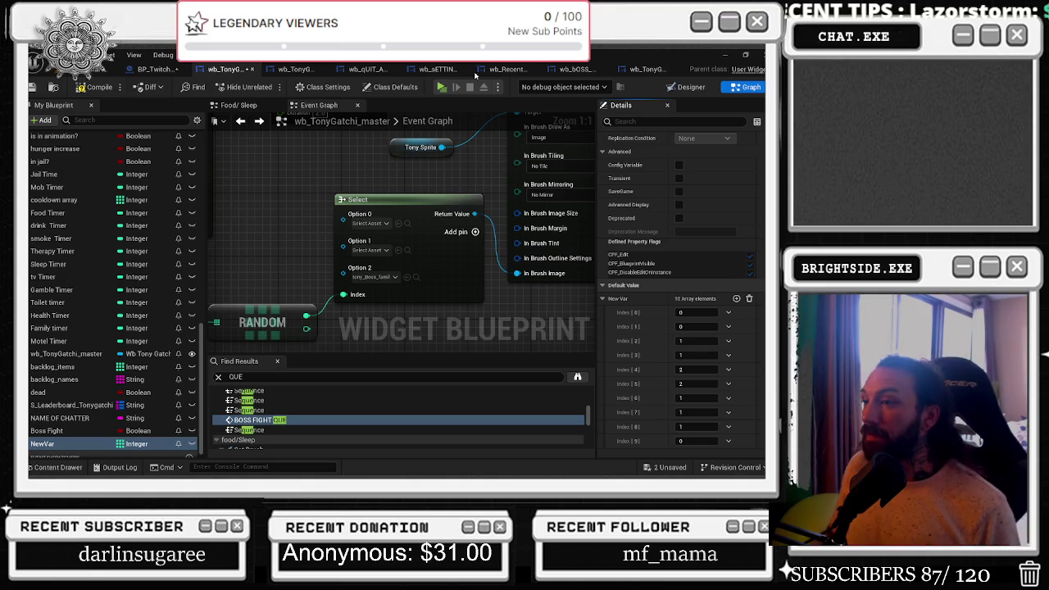
Browse the Tonygatchi sprite assets for more sprites, then reopen the folder.
{"action": "left_click", "coordinate": [416, 278]}
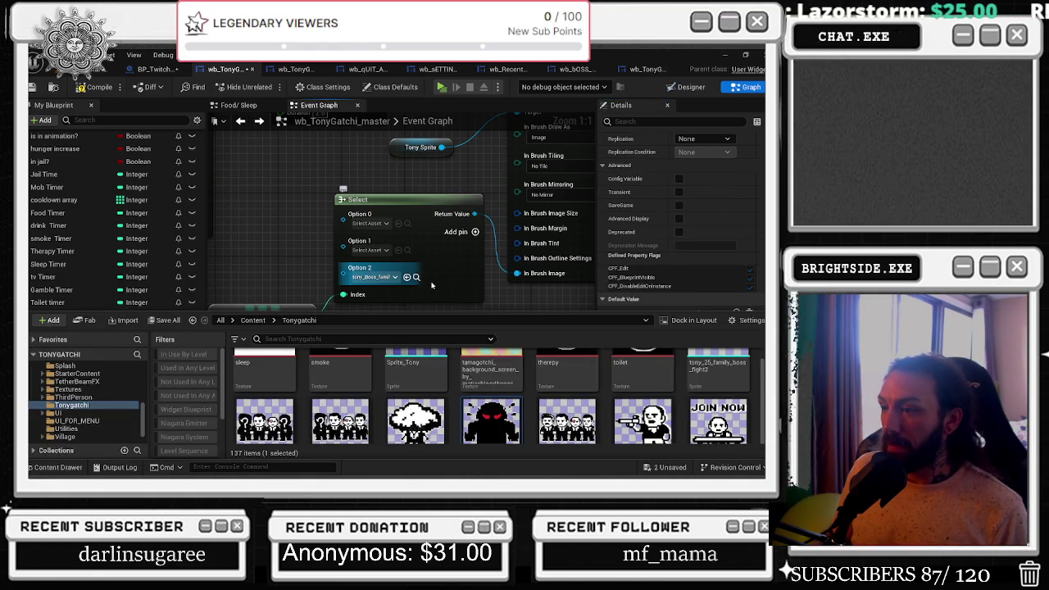
{"action": "scroll", "coordinate": [725, 358], "scroll_direction": "up", "scroll_amount": 10}
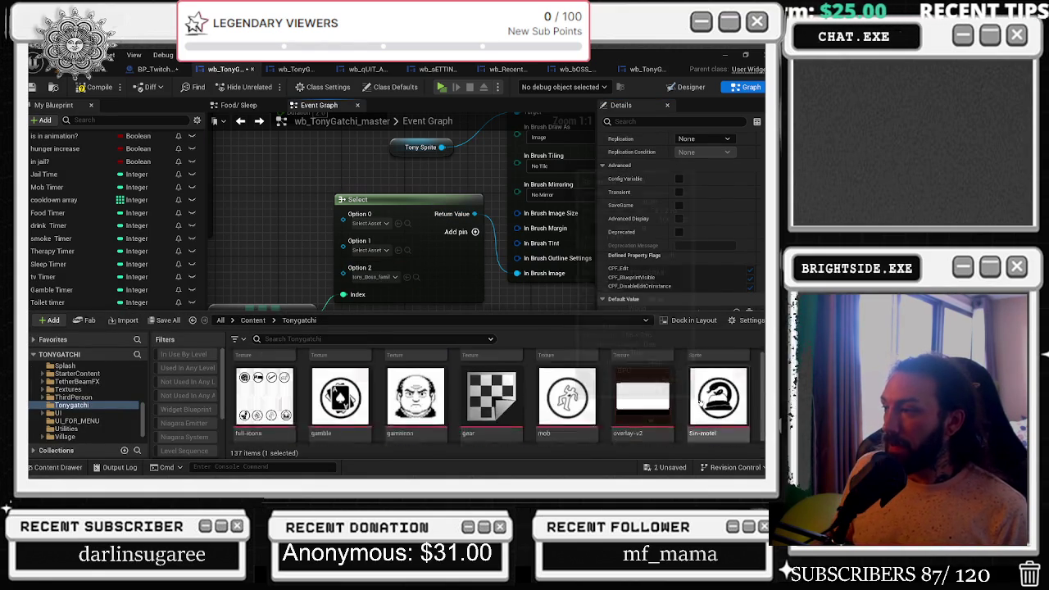
{"action": "scroll", "coordinate": [711, 378], "scroll_direction": "down", "scroll_amount": 5}
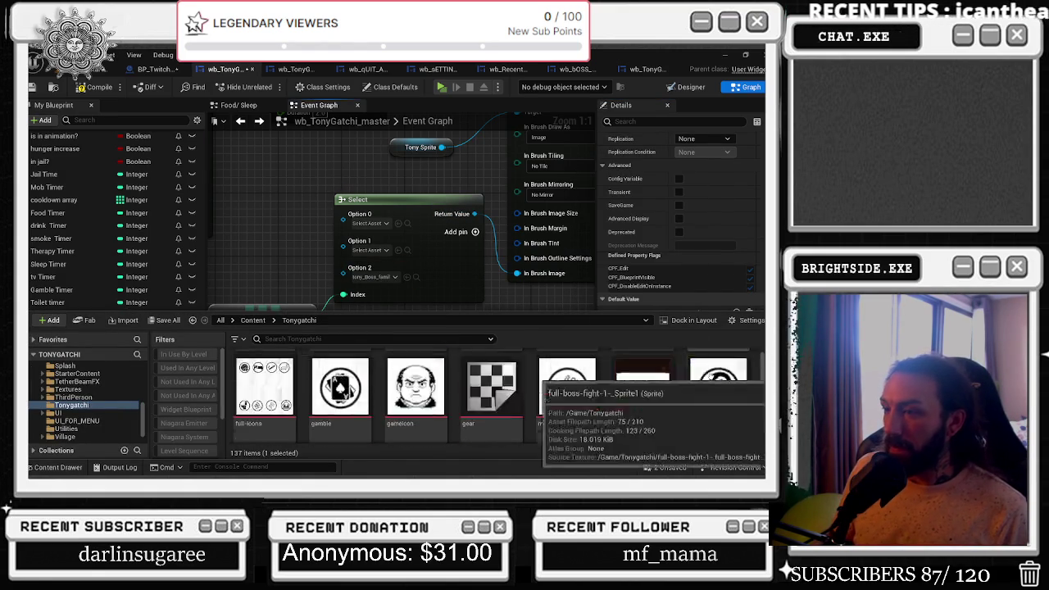
{"action": "scroll", "coordinate": [657, 363], "scroll_direction": "down", "scroll_amount": 3}
{"action": "scroll", "coordinate": [664, 385], "scroll_direction": "down", "scroll_amount": 6}
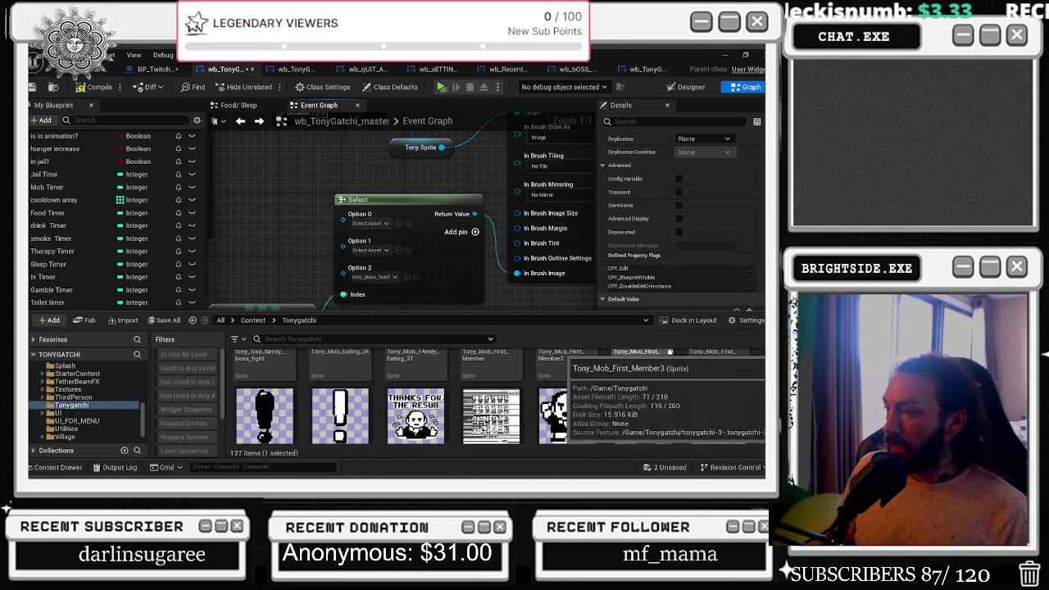
{"action": "scroll", "coordinate": [674, 409], "scroll_direction": "down", "scroll_amount": 1}
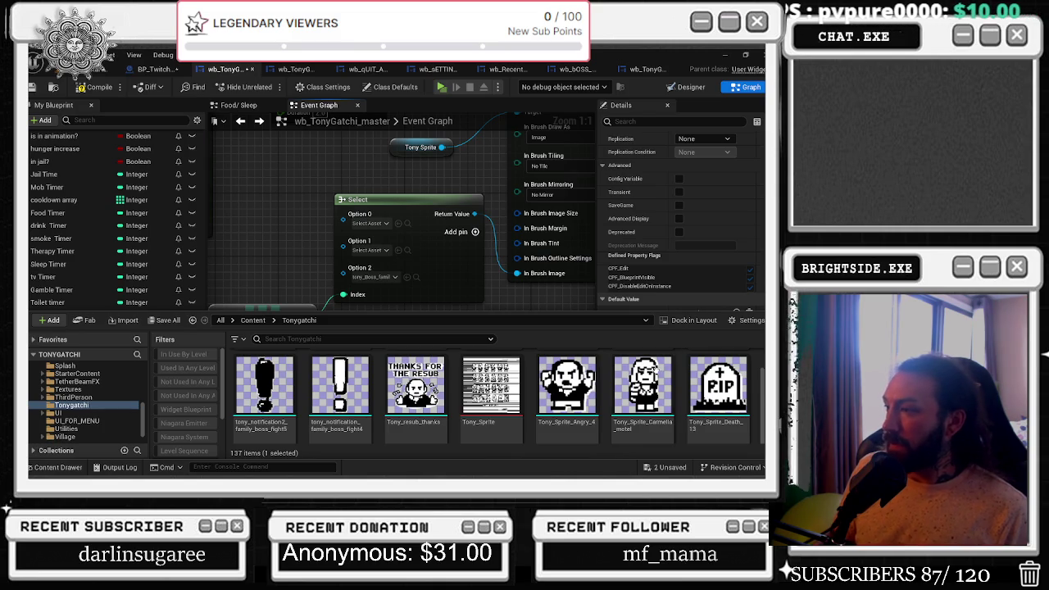
{"action": "scroll", "coordinate": [669, 350], "scroll_direction": "down", "scroll_amount": 2}
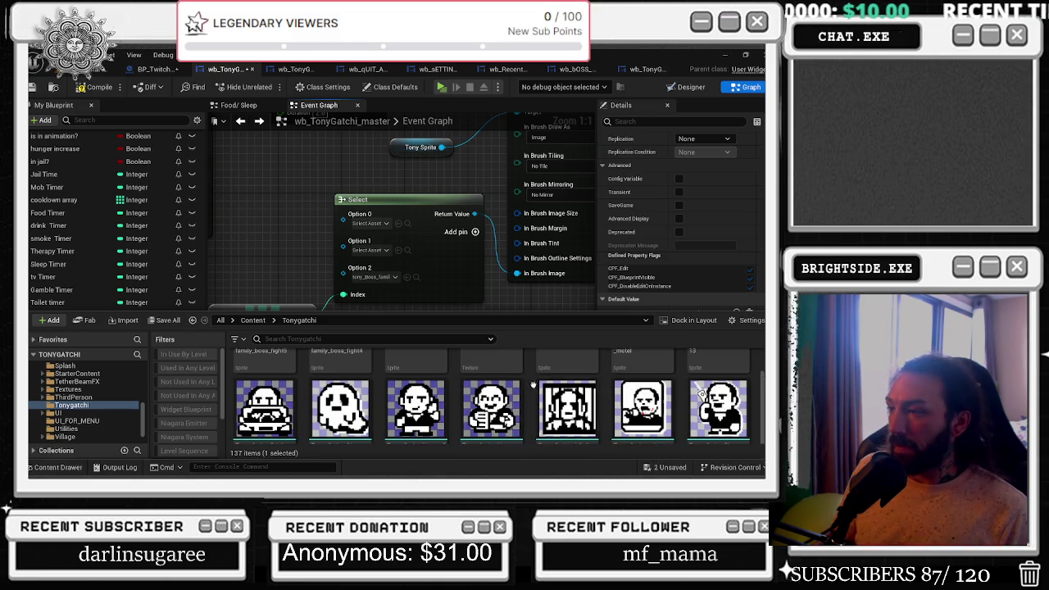
{"action": "scroll", "coordinate": [700, 394], "scroll_direction": "down", "scroll_amount": 3}
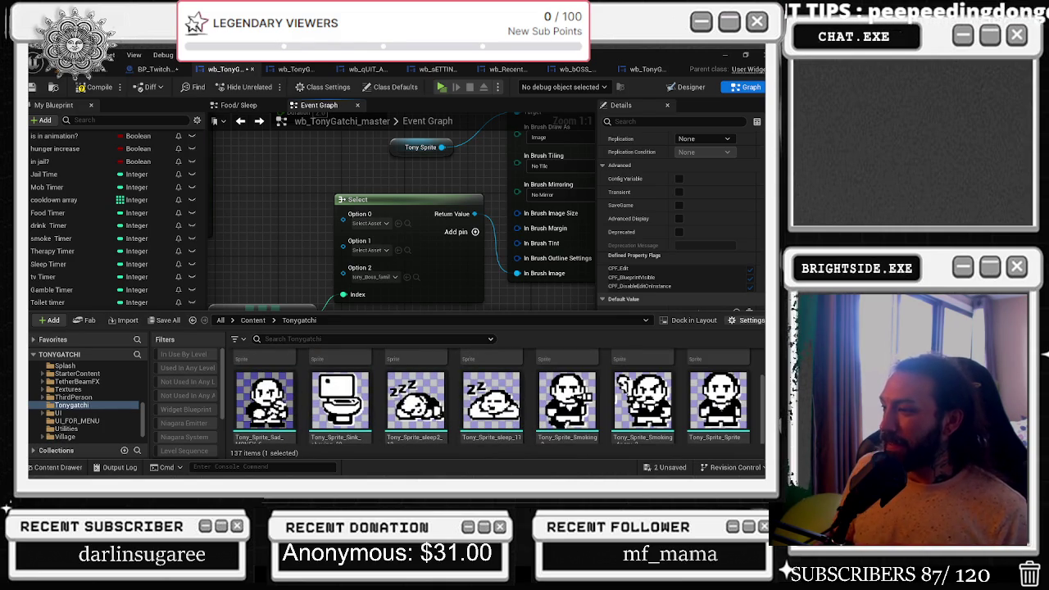
{"action": "scroll", "coordinate": [516, 443], "scroll_direction": "up", "scroll_amount": 5}
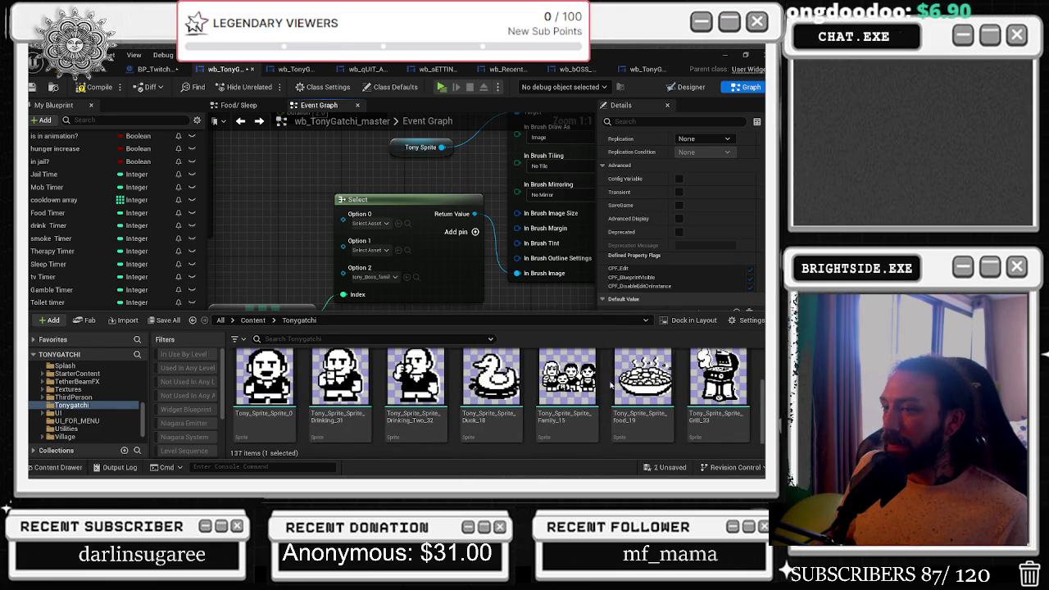
{"action": "scroll", "coordinate": [609, 388], "scroll_direction": "down", "scroll_amount": 5}
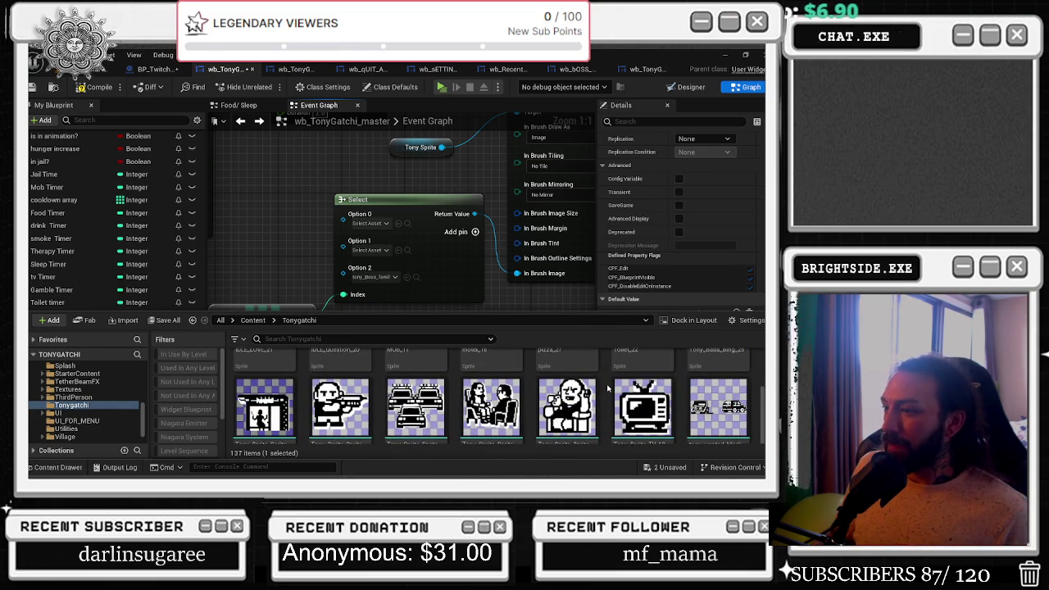
{"action": "scroll", "coordinate": [608, 385], "scroll_direction": "down", "scroll_amount": 1}
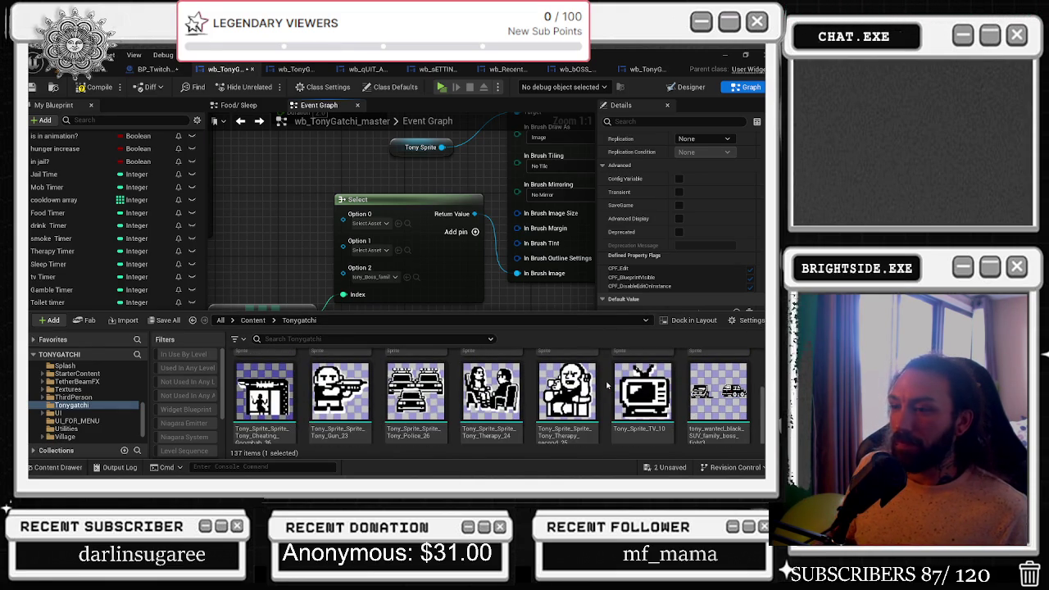
{"action": "scroll", "coordinate": [607, 385], "scroll_direction": "down", "scroll_amount": 2}
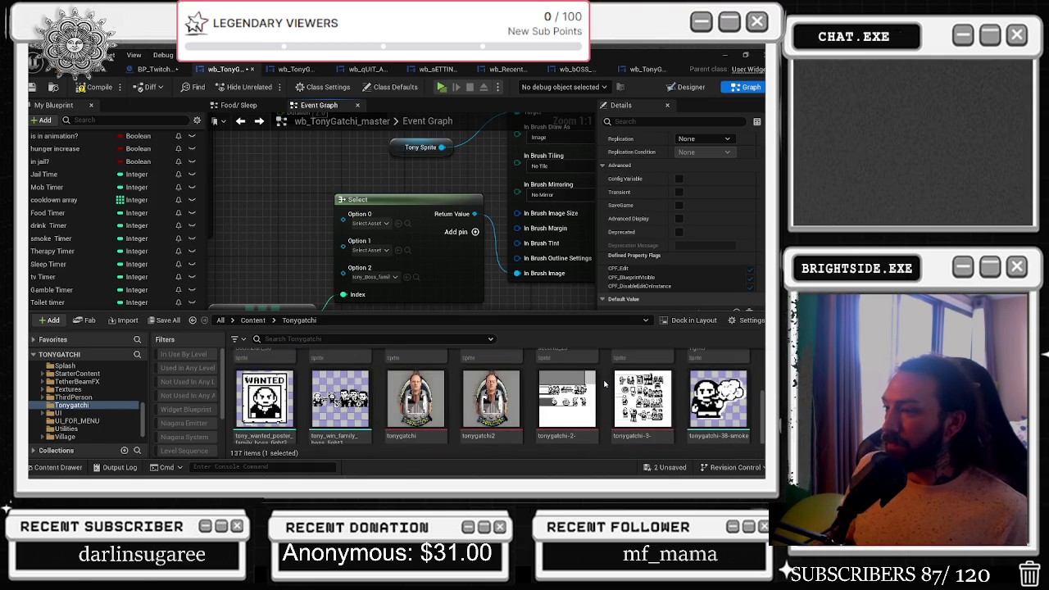
{"action": "scroll", "coordinate": [605, 385], "scroll_direction": "down", "scroll_amount": 5}
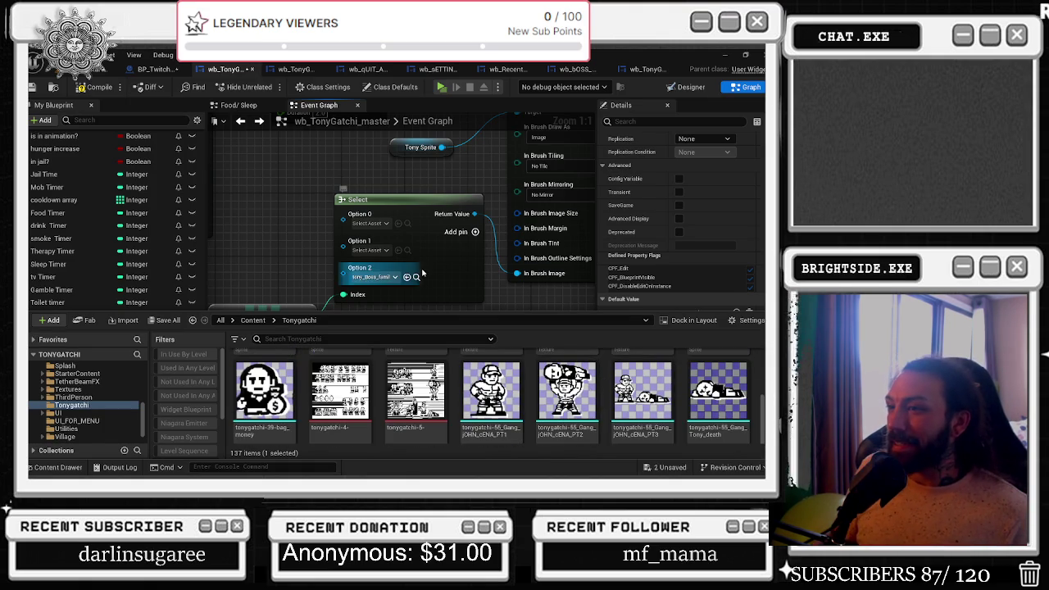
{"action": "left_click", "coordinate": [433, 291]}
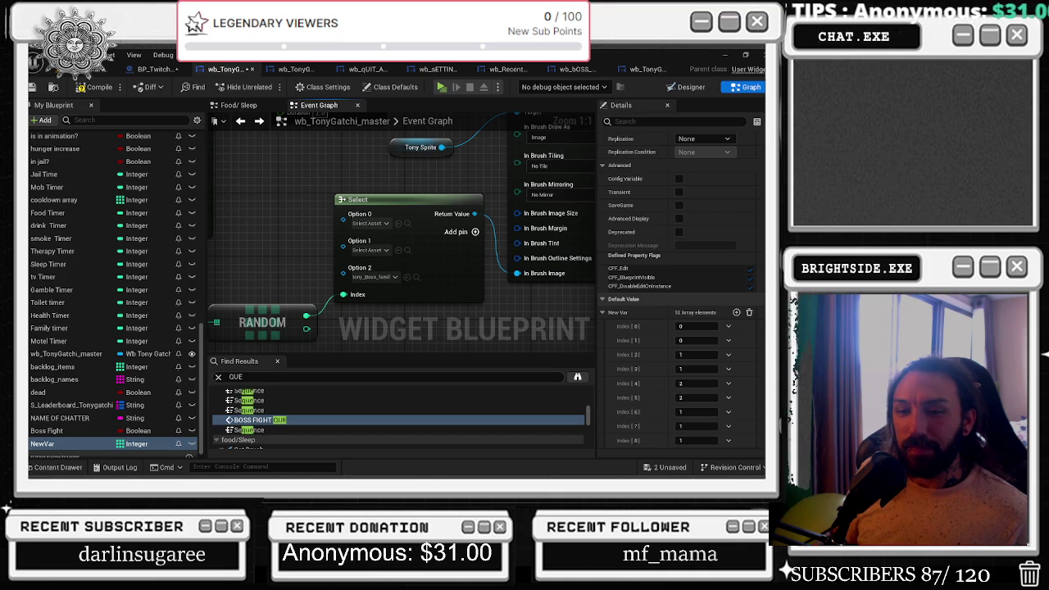
{"action": "left_click", "coordinate": [416, 277]}
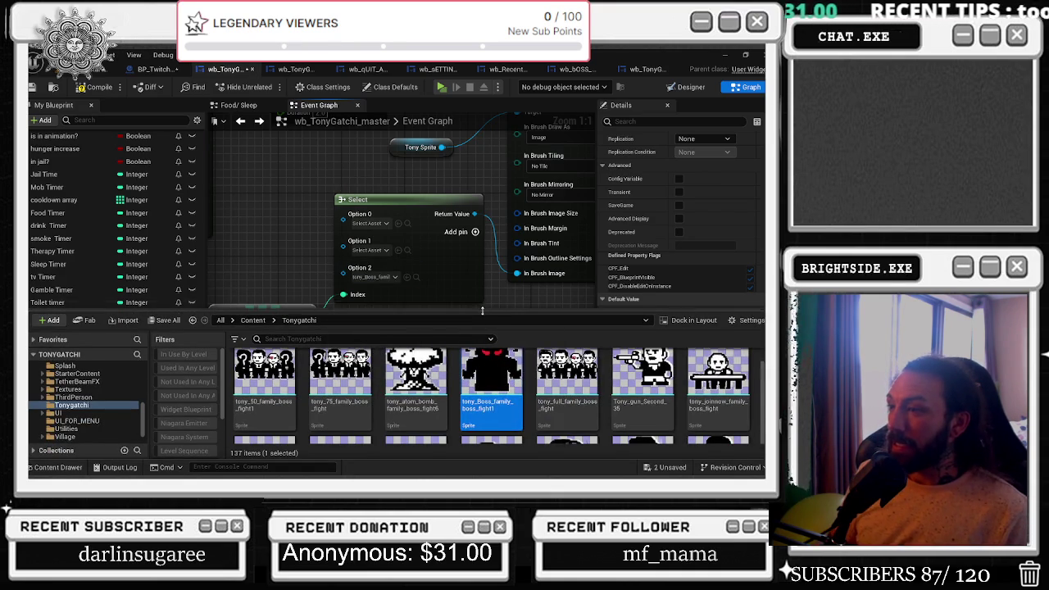
Enlarge the Content Drawer and scroll through the Tonygatchi sprite assets.
{"action": "left_click_drag", "start_coordinate": [490, 336], "coordinate": [508, 260]}
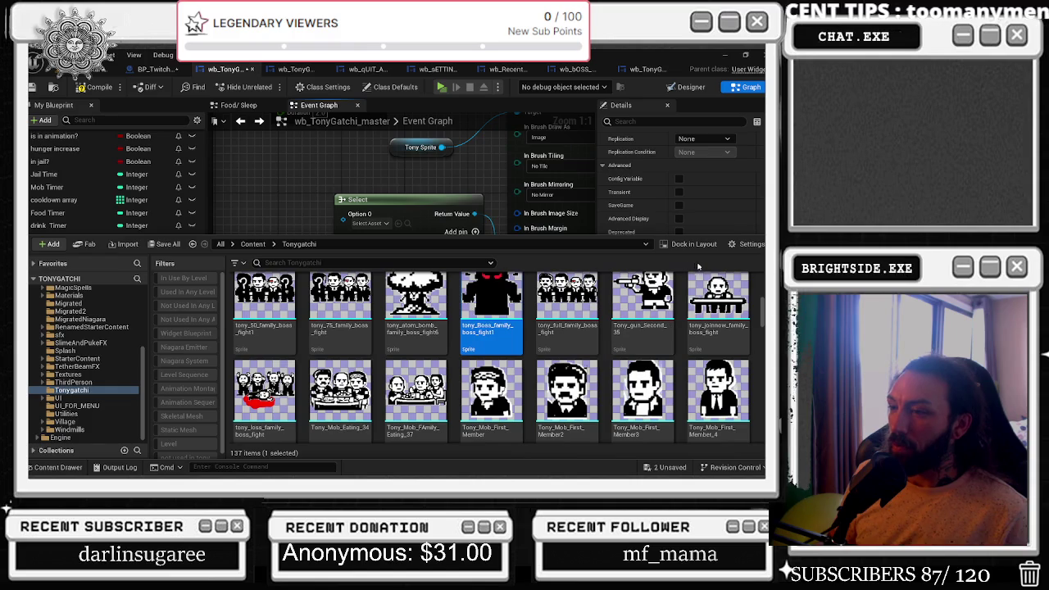
{"action": "scroll", "coordinate": [692, 369], "scroll_direction": "up", "scroll_amount": 3}
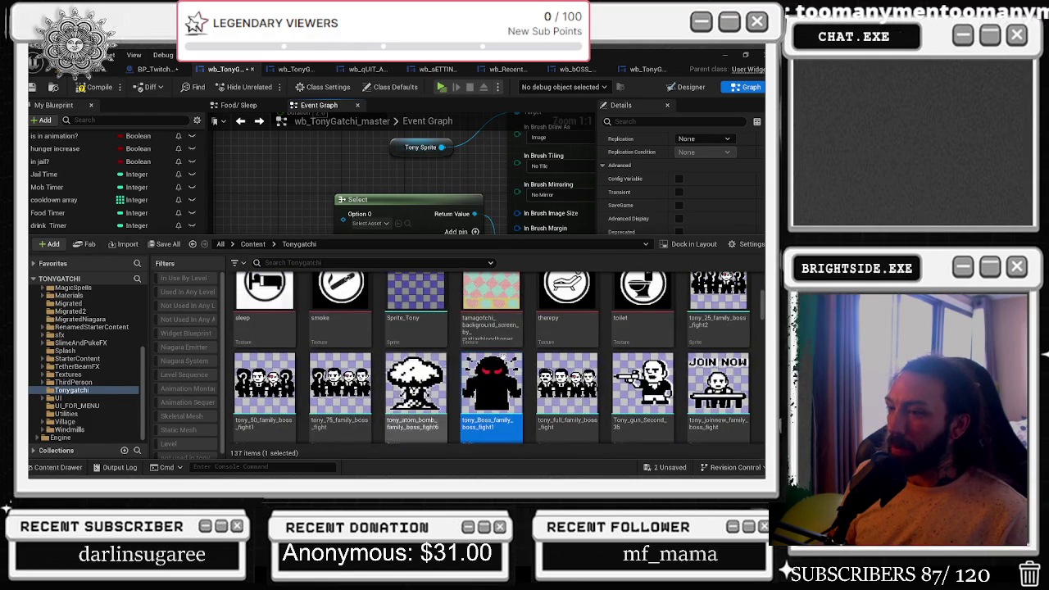
{"action": "scroll", "coordinate": [695, 400], "scroll_direction": "up", "scroll_amount": 4}
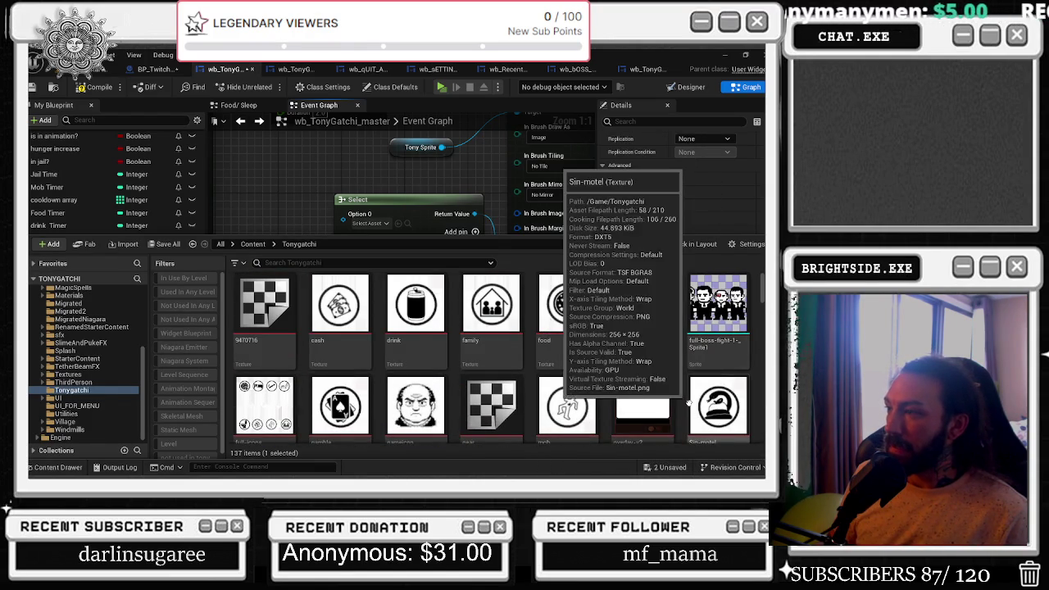
{"action": "scroll", "coordinate": [725, 361], "scroll_direction": "down", "scroll_amount": 3}
{"action": "scroll", "coordinate": [727, 356], "scroll_direction": "down", "scroll_amount": 3}
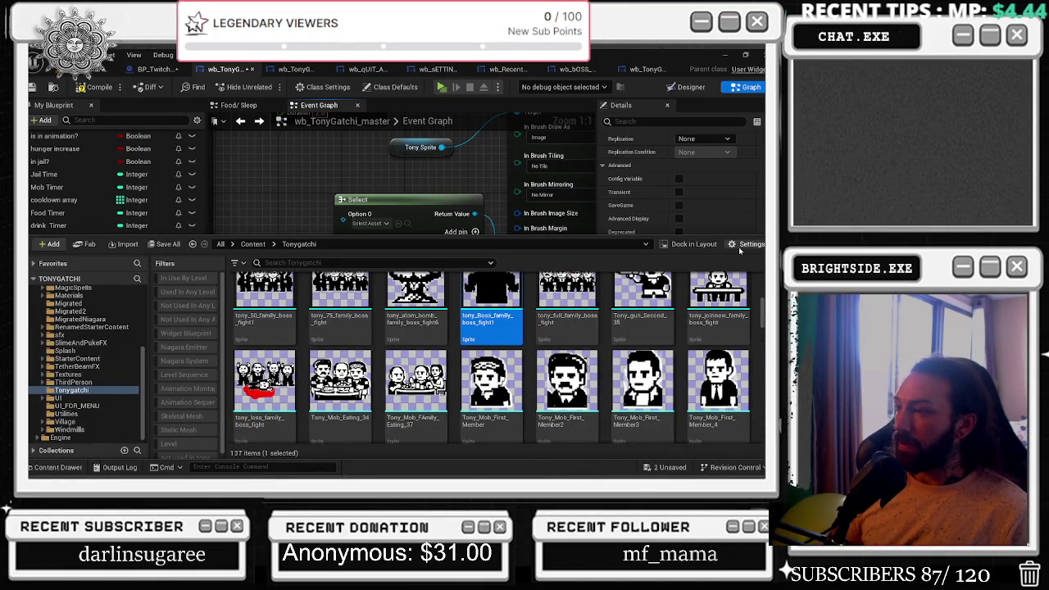
{"action": "scroll", "coordinate": [721, 345], "scroll_direction": "up", "scroll_amount": 1}
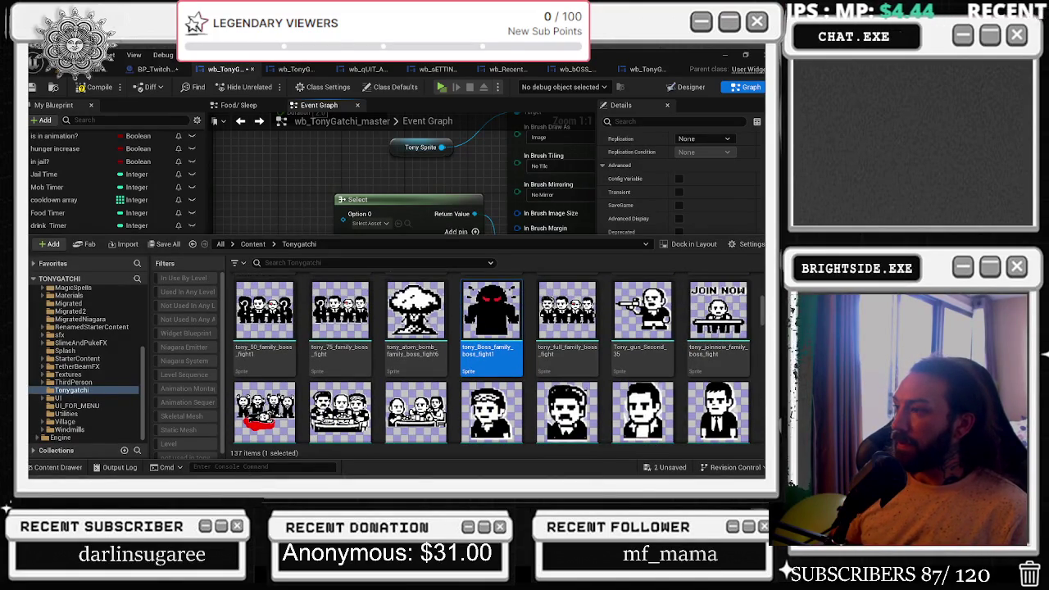
{"action": "scroll", "coordinate": [760, 369], "scroll_direction": "down", "scroll_amount": 5}
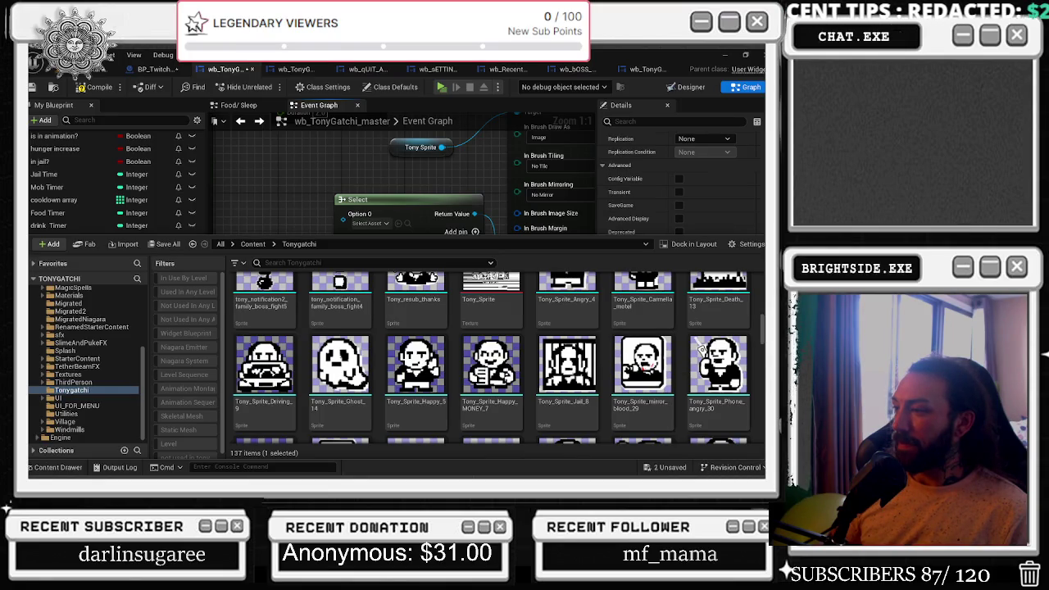
{"action": "scroll", "coordinate": [417, 353], "scroll_direction": "down", "scroll_amount": 2}
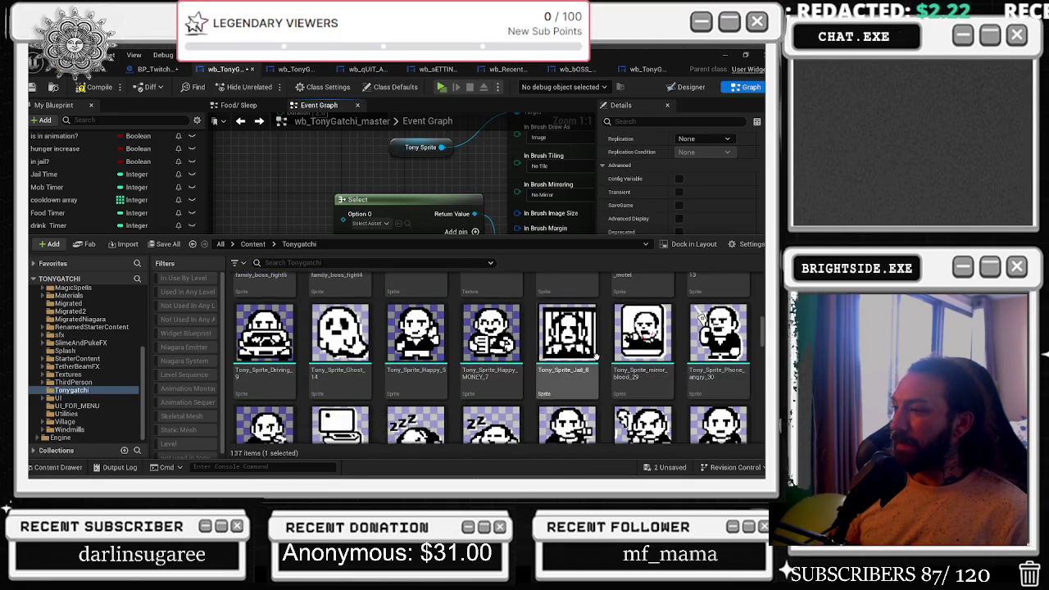
{"action": "scroll", "coordinate": [287, 279], "scroll_direction": "down", "scroll_amount": 1}
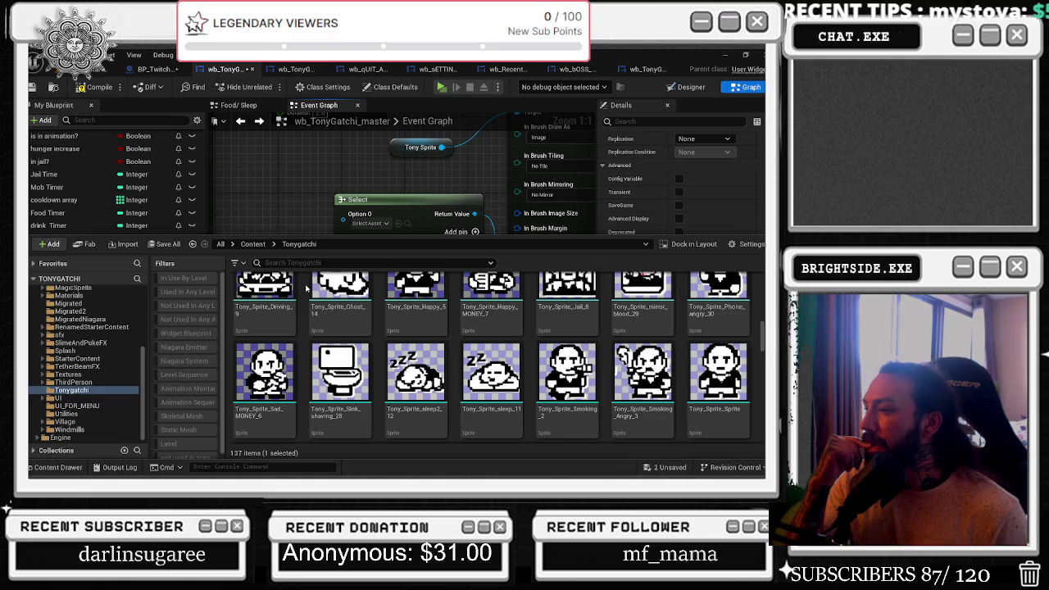
{"action": "scroll", "coordinate": [410, 371], "scroll_direction": "down", "scroll_amount": 10}
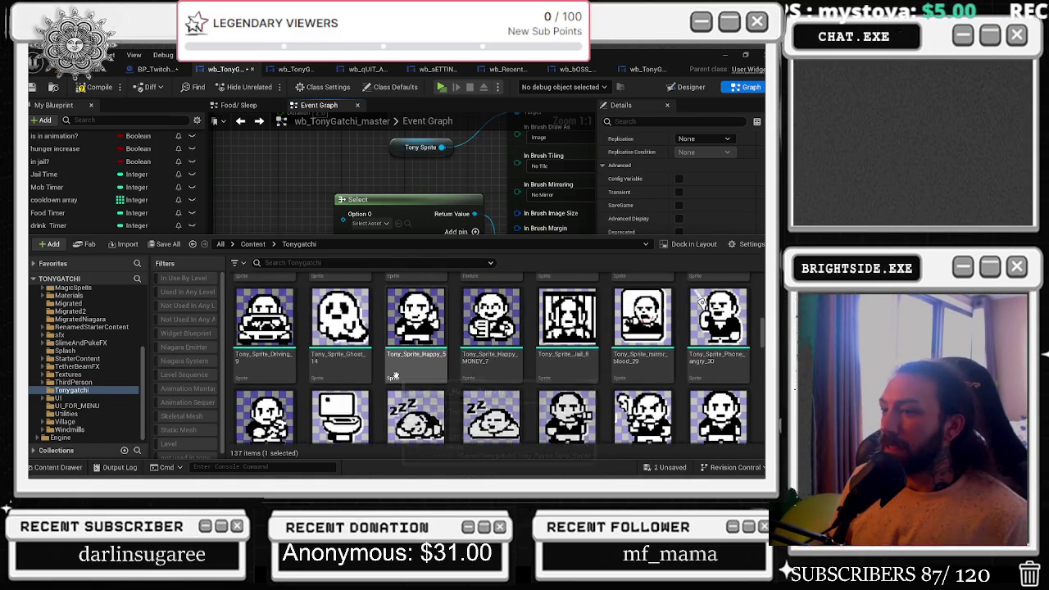
{"action": "scroll", "coordinate": [410, 371], "scroll_direction": "down", "scroll_amount": 3}
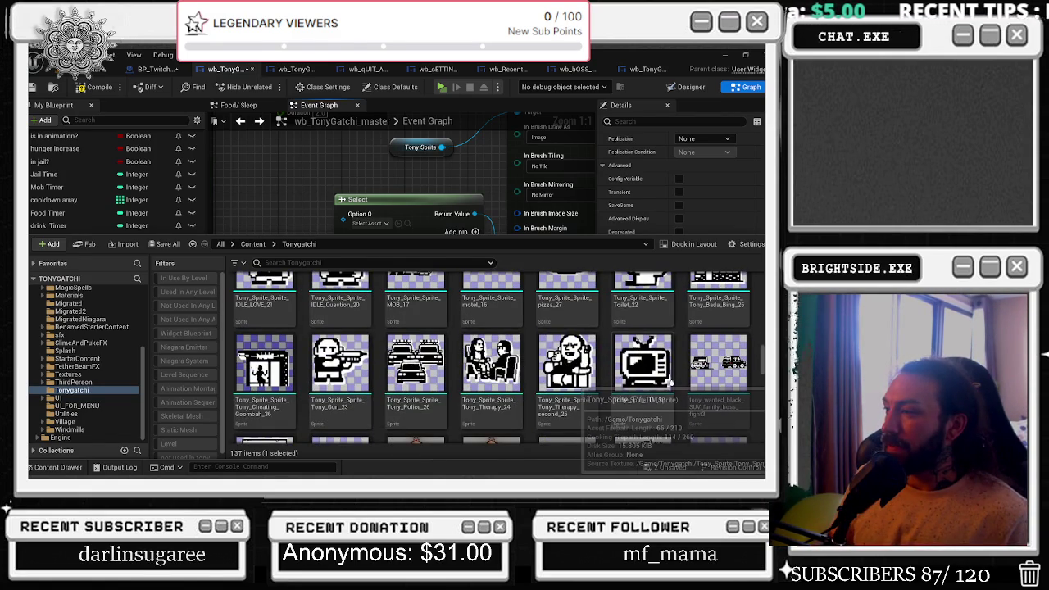
{"action": "left_click", "coordinate": [508, 197]}
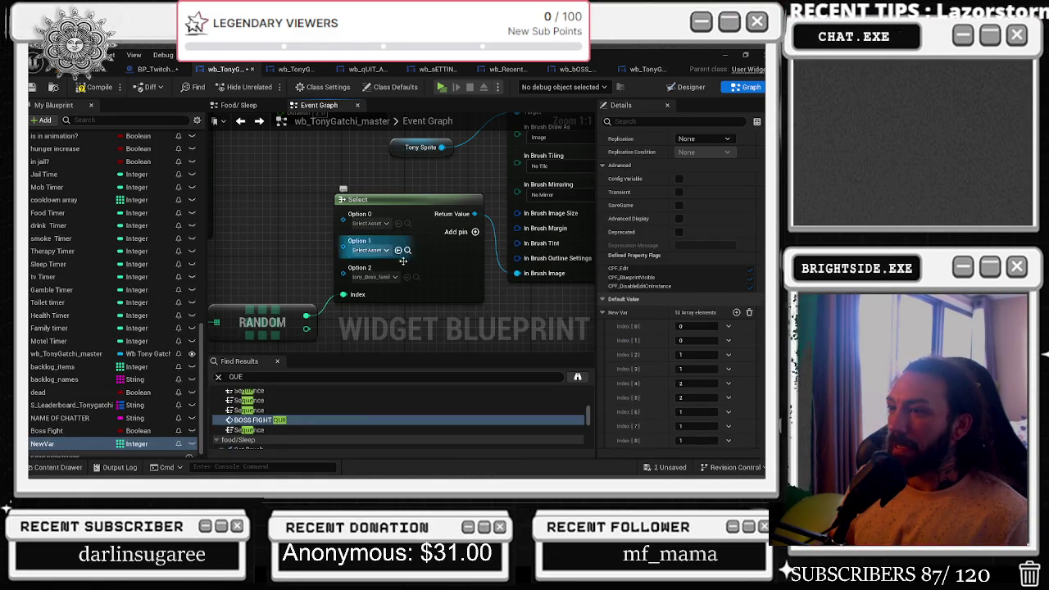
Assign the tony_wanted_black_SUV sprite to the Select node's Option 1.
{"action": "left_click", "coordinate": [58, 467]}
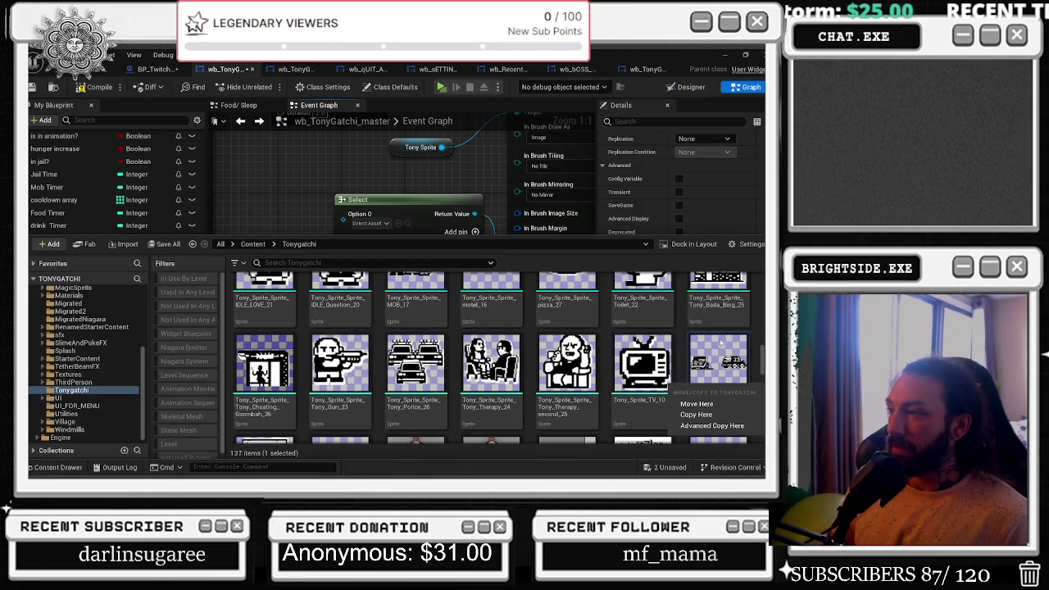
{"action": "left_click", "coordinate": [50, 470]}
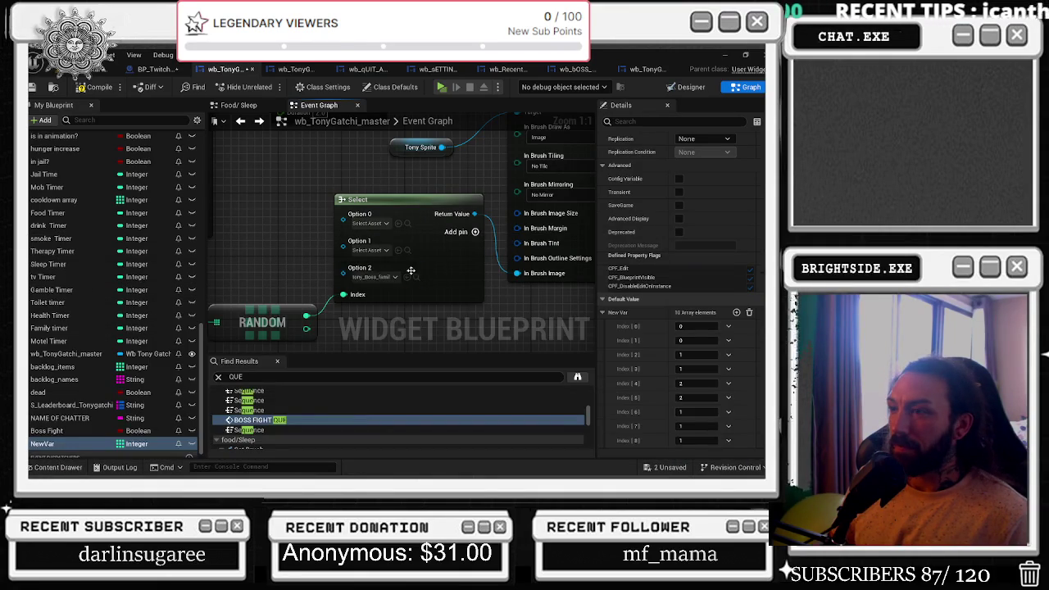
{"action": "left_click", "coordinate": [407, 250]}
Pick a wanted-poster sprite and browse further through the Tonygatchi boss images.
{"action": "left_click", "coordinate": [58, 467]}
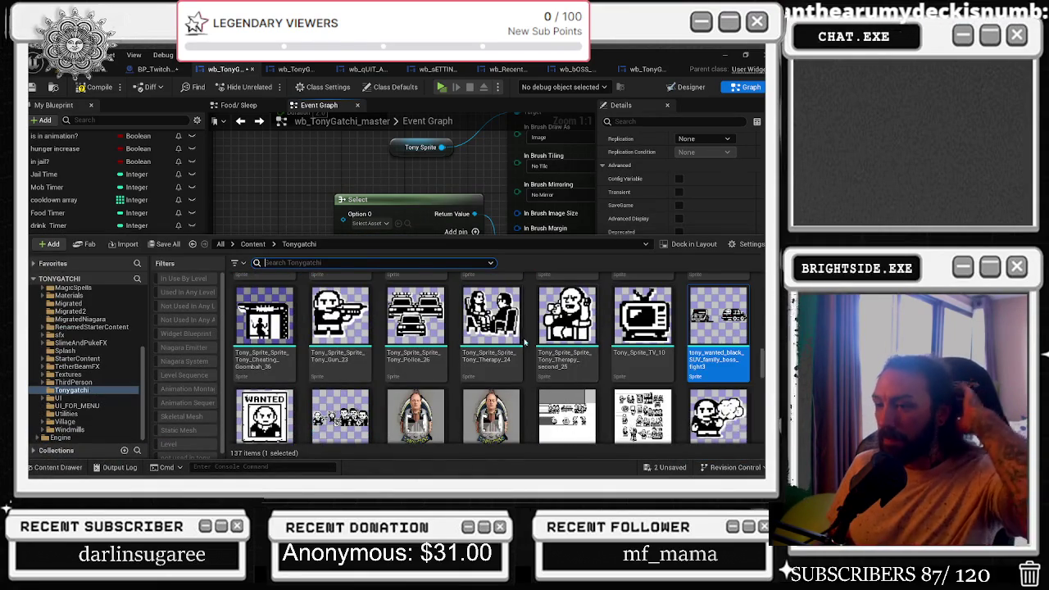
{"action": "left_click", "coordinate": [264, 410]}
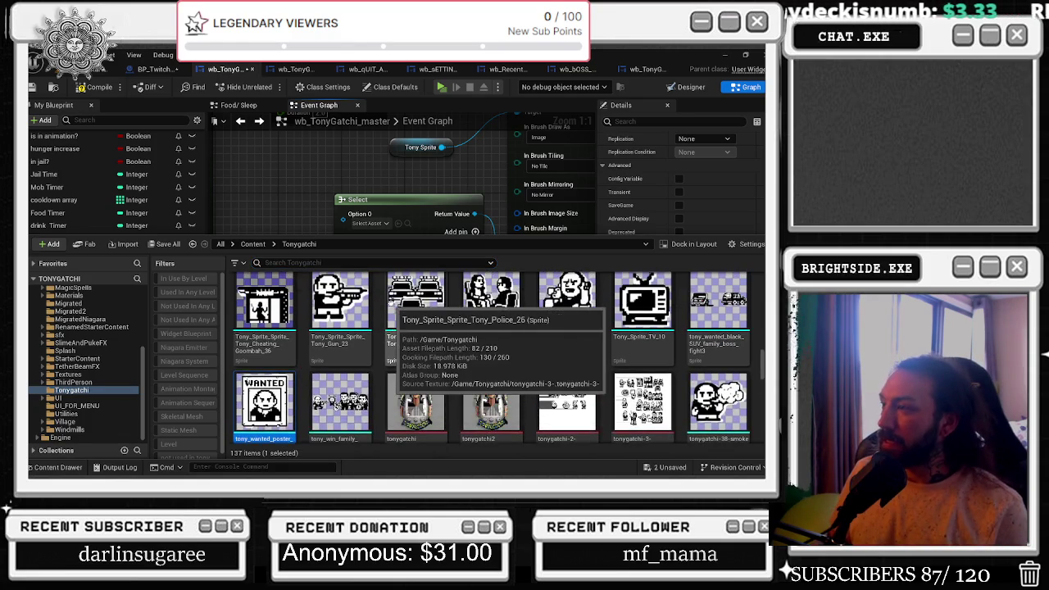
{"action": "scroll", "coordinate": [390, 303], "scroll_direction": "down", "scroll_amount": 1}
{"action": "scroll", "coordinate": [557, 159], "scroll_direction": "down", "scroll_amount": 6}
{"action": "scroll", "coordinate": [532, 348], "scroll_direction": "down", "scroll_amount": 1}
{"action": "scroll", "coordinate": [531, 348], "scroll_direction": "down", "scroll_amount": 1}
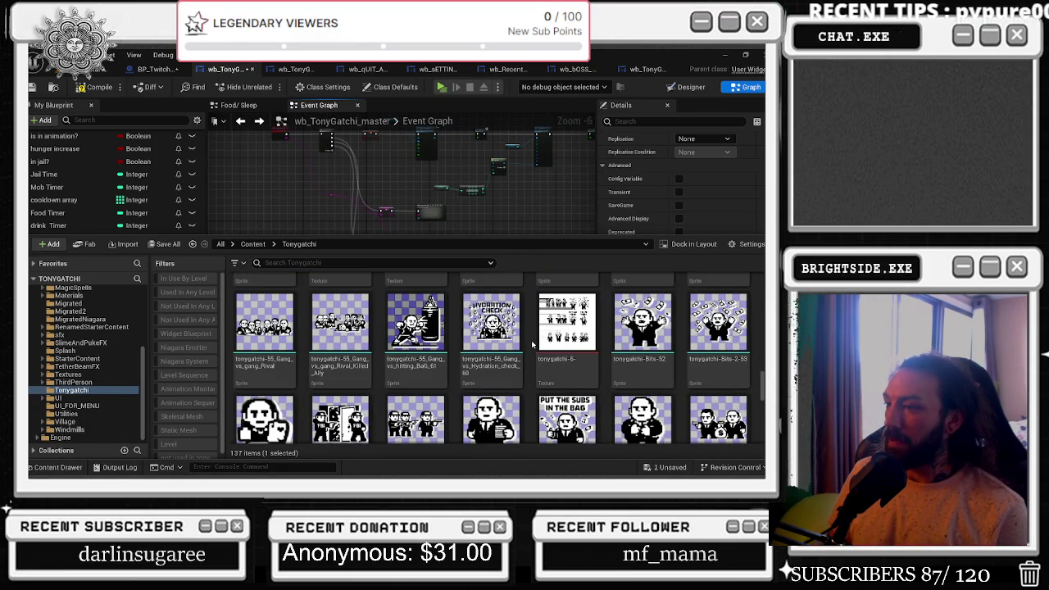
{"action": "scroll", "coordinate": [531, 345], "scroll_direction": "down", "scroll_amount": 2}
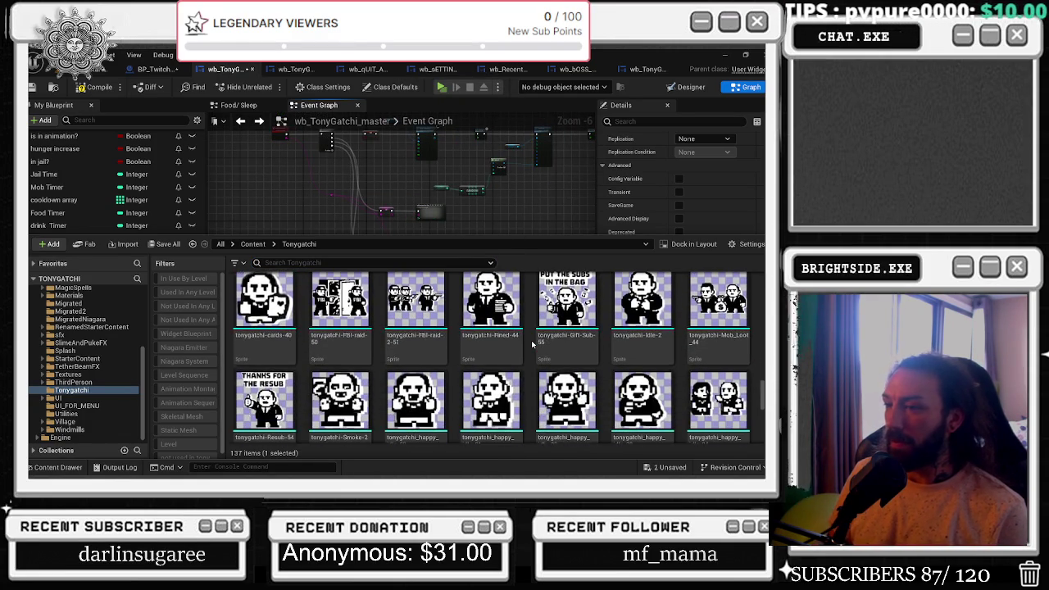
{"action": "scroll", "coordinate": [532, 345], "scroll_direction": "down", "scroll_amount": 5}
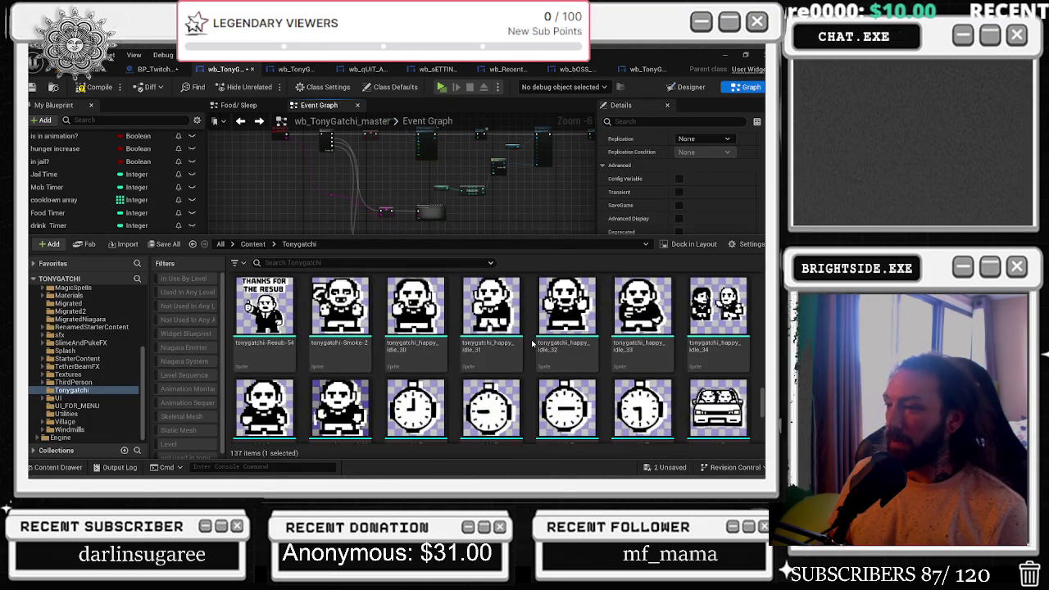
{"action": "scroll", "coordinate": [532, 344], "scroll_direction": "down", "scroll_amount": 1}
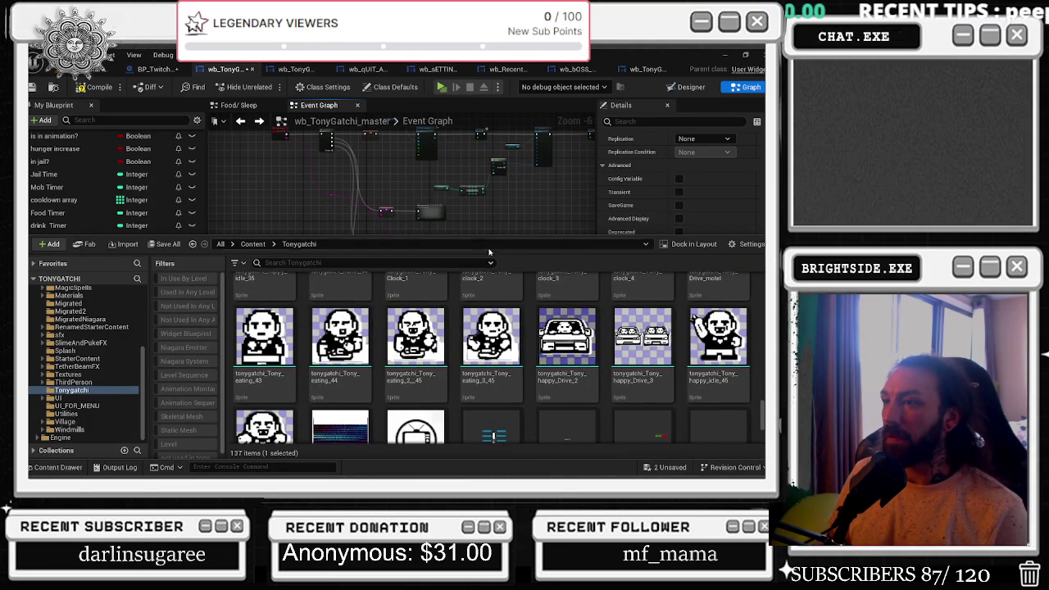
{"action": "left_click", "coordinate": [319, 227]}
Compile the BP_Twitch_TonyGatchi blueprint.
{"action": "scroll", "coordinate": [421, 302], "scroll_direction": "up", "scroll_amount": 7}
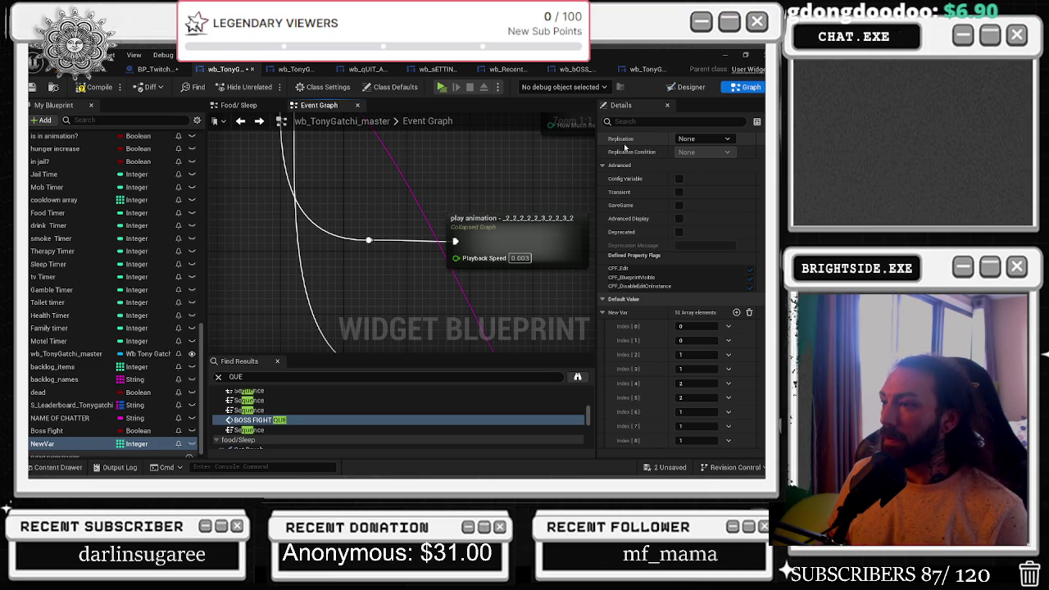
{"action": "left_click_drag", "start_coordinate": [498, 338], "coordinate": [390, 290]}
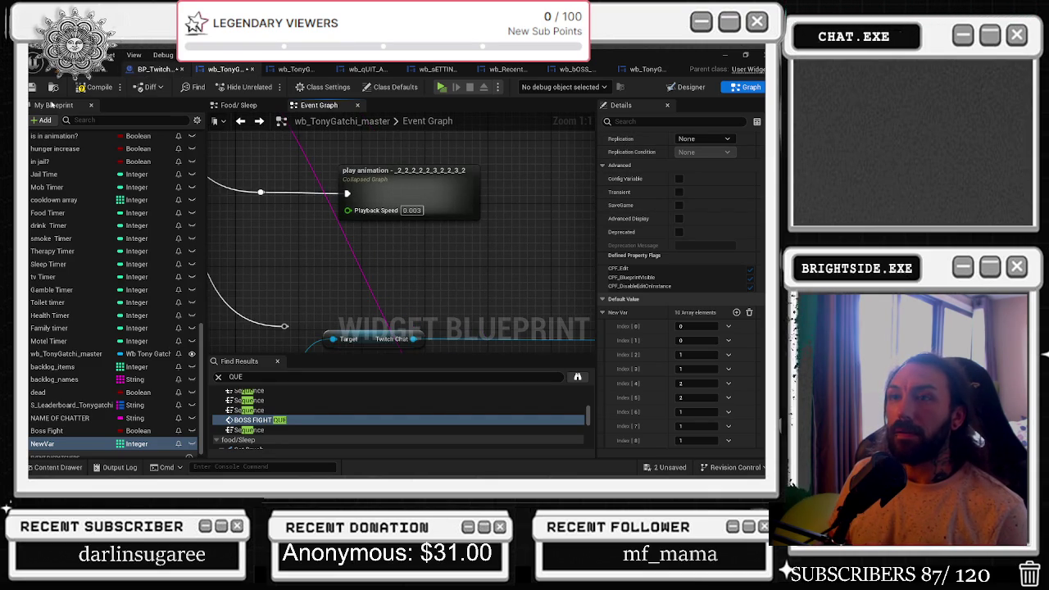
{"action": "left_click", "coordinate": [154, 70]}
{"action": "left_click", "coordinate": [99, 87]}
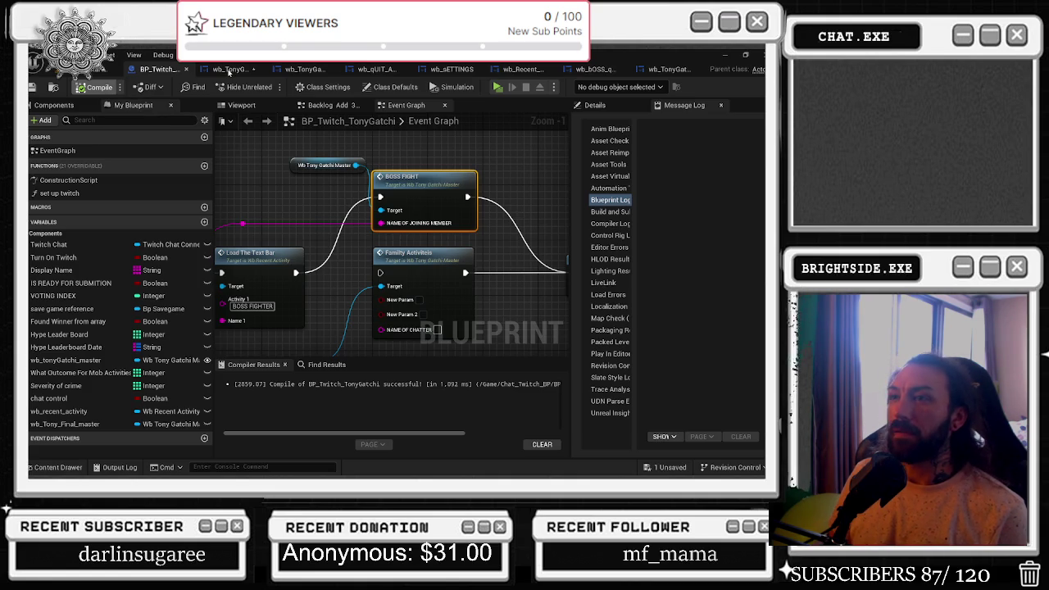
Review the BOSS FIGHT and Family Activities calls in BP_Twitch_TonyGatchi, then show the level editor.
{"action": "left_click", "coordinate": [229, 69]}
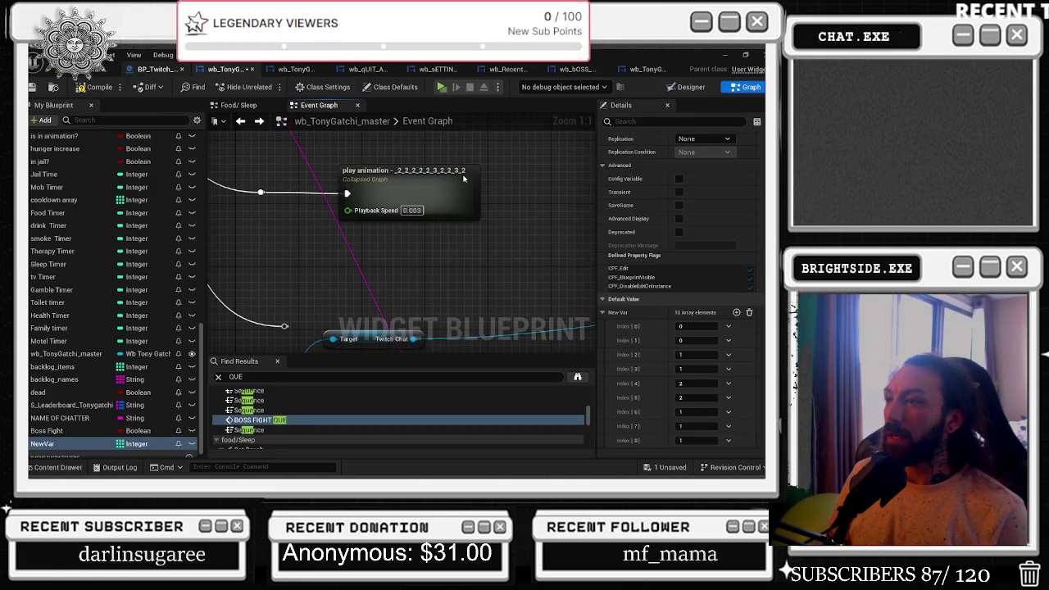
{"action": "key", "text": "ctrl+Tab"}
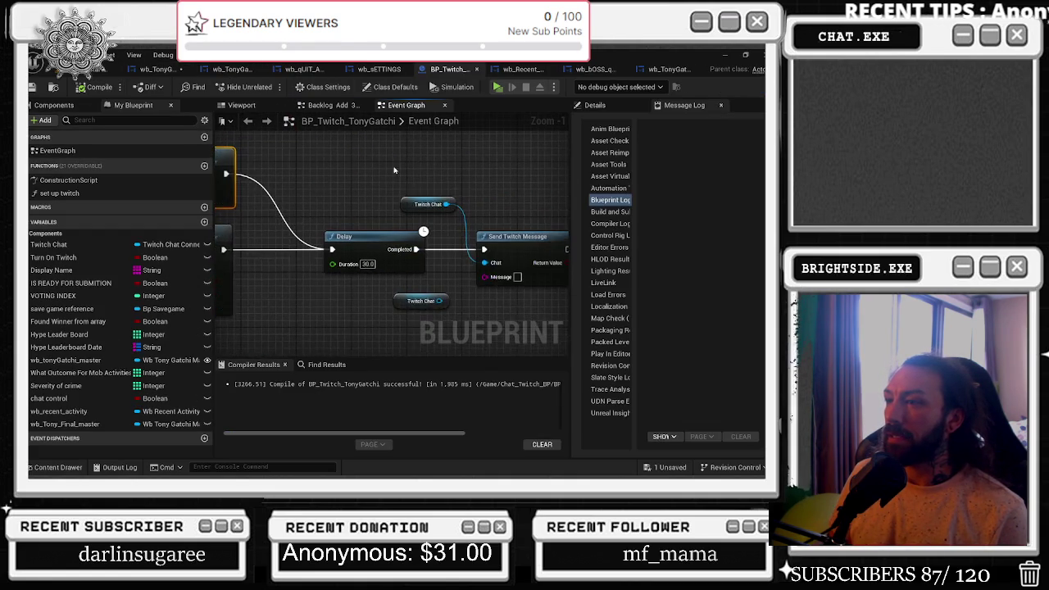
{"action": "left_click_drag", "start_coordinate": [319, 153], "coordinate": [312, 155]}
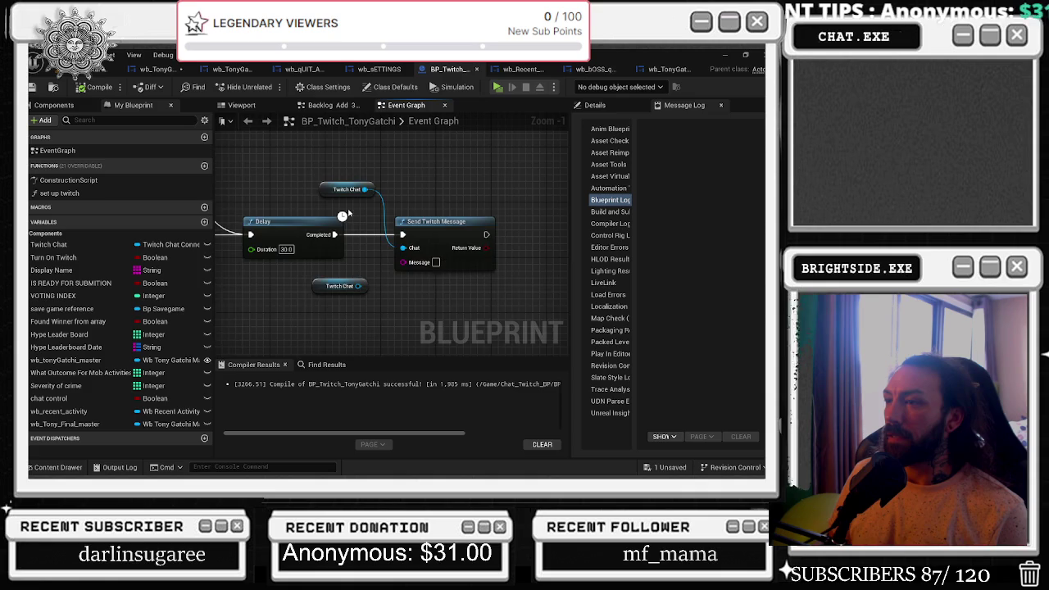
{"action": "left_click_drag", "start_coordinate": [379, 223], "coordinate": [674, 245]}
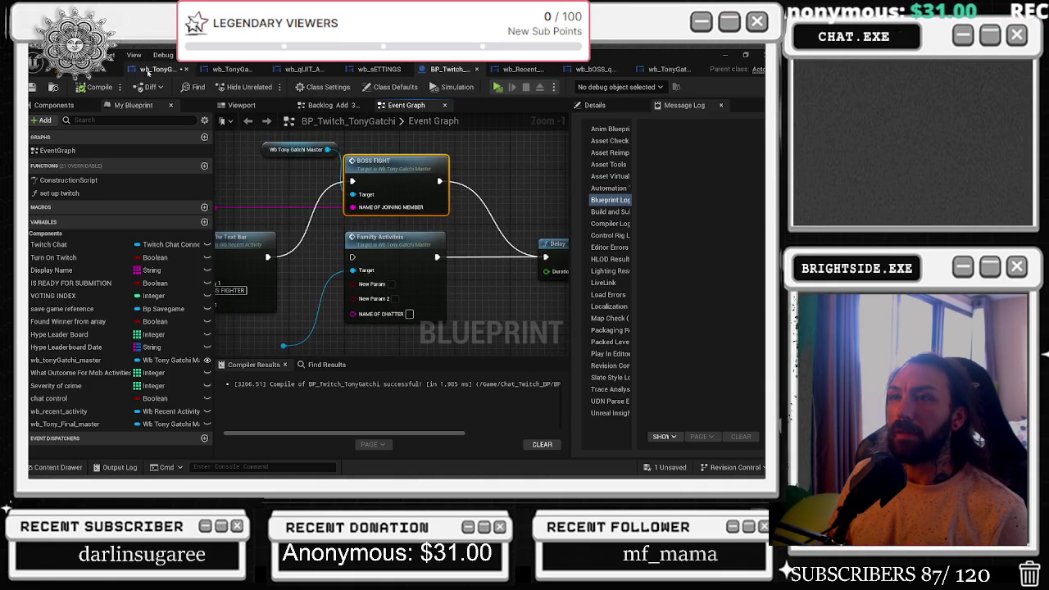
{"action": "left_click", "coordinate": [156, 69]}
{"action": "left_click", "coordinate": [90, 69]}
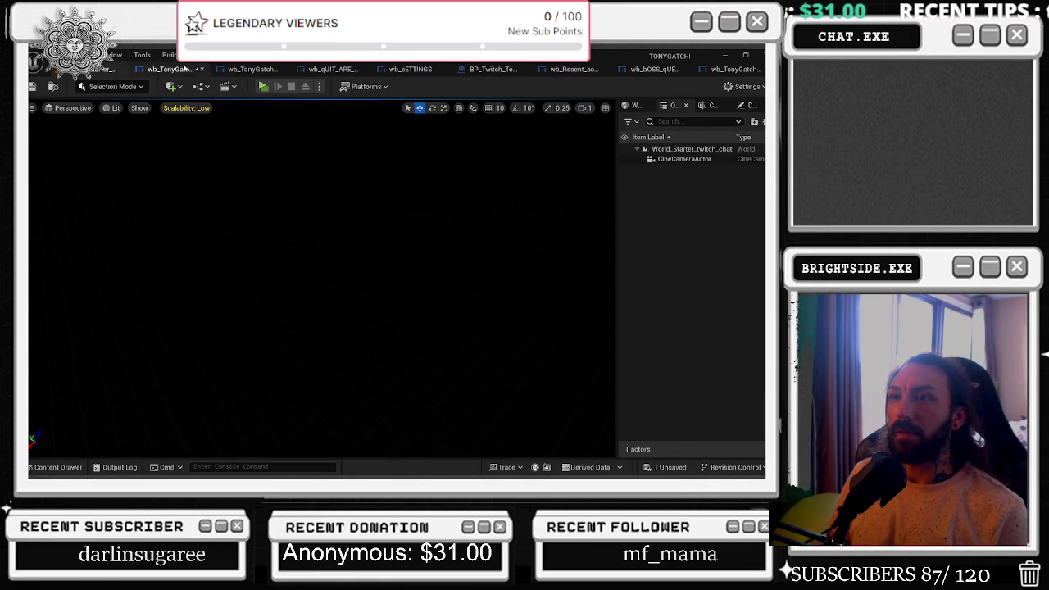
Save wb_TonyGatchi_master with Save Selected and show the wb_TonyGatchi_master_Real designer.
{"action": "left_click", "coordinate": [185, 68]}
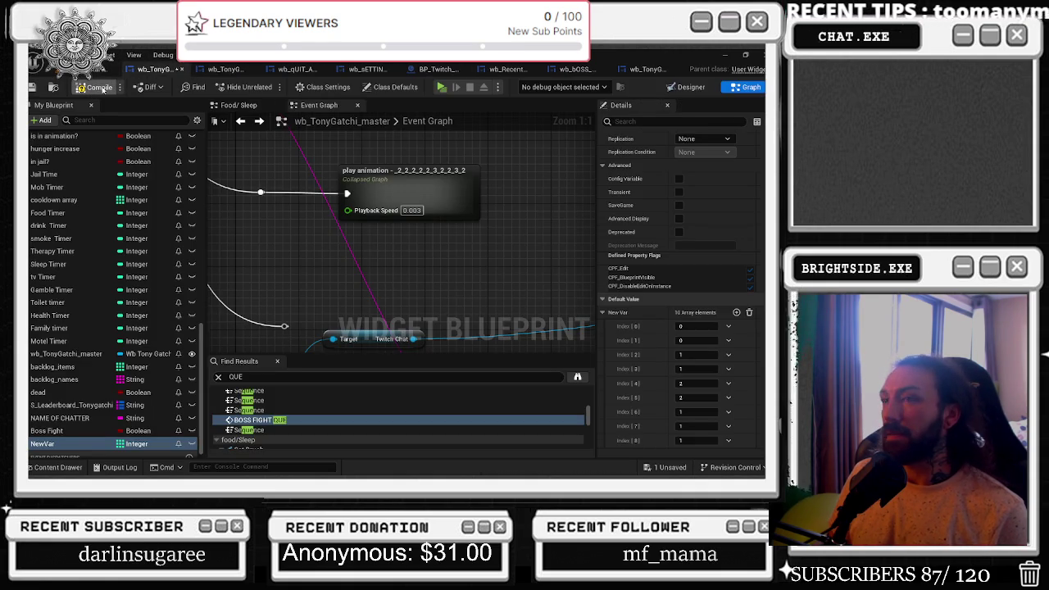
{"action": "left_click", "coordinate": [668, 468]}
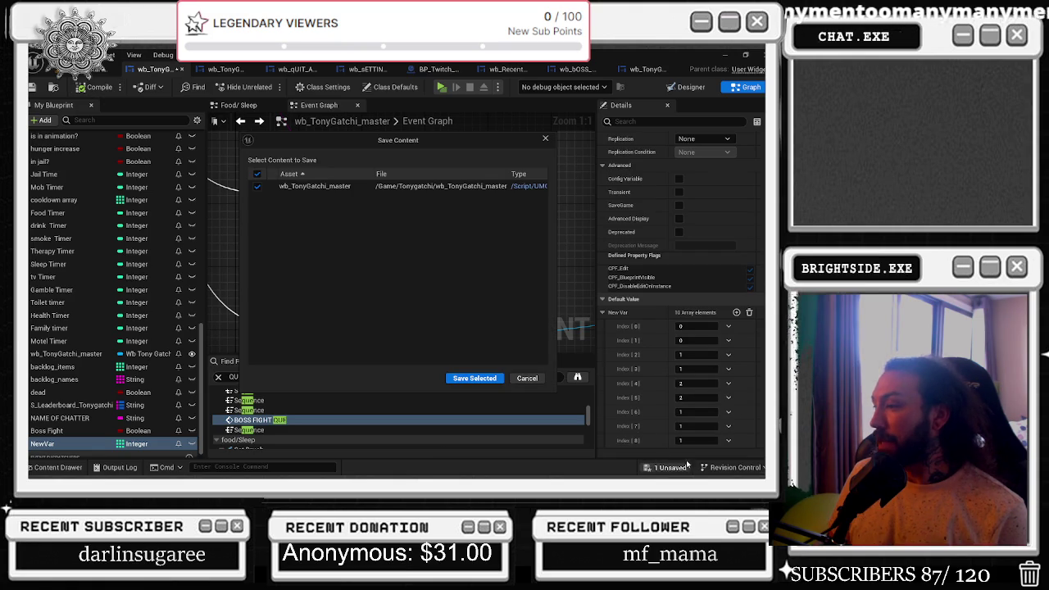
{"action": "left_click", "coordinate": [464, 379]}
{"action": "left_click", "coordinate": [229, 68]}
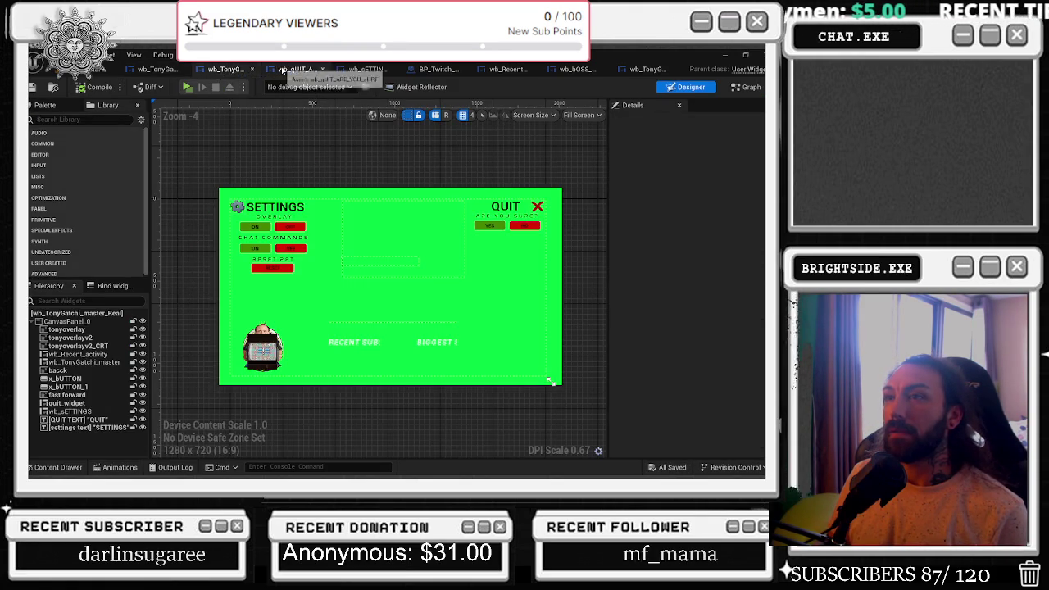
Look through the wb_qUIT, wb_sETTINGS, wb_Recent and wb_bOSS_qUE_up widgets, then compile the health-bars widget.
{"action": "left_click", "coordinate": [283, 69]}
{"action": "left_click", "coordinate": [366, 69]}
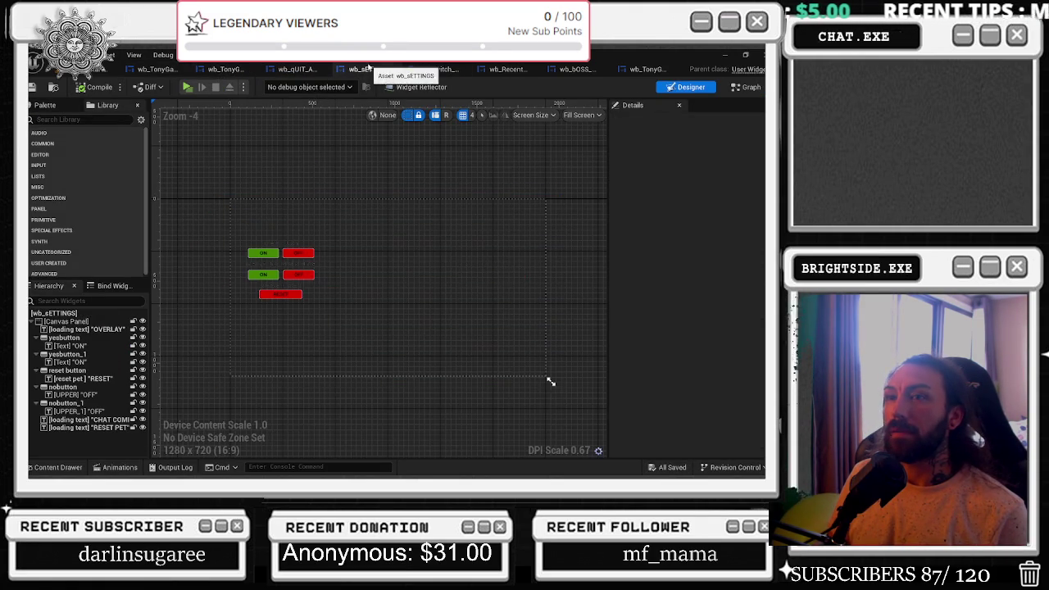
{"action": "left_click", "coordinate": [511, 70]}
{"action": "left_click", "coordinate": [572, 70]}
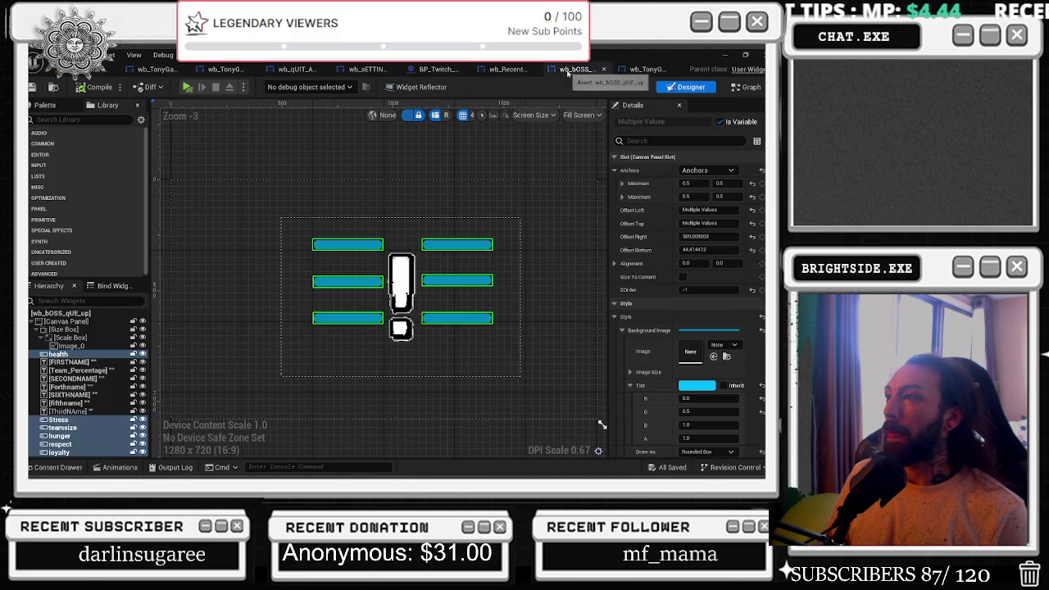
{"action": "left_click", "coordinate": [649, 69]}
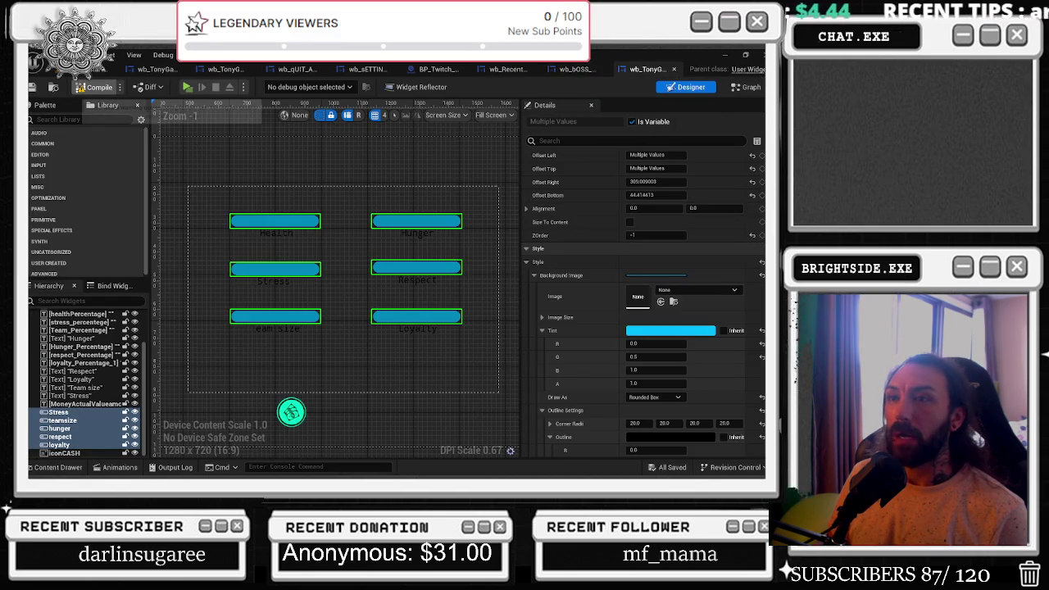
{"action": "left_click", "coordinate": [97, 87]}
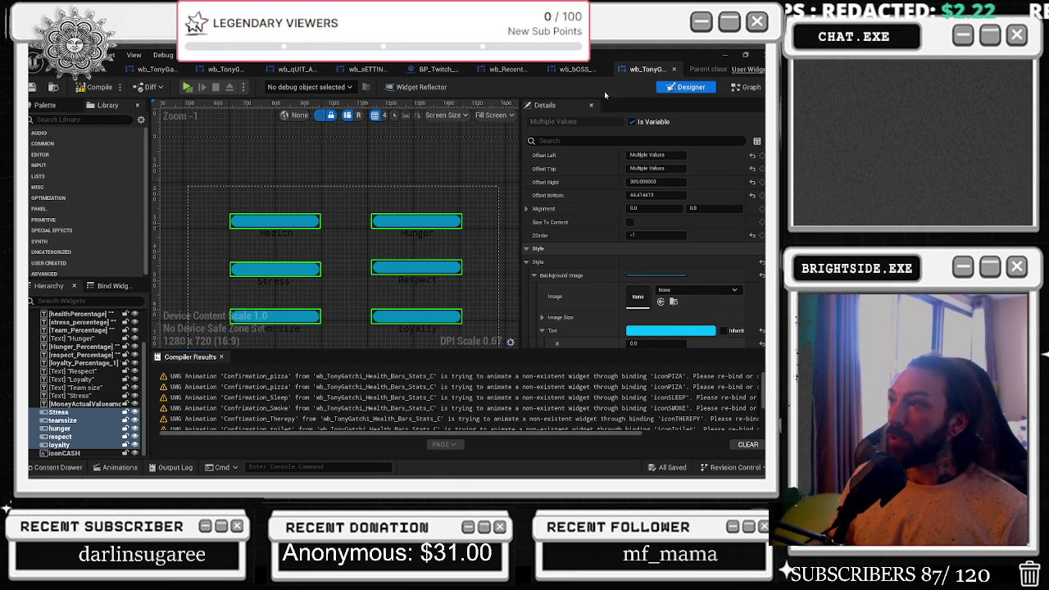
Cycle back through wb_sETTINGS and wb_qUIT to wb_TonyGatchi_master's Event Graph.
{"action": "left_click", "coordinate": [360, 70]}
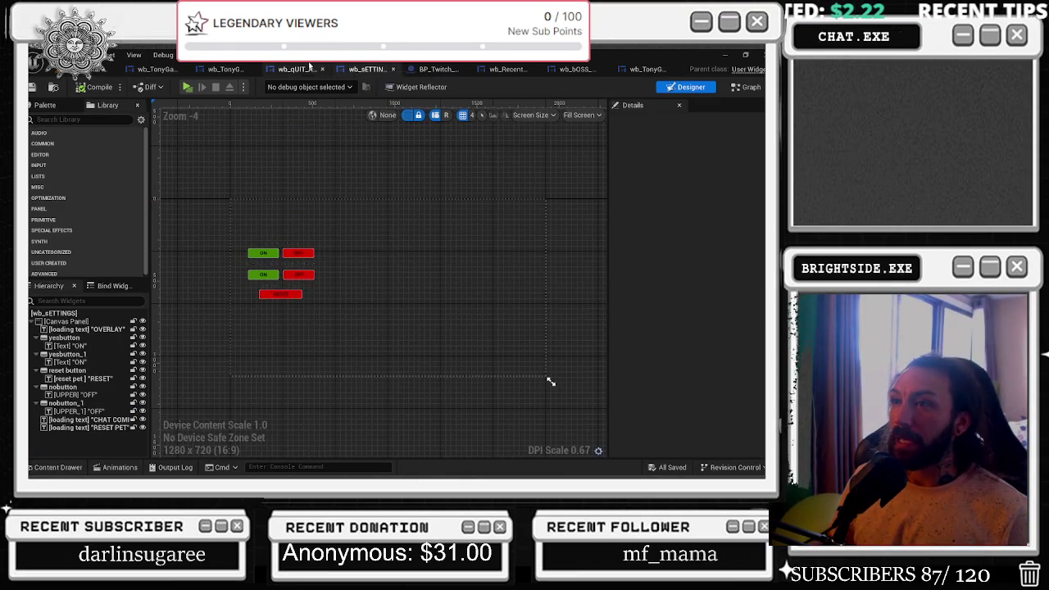
{"action": "left_click", "coordinate": [296, 70]}
{"action": "left_click", "coordinate": [219, 71]}
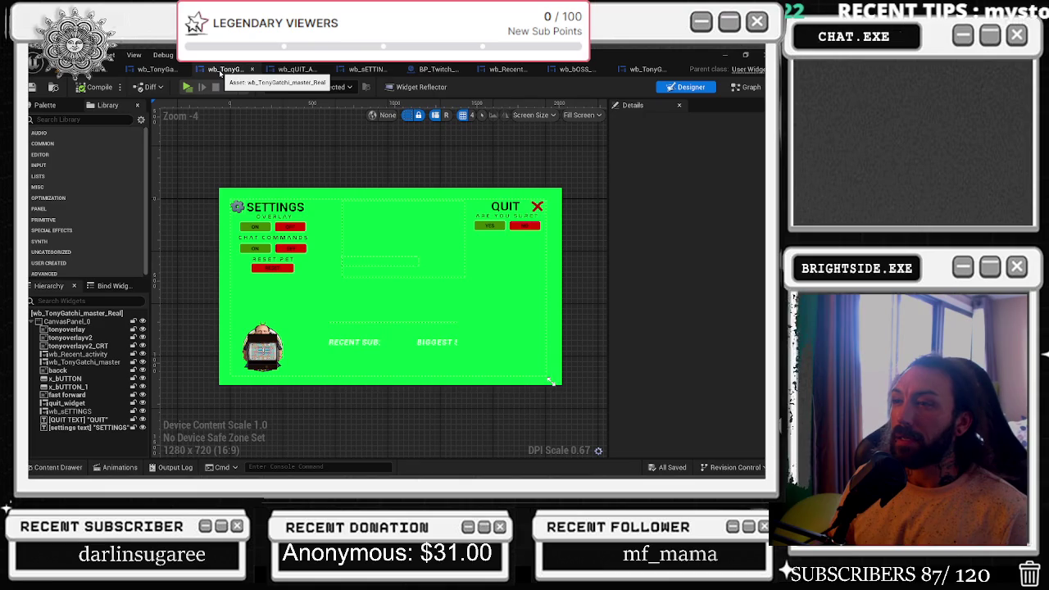
{"action": "left_click", "coordinate": [160, 69]}
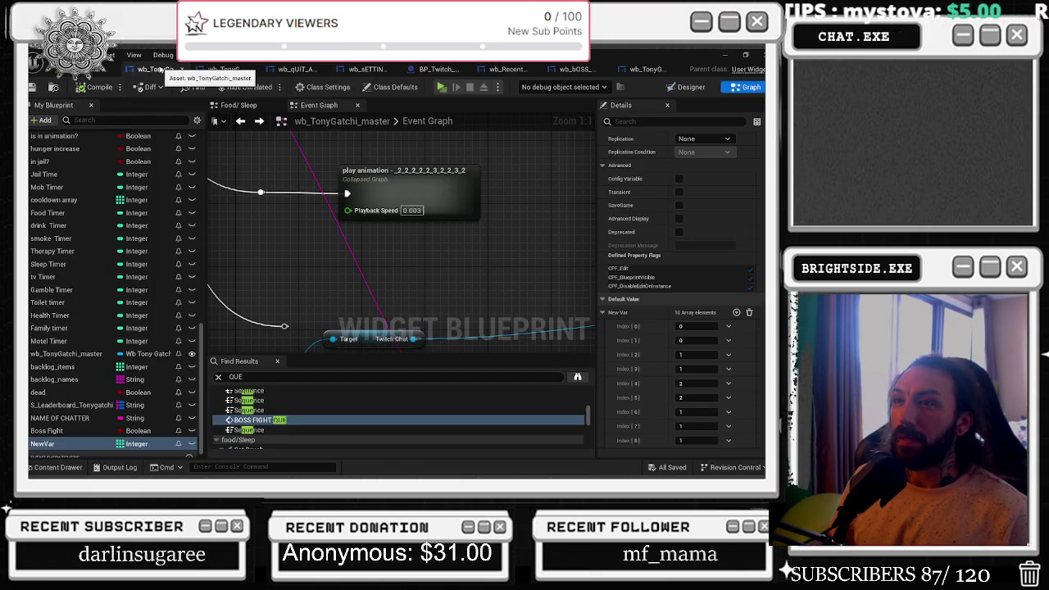
Locate the Select and RANDOM nodes, check NewVar's array, and drag a wire from RANDOM's Out Item.
{"action": "scroll", "coordinate": [341, 340], "scroll_direction": "down", "scroll_amount": 12}
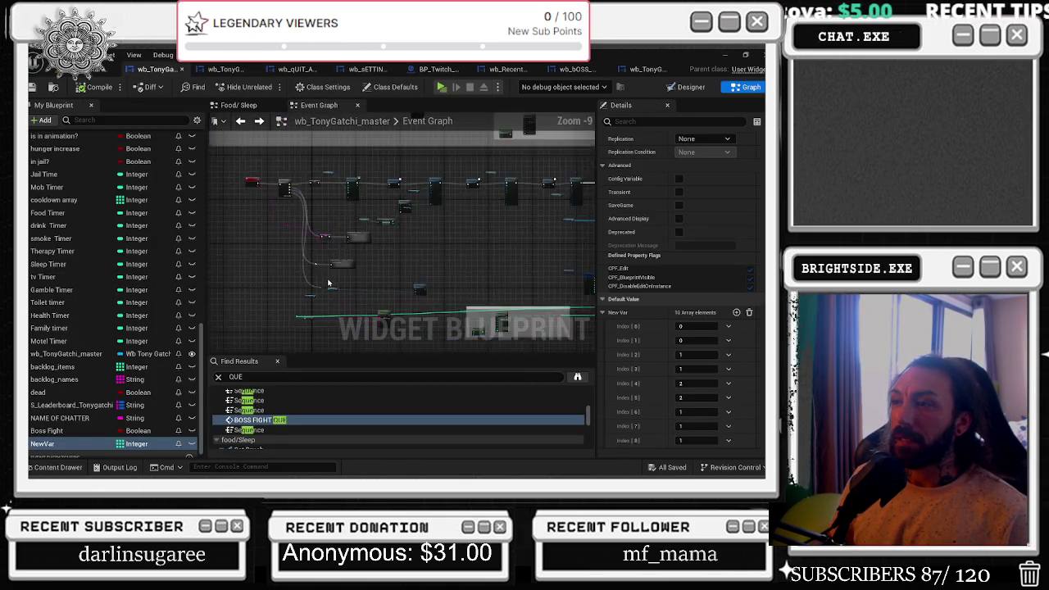
{"action": "left_click_drag", "start_coordinate": [341, 340], "coordinate": [296, 240]}
{"action": "scroll", "coordinate": [305, 245], "scroll_direction": "up", "scroll_amount": 9}
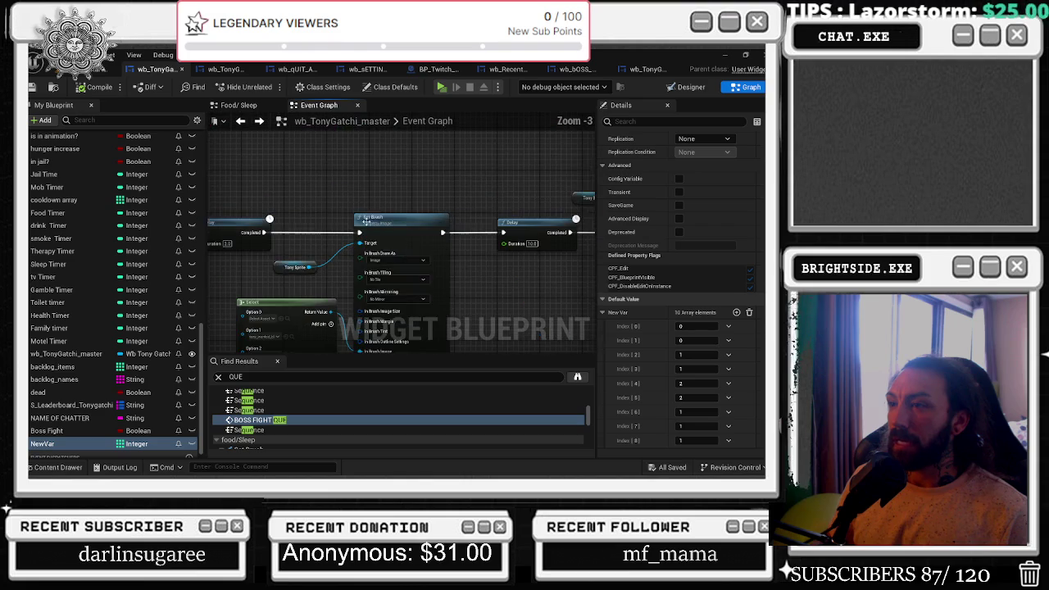
{"action": "left_click_drag", "start_coordinate": [294, 282], "coordinate": [379, 282]}
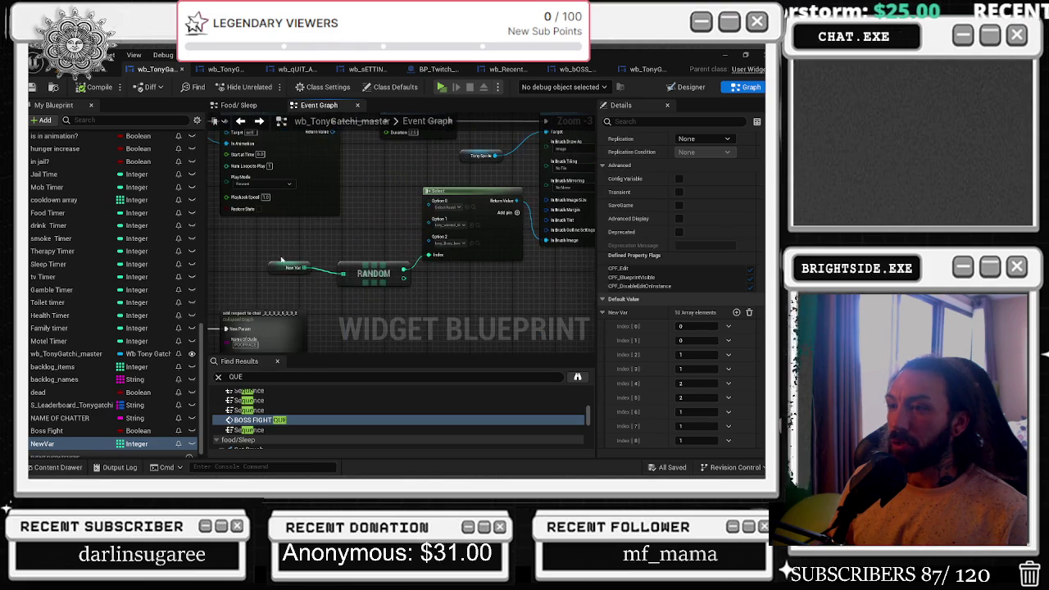
{"action": "left_click", "coordinate": [379, 282]}
{"action": "left_click", "coordinate": [280, 267]}
{"action": "scroll", "coordinate": [717, 394], "scroll_direction": "down", "scroll_amount": 8}
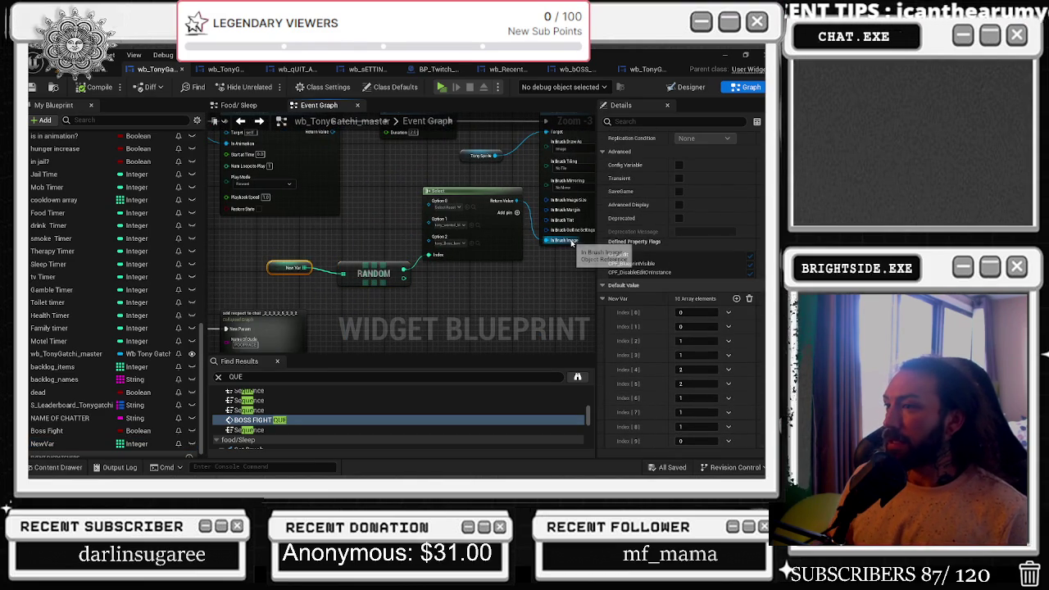
{"action": "mouse_move", "coordinate": [544, 257]}
{"action": "left_mouse_down"}
{"action": "mouse_move", "coordinate": [245, 279]}
{"action": "mouse_move", "coordinate": [368, 321]}
{"action": "mouse_move", "coordinate": [294, 277]}
{"action": "mouse_move", "coordinate": [736, 205]}
{"action": "left_mouse_up"}
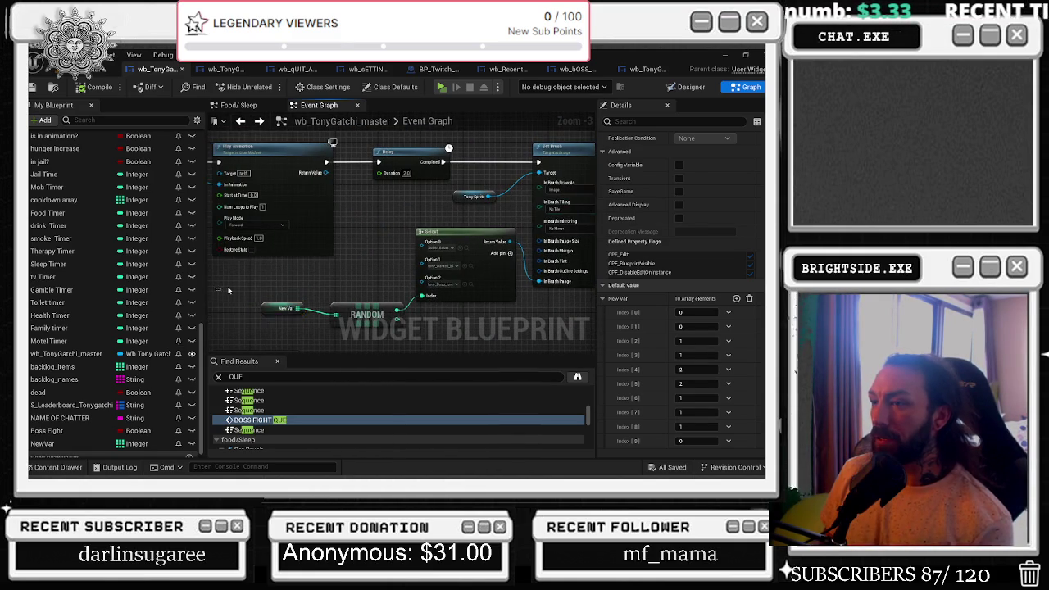
{"action": "left_click", "coordinate": [337, 308]}
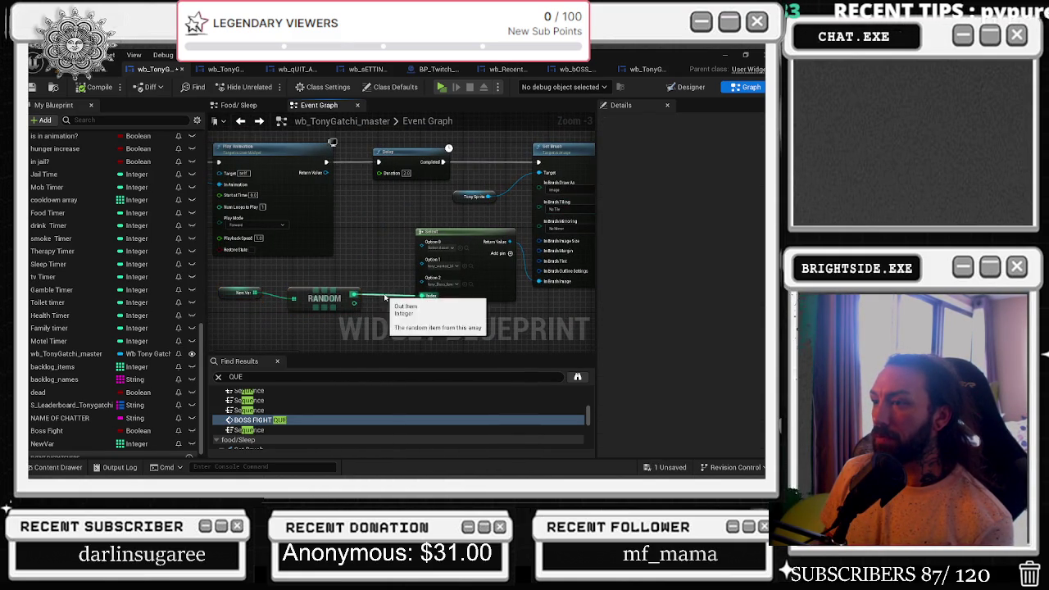
{"action": "mouse_move", "coordinate": [382, 274]}
{"action": "left_mouse_down"}
{"action": "mouse_move", "coordinate": [279, 270]}
{"action": "mouse_move", "coordinate": [326, 289]}
{"action": "mouse_move", "coordinate": [560, 283]}
{"action": "left_mouse_up"}
Search 'SWI' off RANDOM's output and place a Switch on Int node.
{"action": "type", "text": "SWITH"}
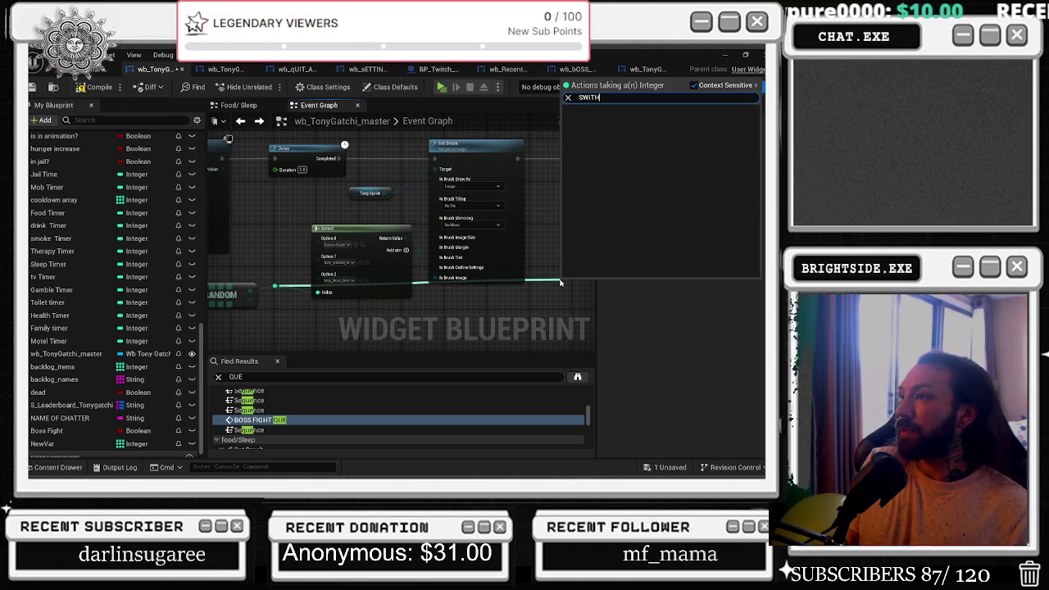
{"action": "key", "text": "BackSpace"}
{"action": "key", "text": "BackSpace"}
{"action": "key", "text": "Return"}
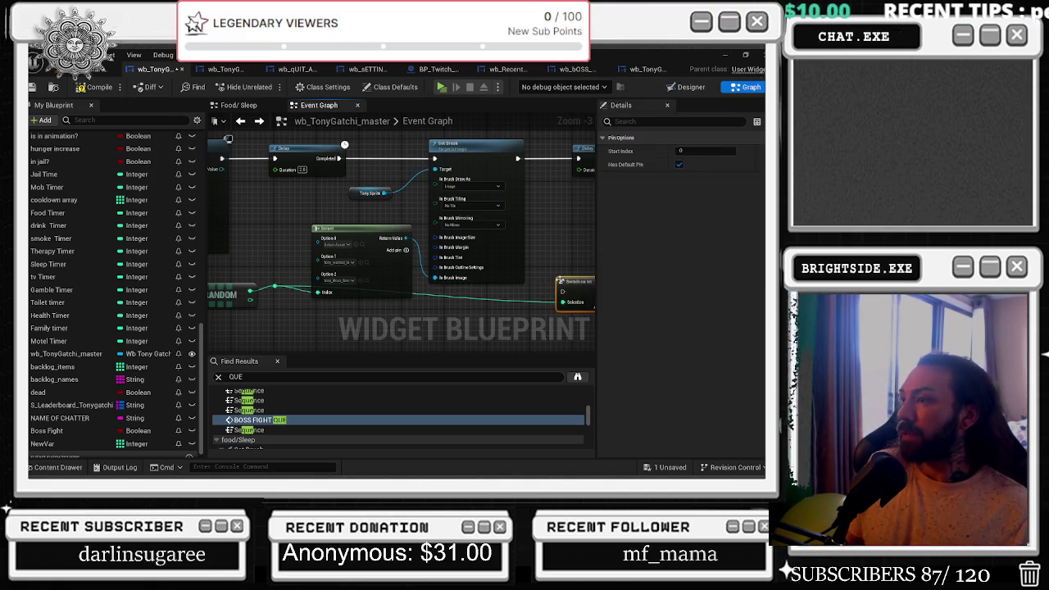
{"action": "left_click_drag", "start_coordinate": [562, 295], "coordinate": [413, 239]}
{"action": "left_click", "coordinate": [462, 174]}
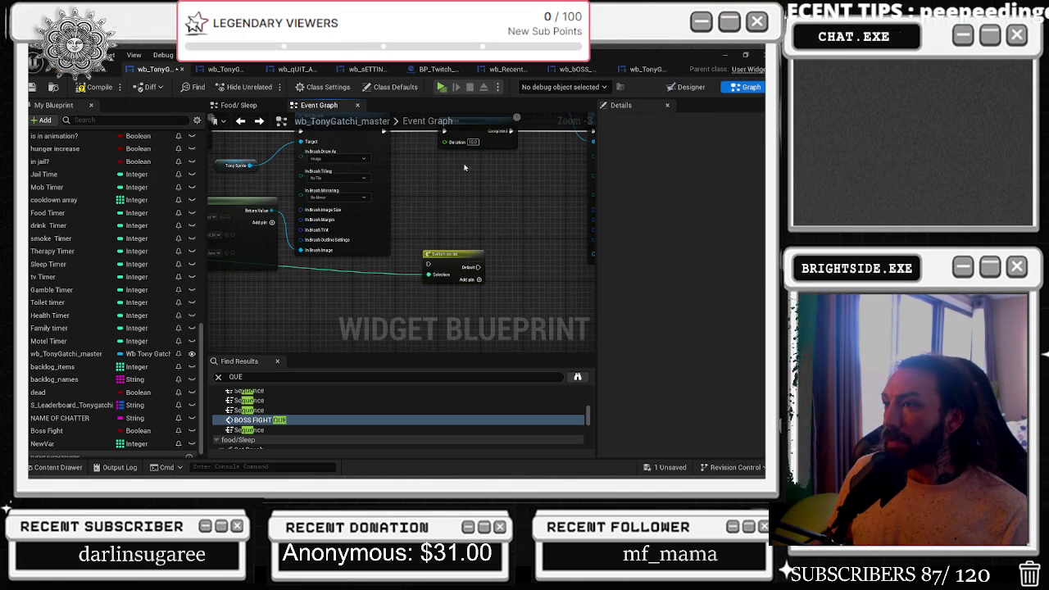
{"action": "left_click_drag", "start_coordinate": [462, 175], "coordinate": [354, 228]}
{"action": "scroll", "coordinate": [361, 253], "scroll_direction": "down", "scroll_amount": 1}
{"action": "left_click", "coordinate": [349, 297]}
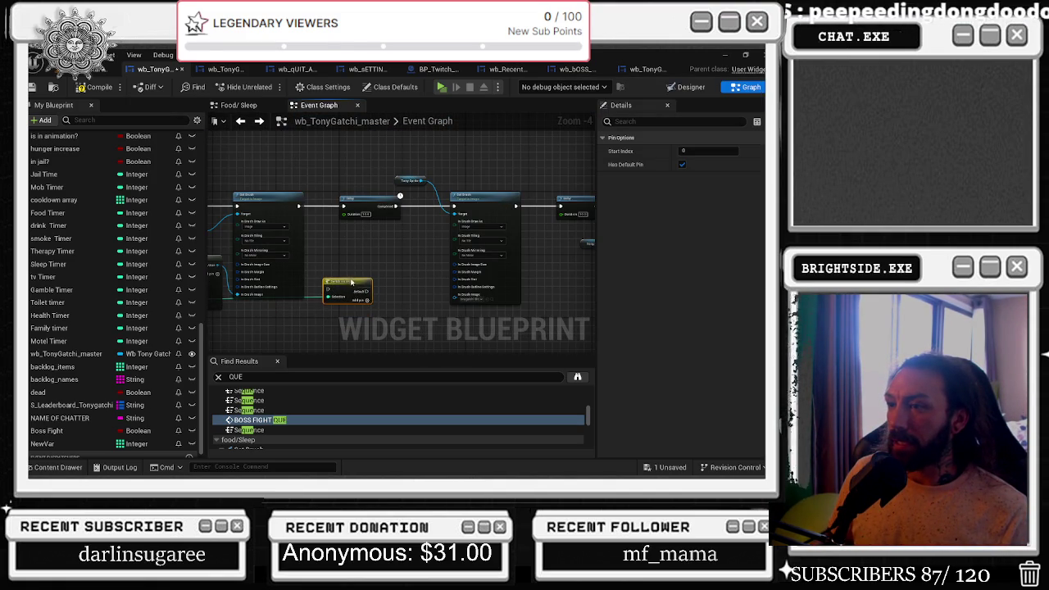
Nudge the nearby Delay node and cancel a wire started from its execution input.
{"action": "left_click_drag", "start_coordinate": [380, 230], "coordinate": [577, 230]}
{"action": "left_click_drag", "start_coordinate": [339, 206], "coordinate": [315, 253]}
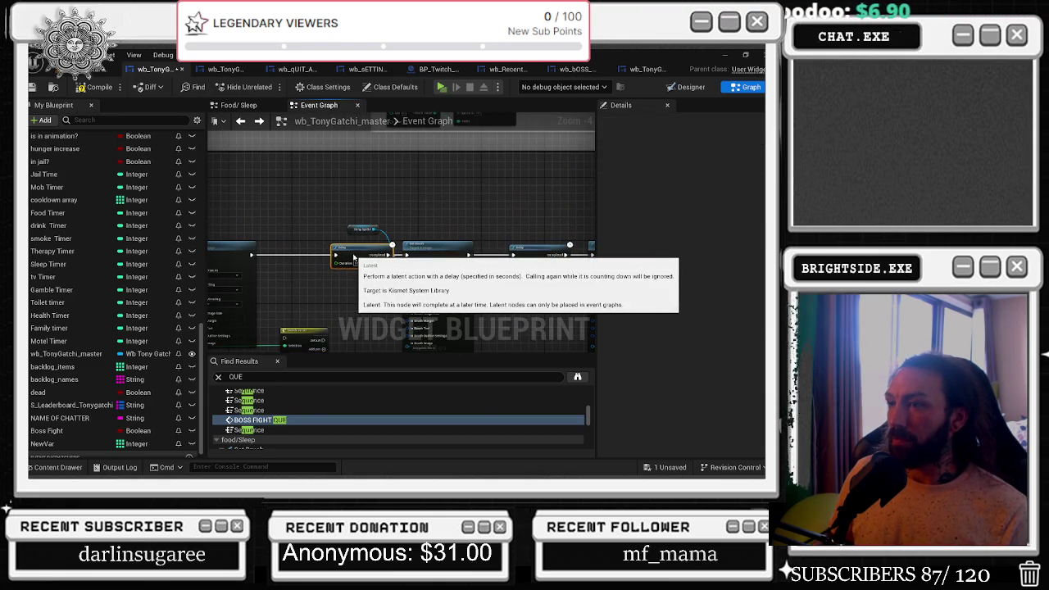
{"action": "left_click", "coordinate": [315, 254]}
{"action": "scroll", "coordinate": [315, 253], "scroll_direction": "up", "scroll_amount": 4}
{"action": "mouse_move", "coordinate": [288, 257]}
{"action": "left_mouse_down"}
{"action": "mouse_move", "coordinate": [273, 257]}
{"action": "mouse_move", "coordinate": [363, 264]}
{"action": "left_mouse_up"}
{"action": "left_click", "coordinate": [230, 251]}
{"action": "mouse_move", "coordinate": [268, 260]}
{"action": "left_mouse_down"}
{"action": "mouse_move", "coordinate": [224, 263]}
{"action": "mouse_move", "coordinate": [233, 261]}
{"action": "left_mouse_up"}
{"action": "key", "text": "Escape"}
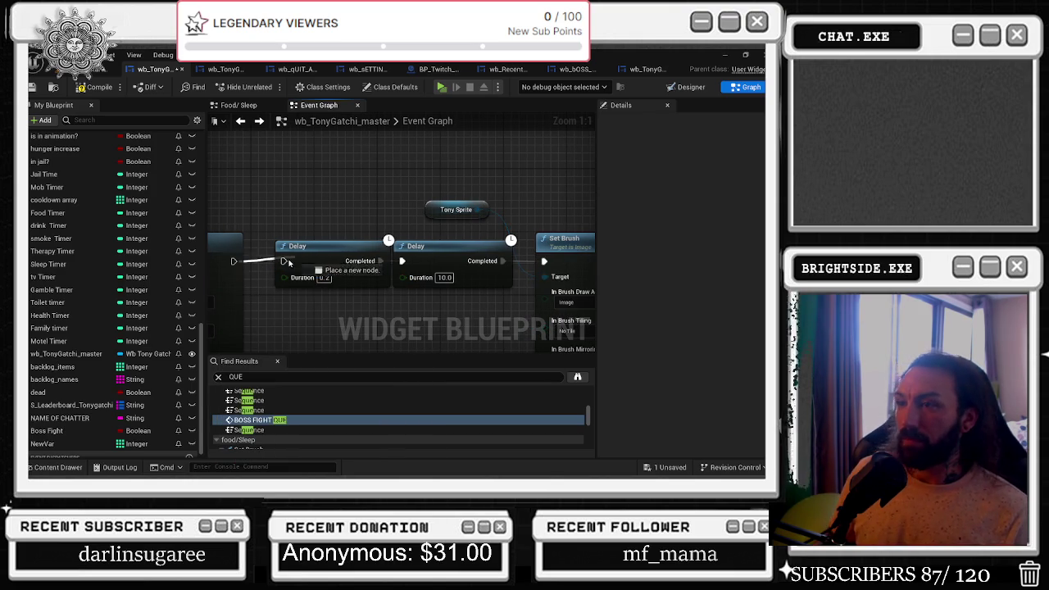
Add two more output pins to the Switch on Int node.
{"action": "scroll", "coordinate": [343, 208], "scroll_direction": "down", "scroll_amount": 2}
{"action": "left_click", "coordinate": [344, 242]}
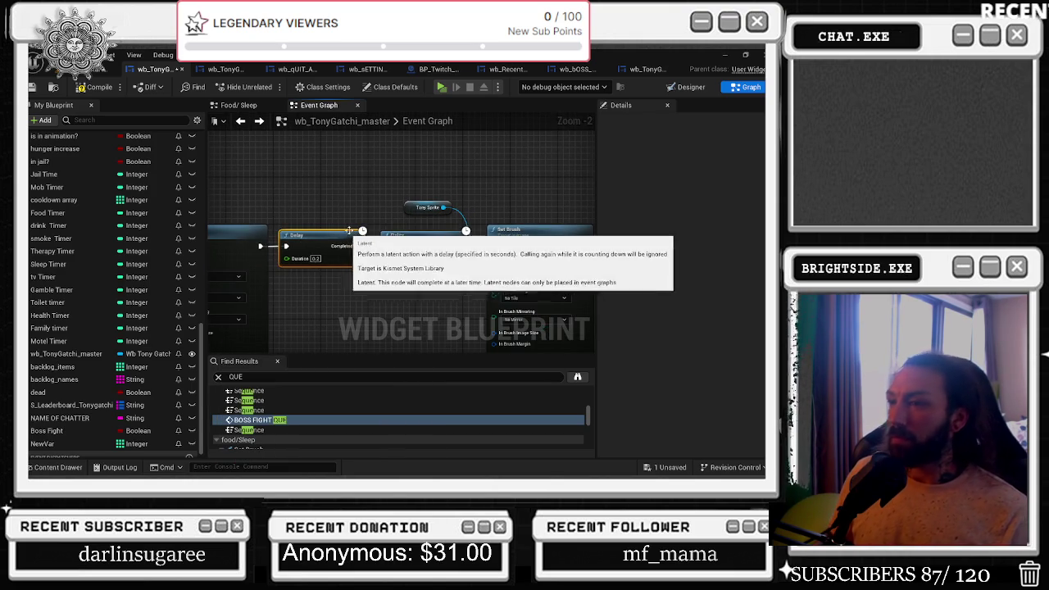
{"action": "scroll", "coordinate": [345, 262], "scroll_direction": "down", "scroll_amount": 2}
{"action": "scroll", "coordinate": [345, 265], "scroll_direction": "up", "scroll_amount": 3}
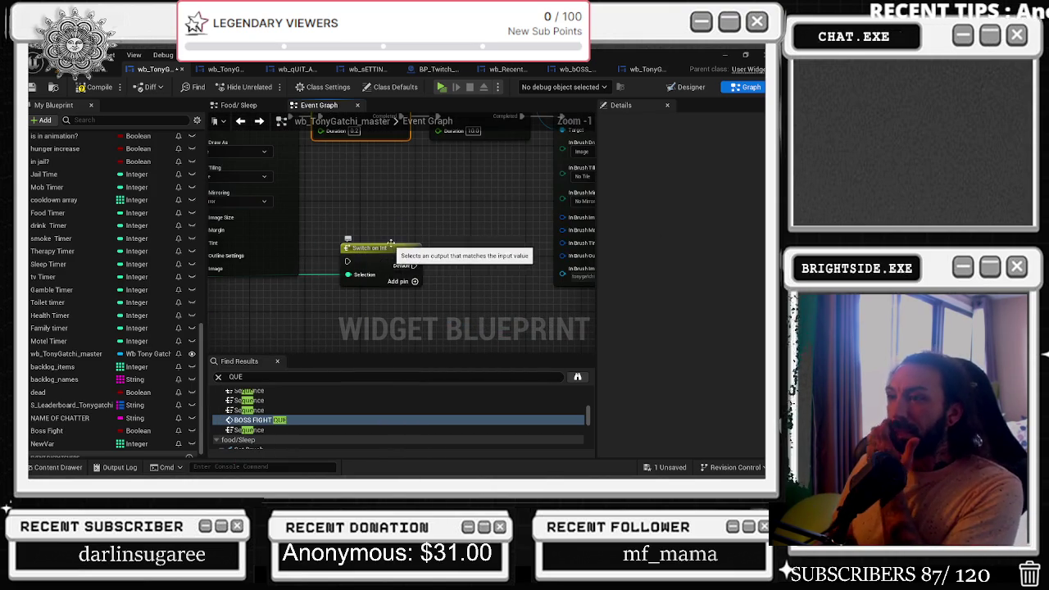
{"action": "left_click", "coordinate": [414, 279]}
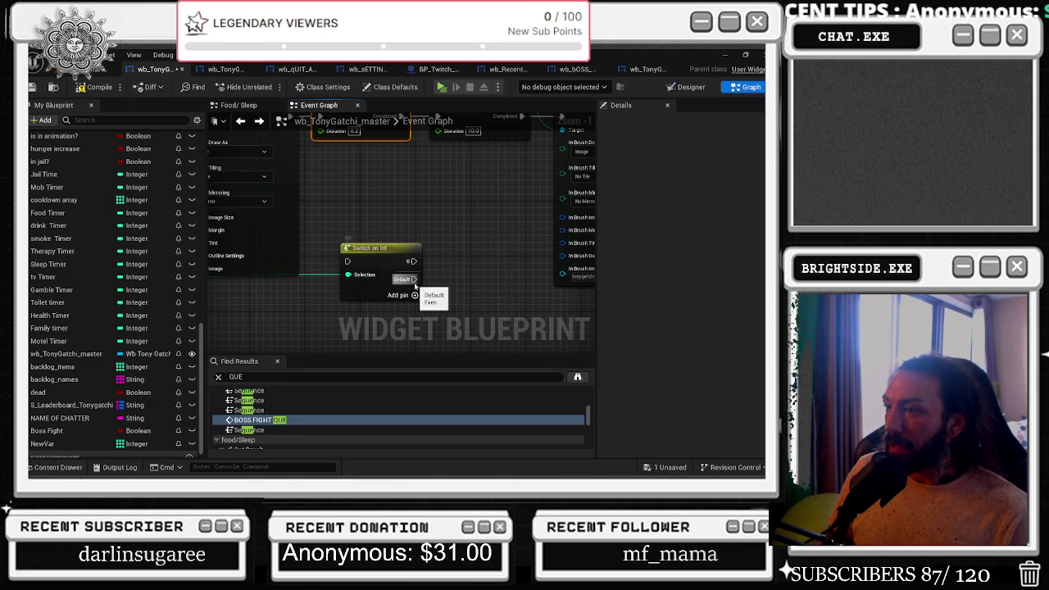
{"action": "left_click", "coordinate": [415, 293]}
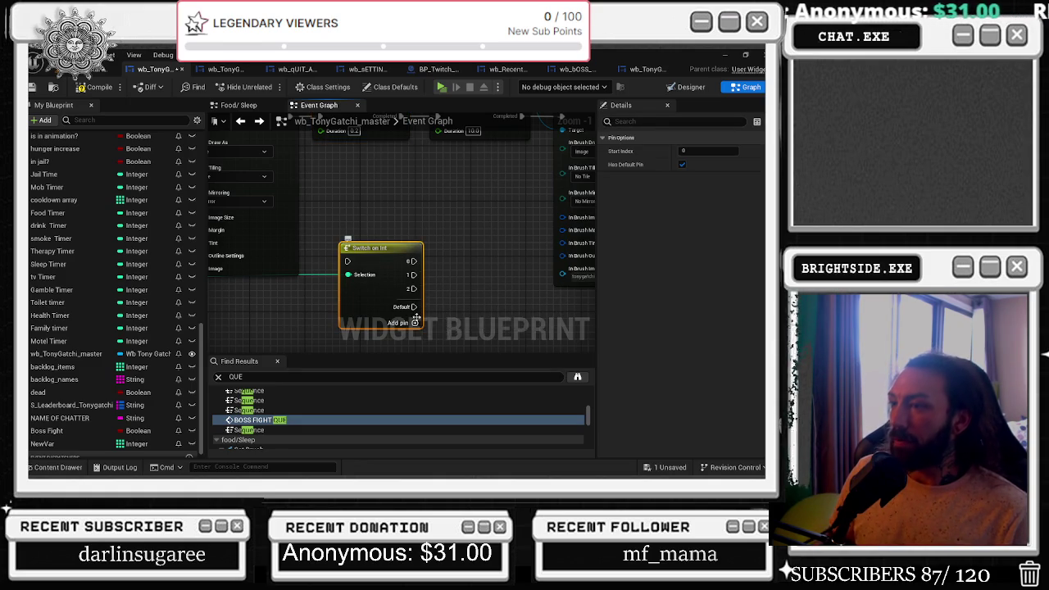
Wire the Delay's Completed into Switch on Int and its output 1 into the next Delay.
{"action": "scroll", "coordinate": [435, 250], "scroll_direction": "down", "scroll_amount": 2}
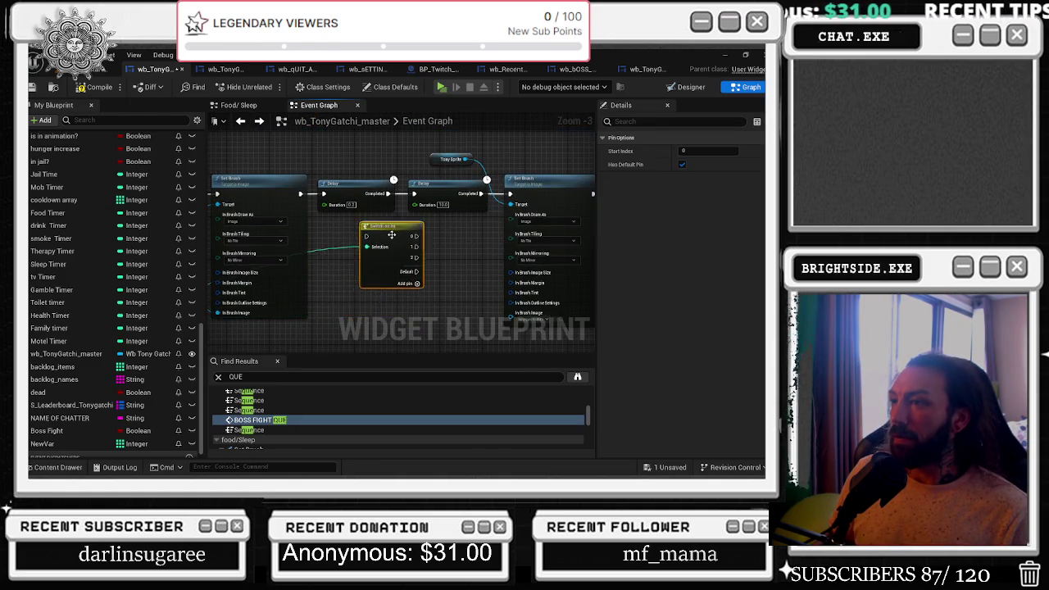
{"action": "scroll", "coordinate": [255, 188], "scroll_direction": "down", "scroll_amount": 1}
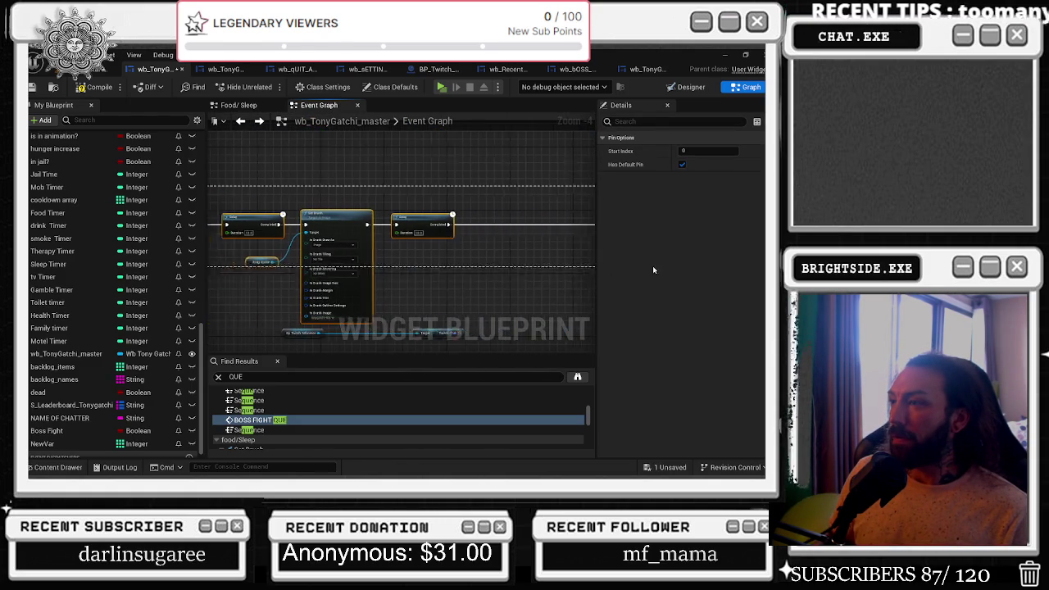
{"action": "left_click", "coordinate": [279, 217]}
{"action": "left_click_drag", "start_coordinate": [385, 222], "coordinate": [424, 236]}
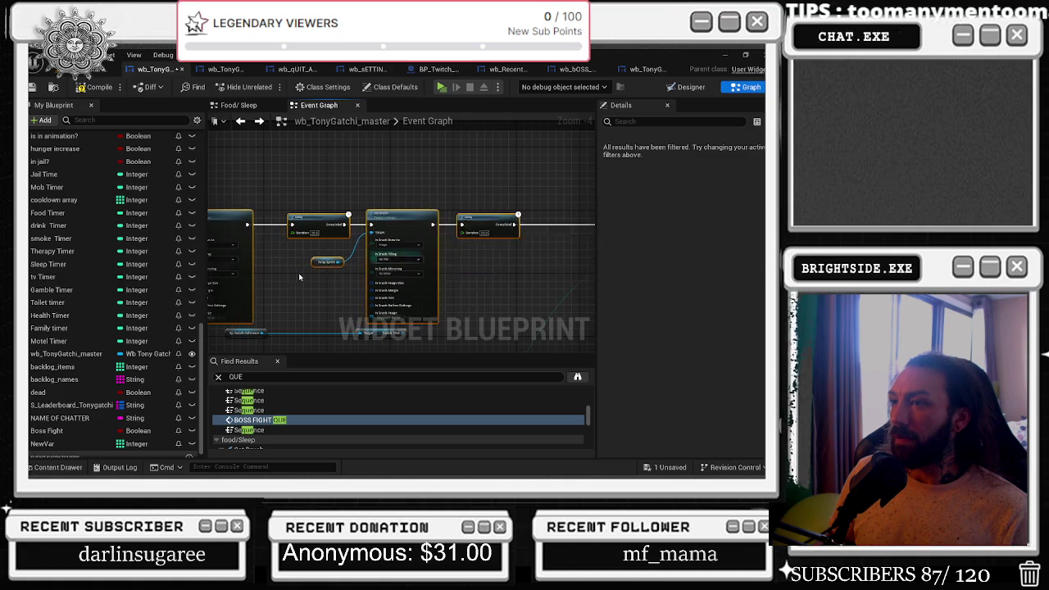
{"action": "mouse_move", "coordinate": [257, 234]}
{"action": "left_mouse_down"}
{"action": "mouse_move", "coordinate": [312, 199]}
{"action": "mouse_move", "coordinate": [322, 207]}
{"action": "left_mouse_up"}
{"action": "scroll", "coordinate": [312, 199], "scroll_direction": "up", "scroll_amount": 5}
{"action": "mouse_move", "coordinate": [241, 198]}
{"action": "left_mouse_down"}
{"action": "mouse_move", "coordinate": [406, 179]}
{"action": "mouse_move", "coordinate": [259, 200]}
{"action": "left_mouse_up"}
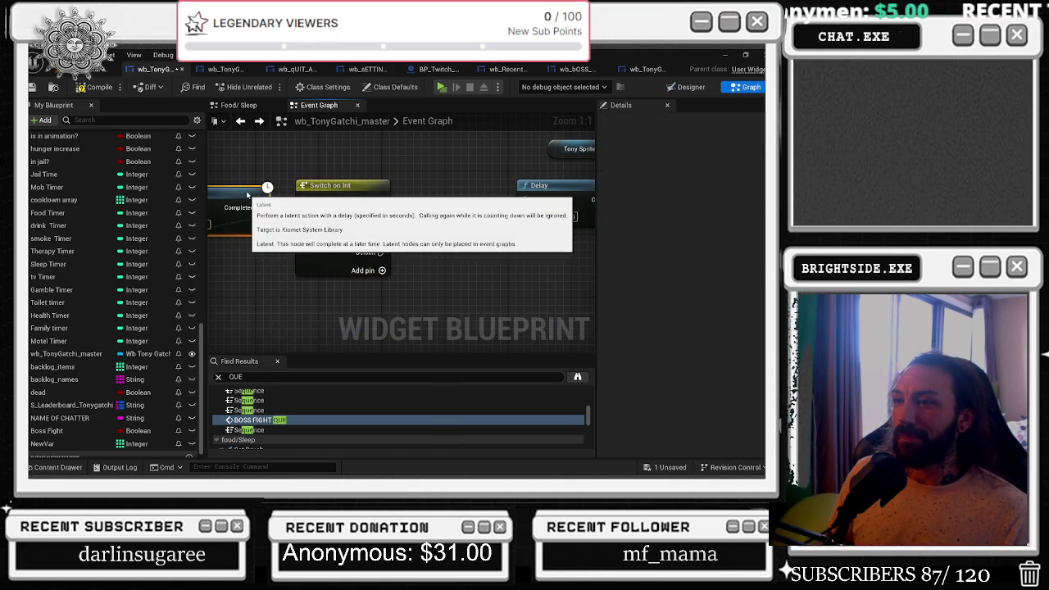
{"action": "left_click_drag", "start_coordinate": [380, 199], "coordinate": [381, 215]}
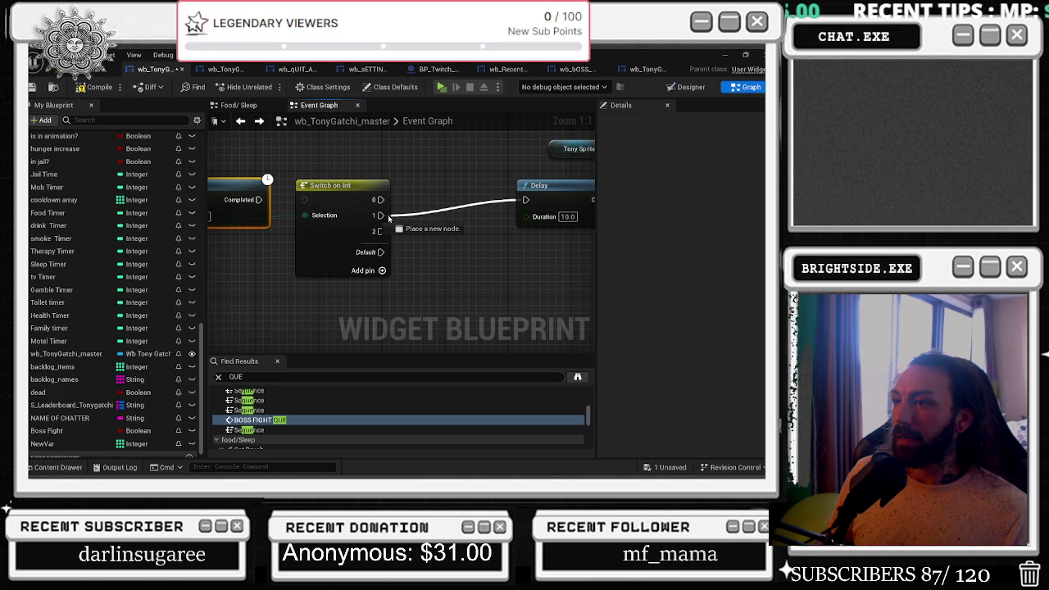
{"action": "mouse_move", "coordinate": [259, 200]}
{"action": "left_mouse_down"}
{"action": "mouse_move", "coordinate": [345, 204]}
{"action": "mouse_move", "coordinate": [306, 201]}
{"action": "left_mouse_up"}
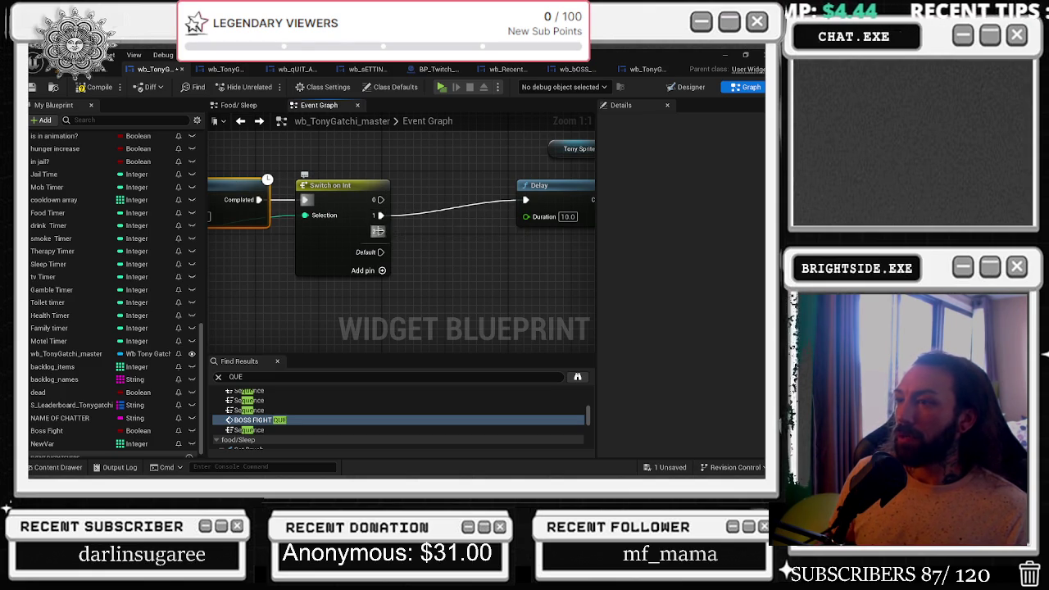
Zoom out and box-select the BOSS FIGHT Switch, Delay and Set Brush nodes.
{"action": "scroll", "coordinate": [419, 209], "scroll_direction": "down", "scroll_amount": 3}
{"action": "scroll", "coordinate": [480, 196], "scroll_direction": "down", "scroll_amount": 3}
{"action": "mouse_move", "coordinate": [351, 184]}
{"action": "left_mouse_down"}
{"action": "mouse_move", "coordinate": [550, 244]}
{"action": "mouse_move", "coordinate": [572, 280]}
{"action": "left_mouse_up"}
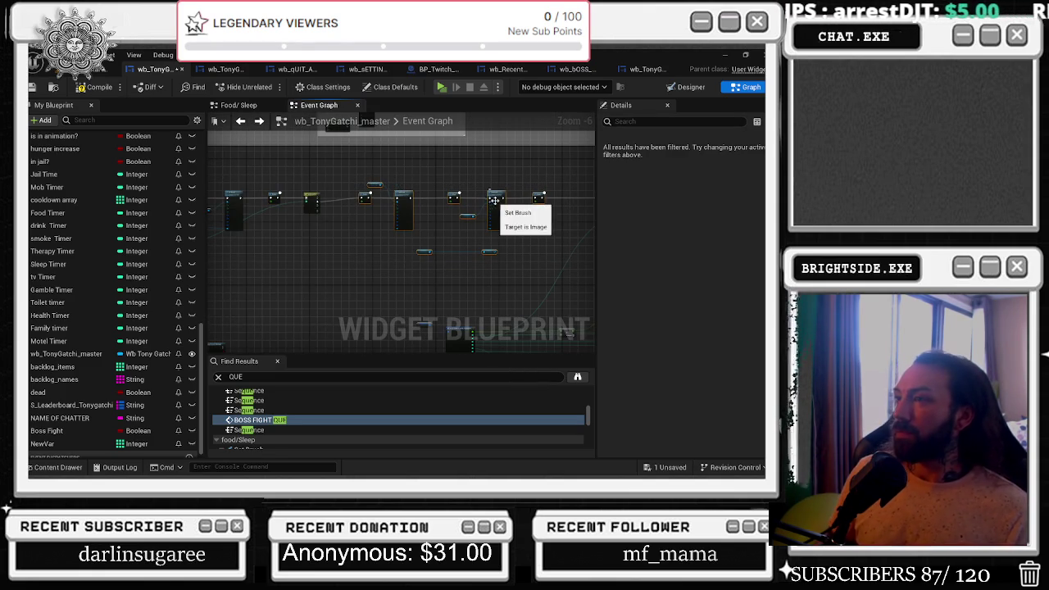
Nudge the selected nodes a few pixels and bring up the Tonygatchi sprites with Ctrl+Space.
{"action": "left_click_drag", "start_coordinate": [496, 205], "coordinate": [493, 203]}
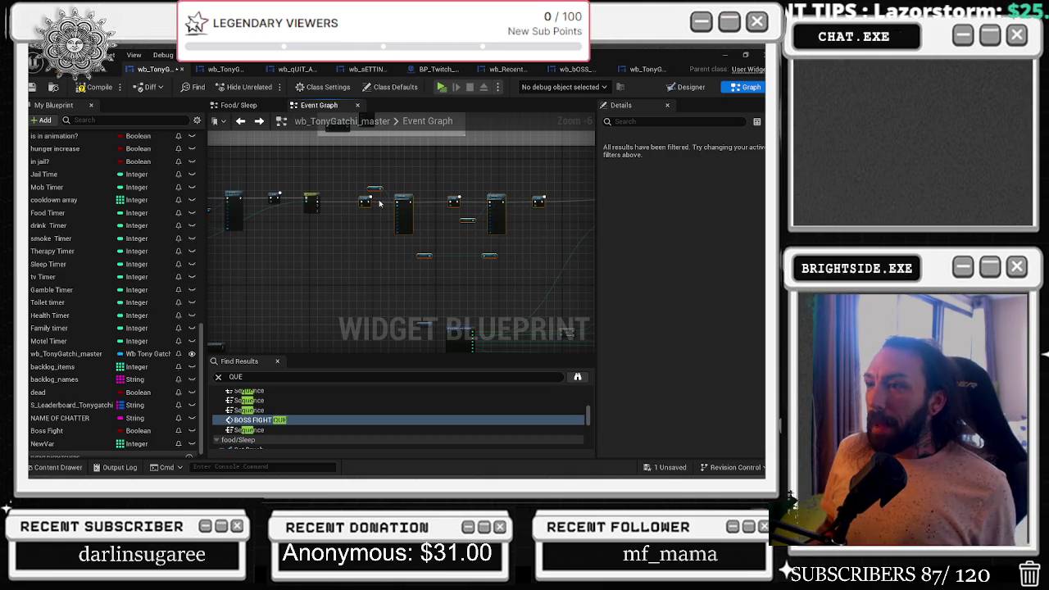
{"action": "scroll", "coordinate": [464, 175], "scroll_direction": "up", "scroll_amount": 4}
{"action": "scroll", "coordinate": [339, 204], "scroll_direction": "down", "scroll_amount": 1}
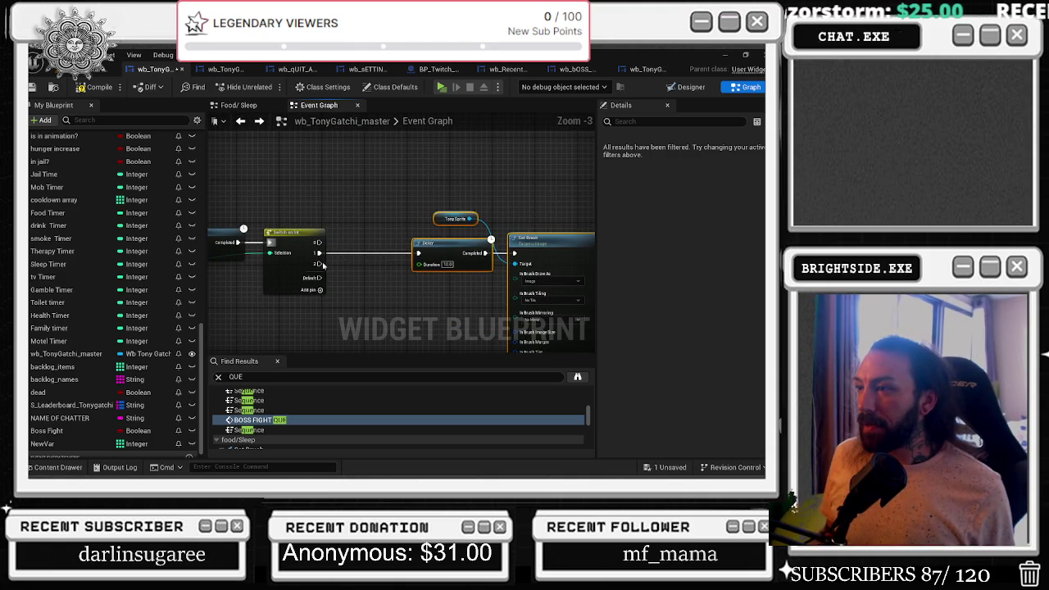
{"action": "mouse_move", "coordinate": [332, 236]}
{"action": "left_mouse_down"}
{"action": "mouse_move", "coordinate": [295, 209]}
{"action": "mouse_move", "coordinate": [280, 125]}
{"action": "left_mouse_up"}
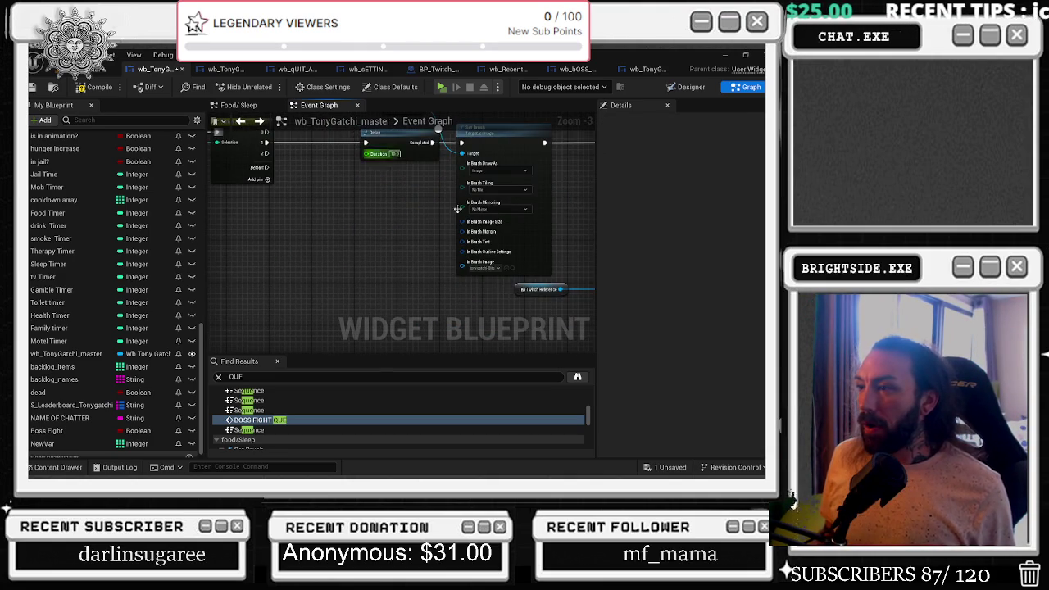
{"action": "key", "text": "ctrl+space"}
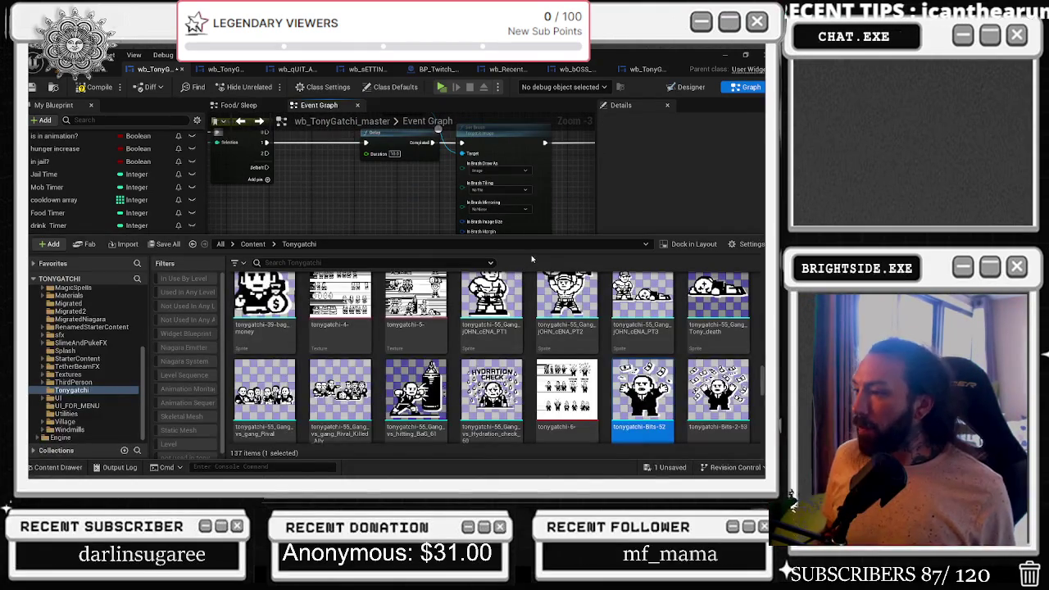
Drag tony_wanted_poster_family_boss_fight2 from the Content Drawer onto the Select node's Option 0 pin.
{"action": "left_click", "coordinate": [464, 224]}
{"action": "scroll", "coordinate": [418, 238], "scroll_direction": "down", "scroll_amount": 2}
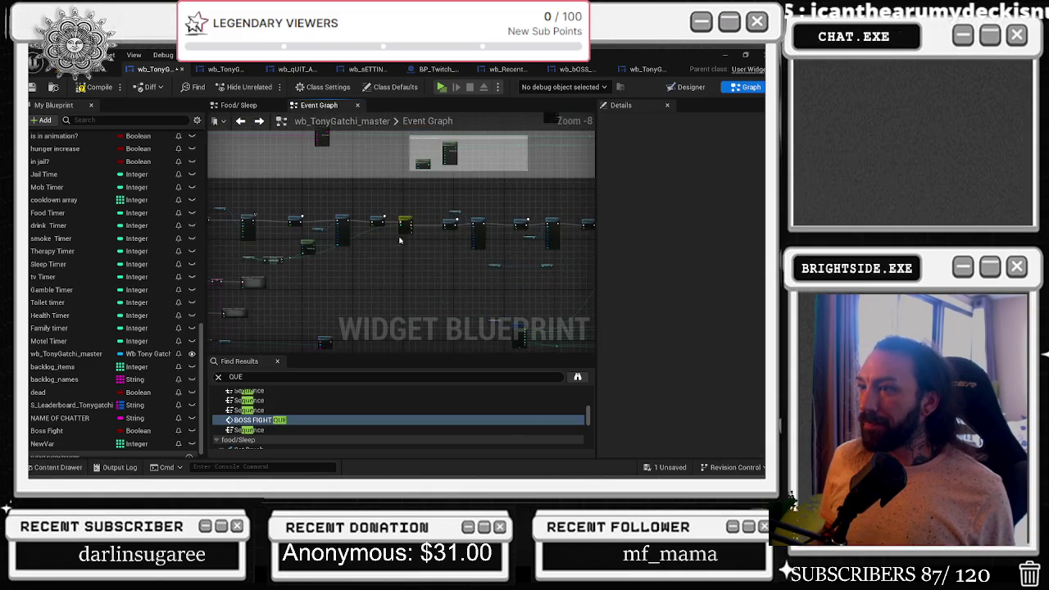
{"action": "scroll", "coordinate": [453, 197], "scroll_direction": "up", "scroll_amount": 1}
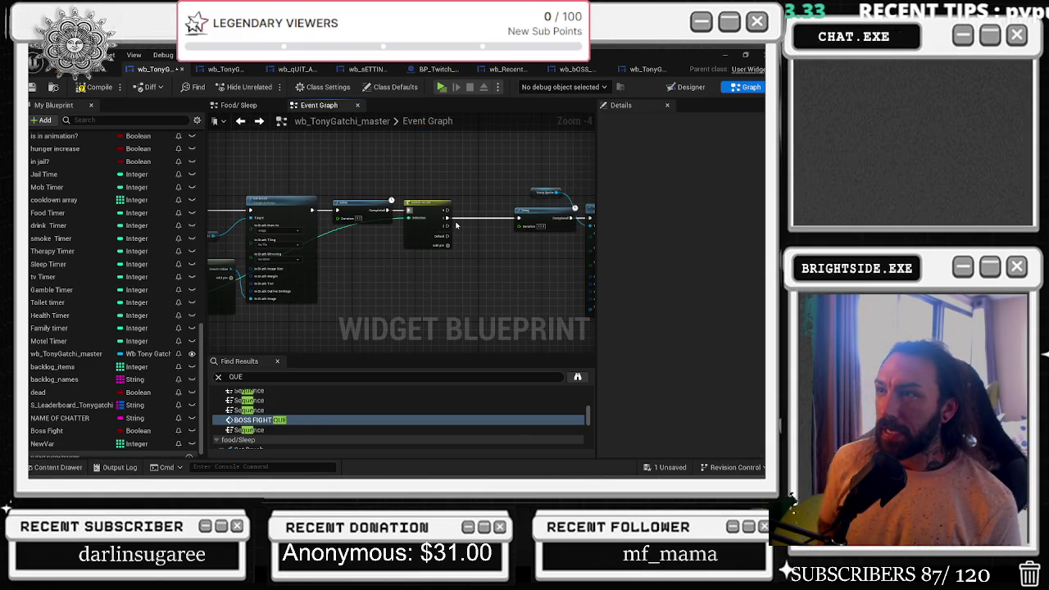
{"action": "scroll", "coordinate": [390, 277], "scroll_direction": "up", "scroll_amount": 5}
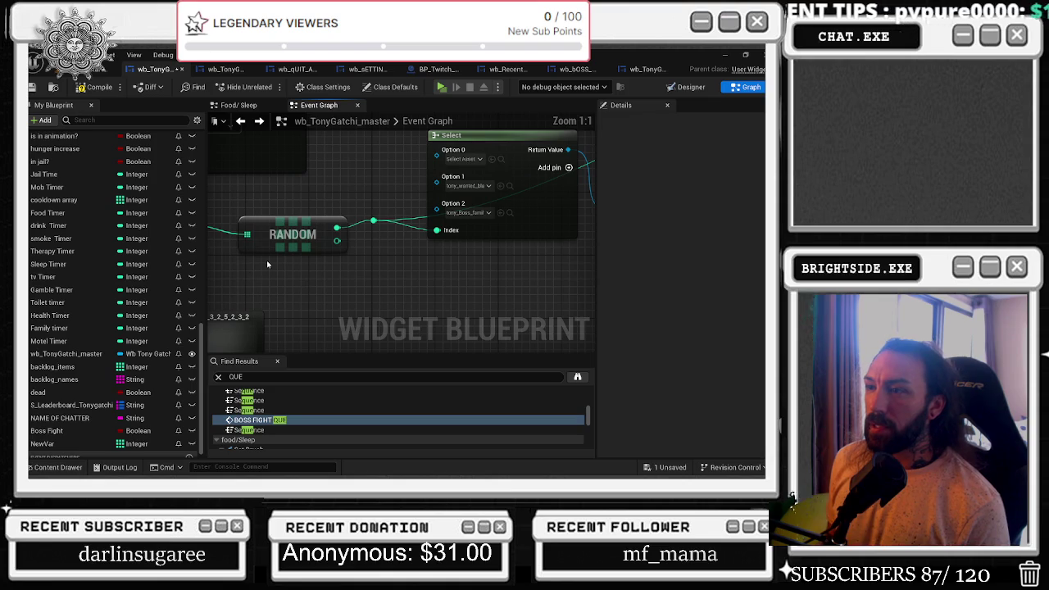
{"action": "left_click", "coordinate": [509, 185]}
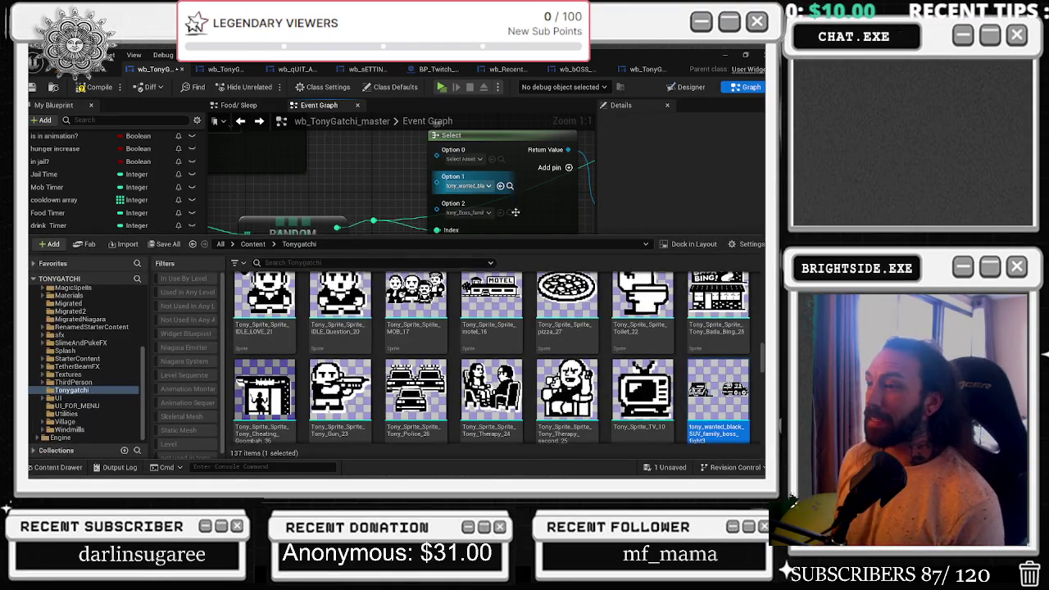
{"action": "scroll", "coordinate": [314, 335], "scroll_direction": "down", "scroll_amount": 3}
{"action": "mouse_move", "coordinate": [264, 336]}
{"action": "left_mouse_down"}
{"action": "mouse_move", "coordinate": [468, 209]}
{"action": "mouse_move", "coordinate": [449, 164]}
{"action": "left_mouse_up"}
{"action": "scroll", "coordinate": [344, 287], "scroll_direction": "down", "scroll_amount": 2}
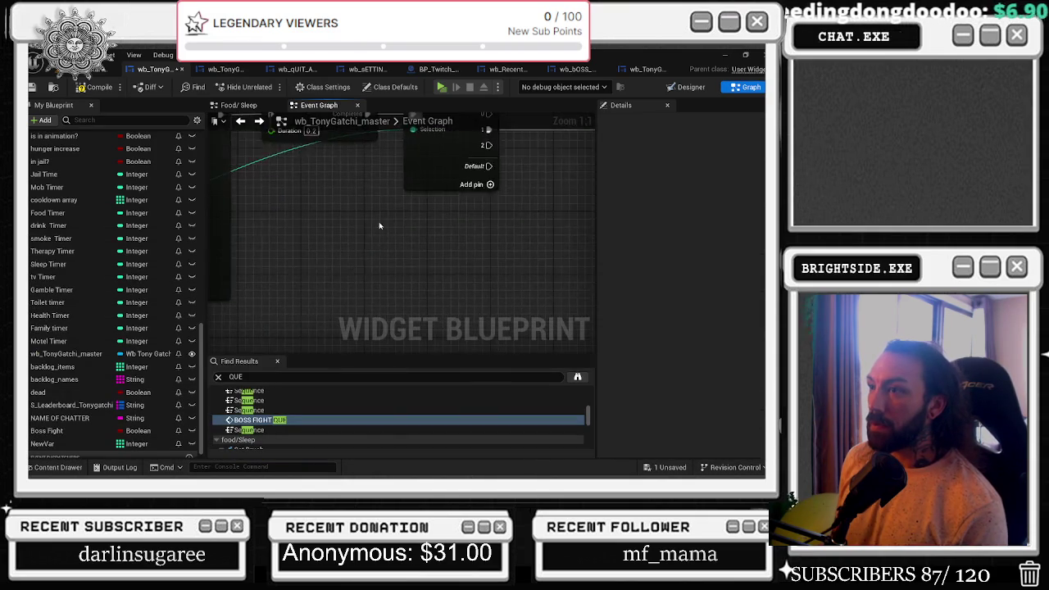
{"action": "left_click_drag", "start_coordinate": [344, 286], "coordinate": [320, 282]}
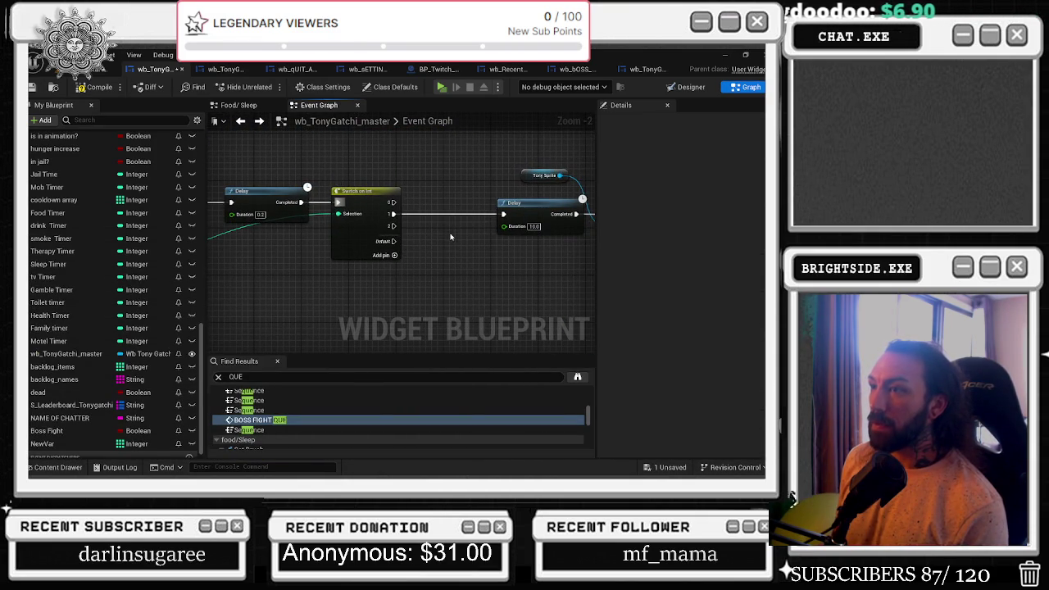
Slide the reroute node along the Select wire and frame the wires feeding Switch on Int.
{"action": "mouse_move", "coordinate": [256, 232]}
{"action": "left_mouse_down"}
{"action": "mouse_move", "coordinate": [348, 193]}
{"action": "mouse_move", "coordinate": [308, 196]}
{"action": "left_mouse_up"}
{"action": "left_click_drag", "start_coordinate": [386, 298], "coordinate": [404, 304]}
{"action": "left_click", "coordinate": [46, 468]}
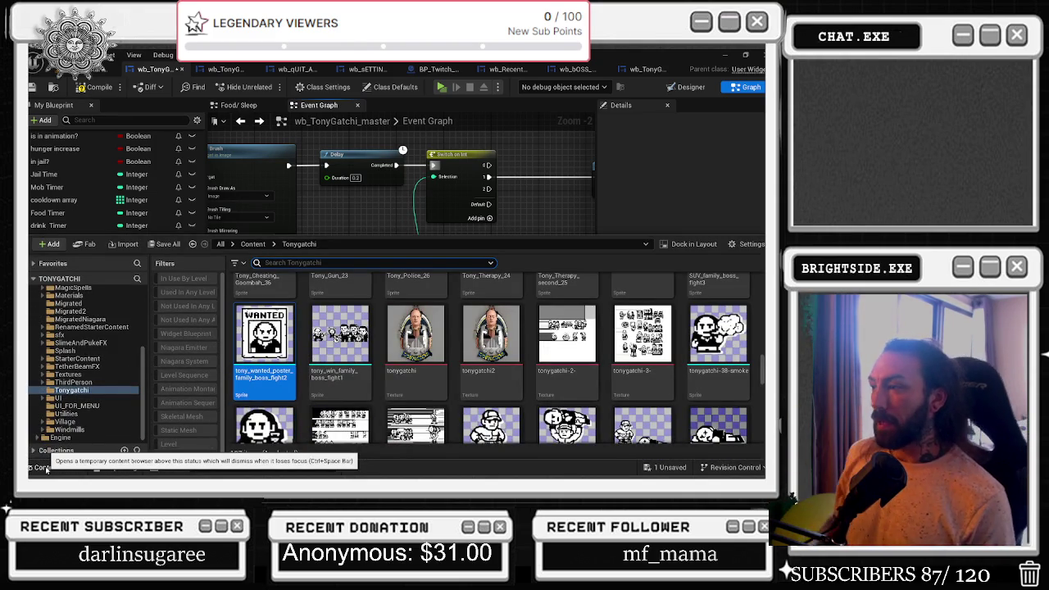
{"action": "scroll", "coordinate": [642, 350], "scroll_direction": "up", "scroll_amount": 2}
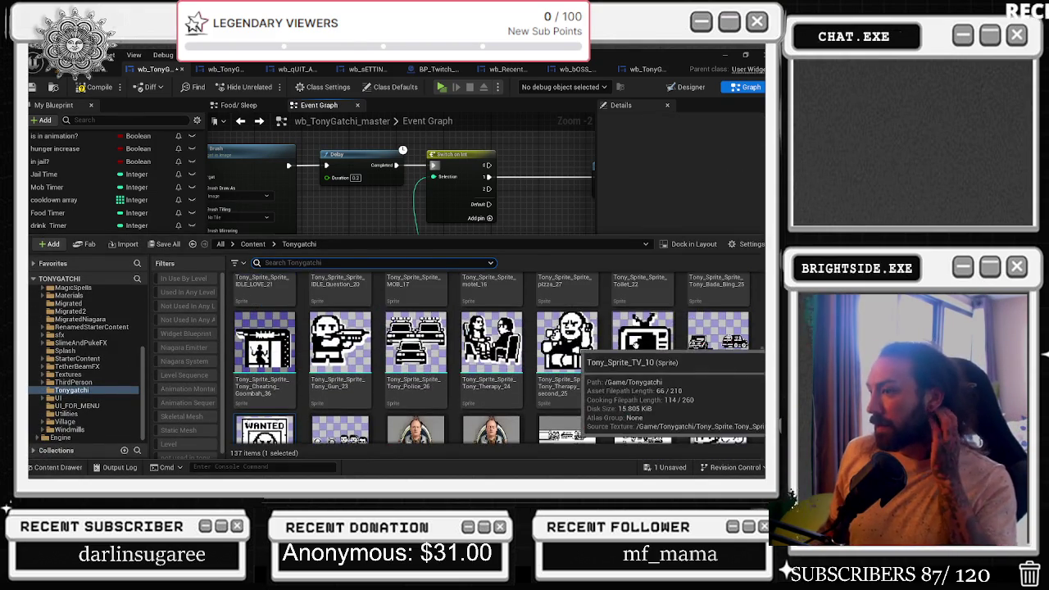
{"action": "left_click", "coordinate": [302, 211]}
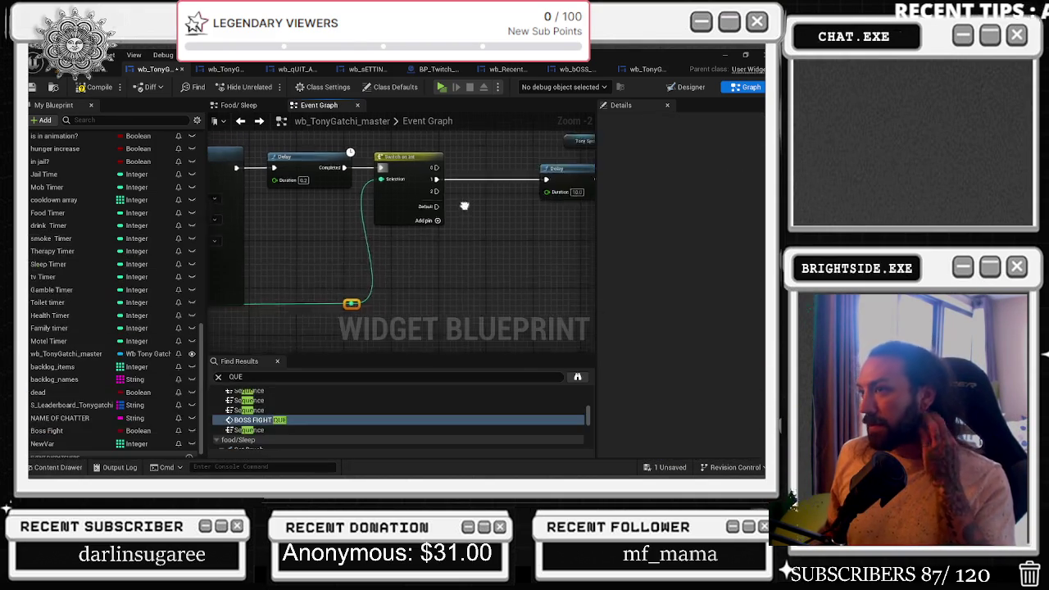
{"action": "left_click_drag", "start_coordinate": [301, 210], "coordinate": [287, 215]}
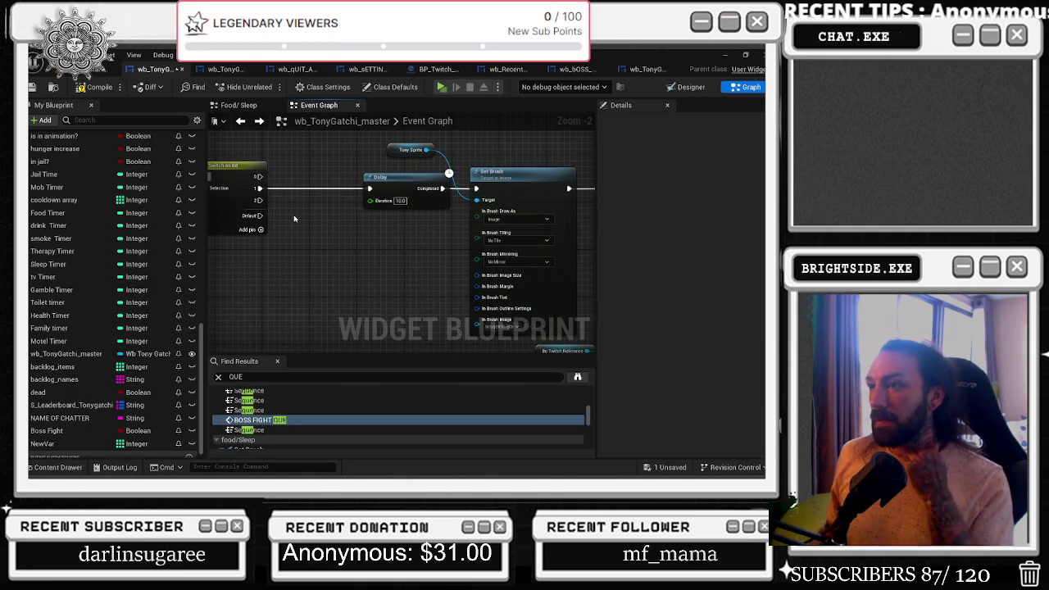
{"action": "left_click_drag", "start_coordinate": [364, 246], "coordinate": [422, 248]}
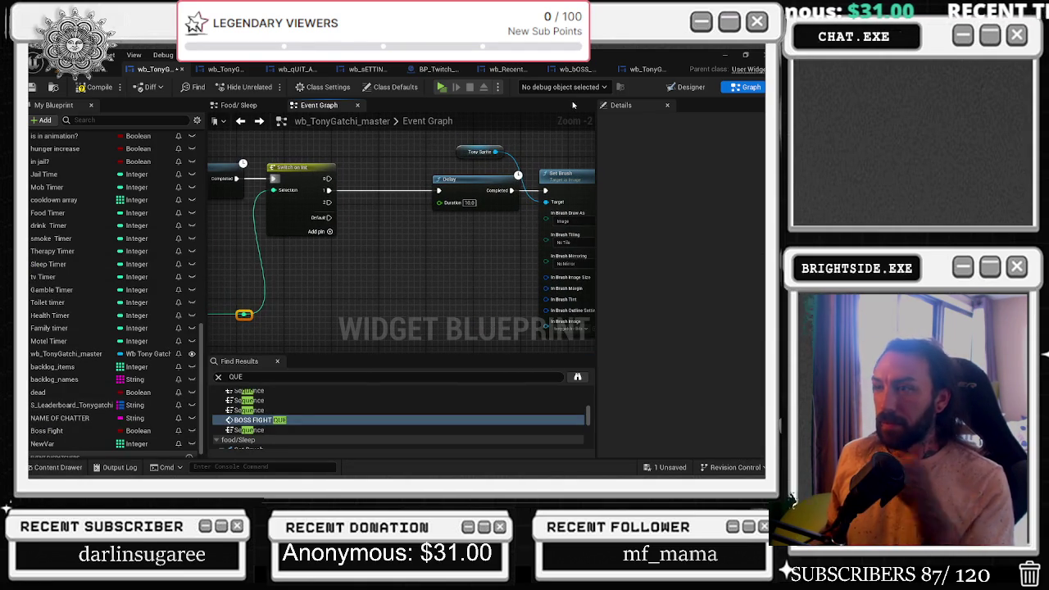
{"action": "left_click_drag", "start_coordinate": [386, 221], "coordinate": [359, 209]}
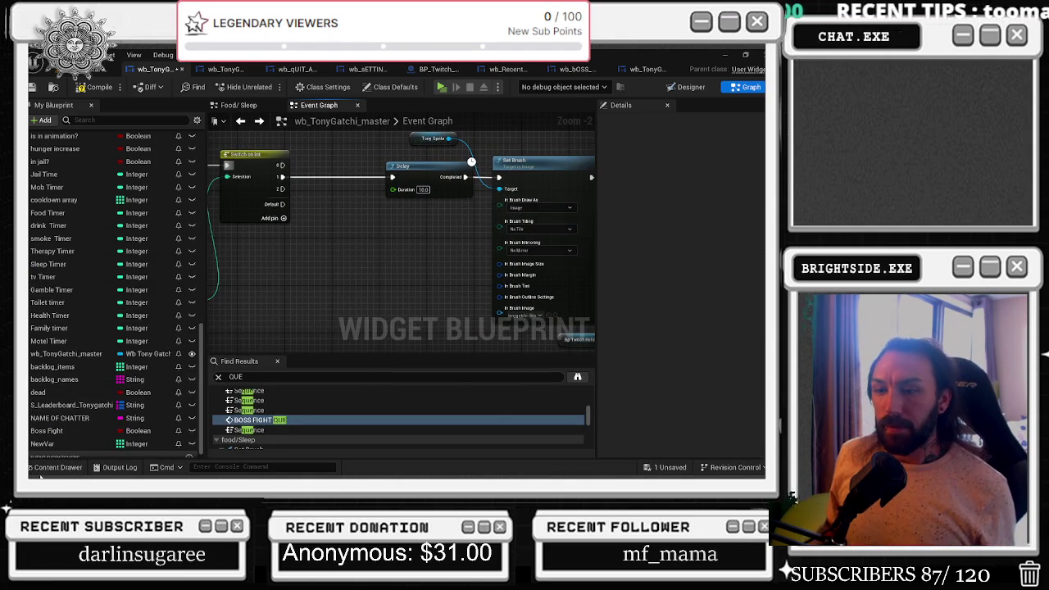
Browse to the sprites used by Select options 0, 1 and 2 in the Content Drawer.
{"action": "left_click", "coordinate": [55, 467]}
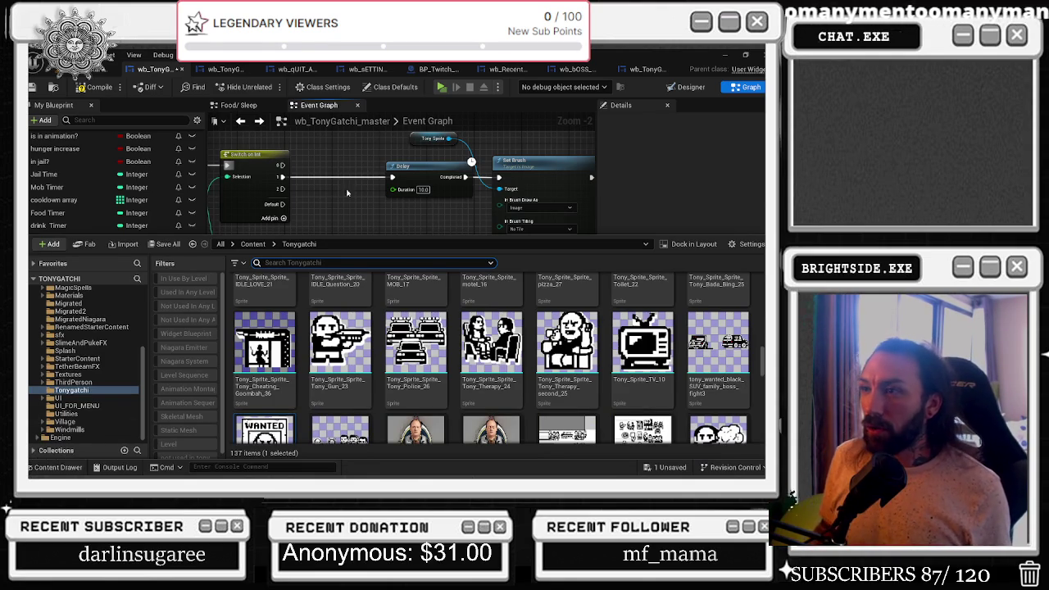
{"action": "left_click", "coordinate": [354, 192]}
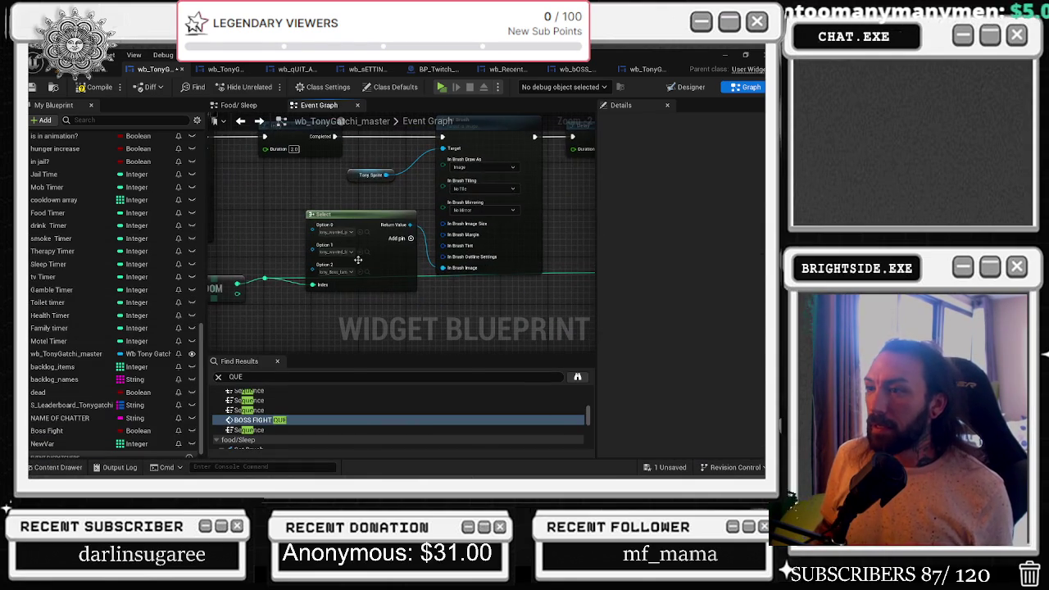
{"action": "key", "text": "ctrl+space"}
{"action": "scroll", "coordinate": [460, 313], "scroll_direction": "up", "scroll_amount": 1}
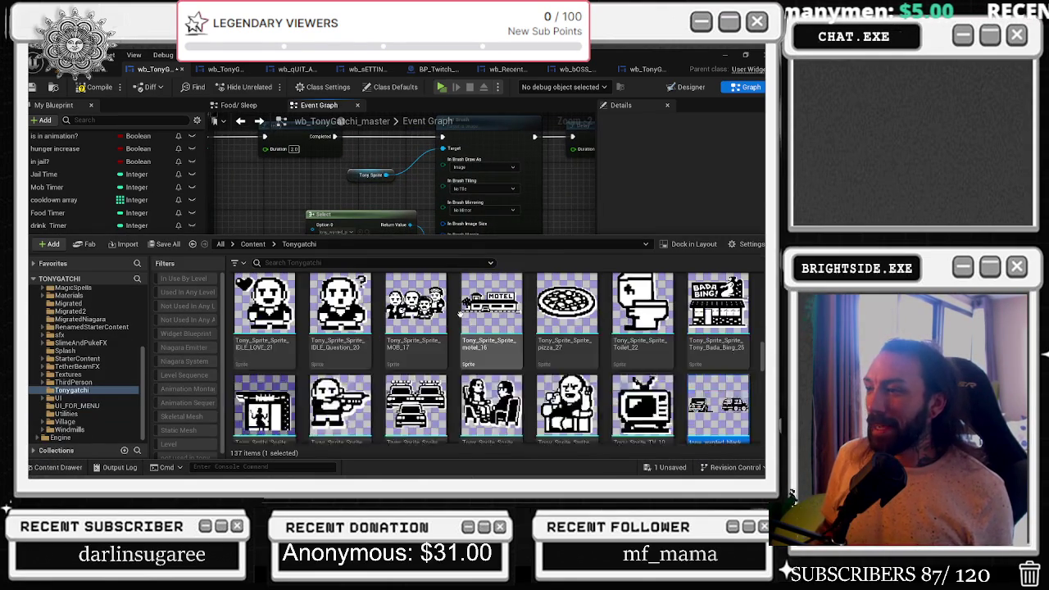
{"action": "left_click", "coordinate": [368, 231]}
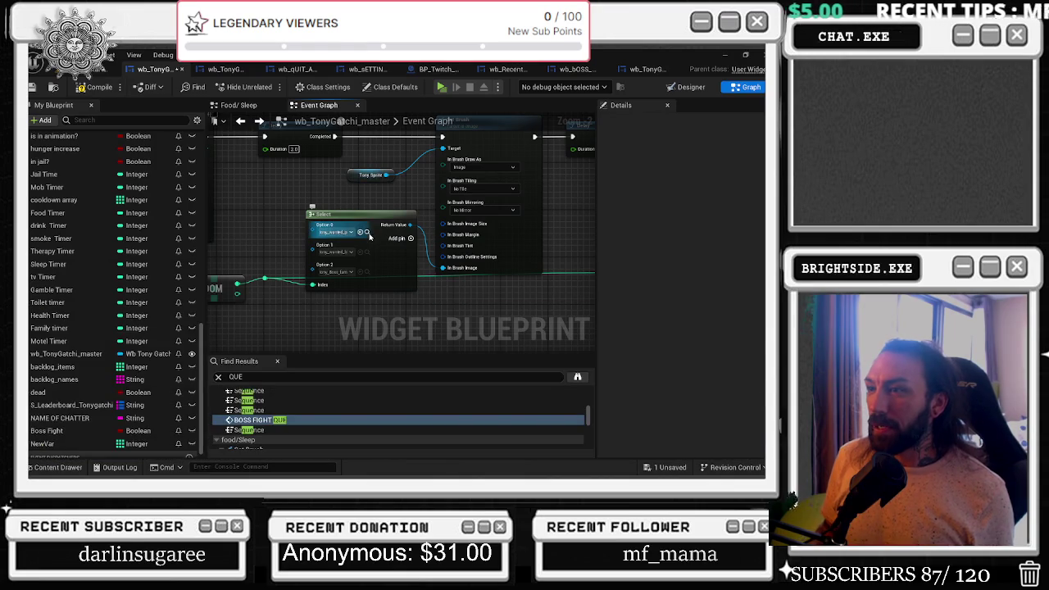
{"action": "left_click", "coordinate": [368, 235]}
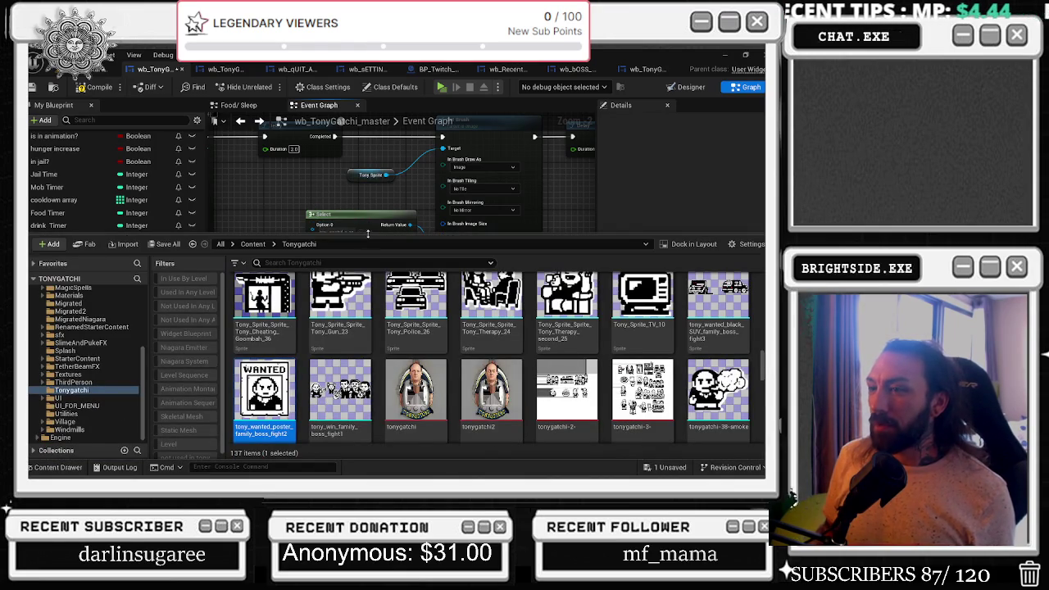
{"action": "left_click", "coordinate": [344, 199]}
{"action": "left_click", "coordinate": [353, 259]}
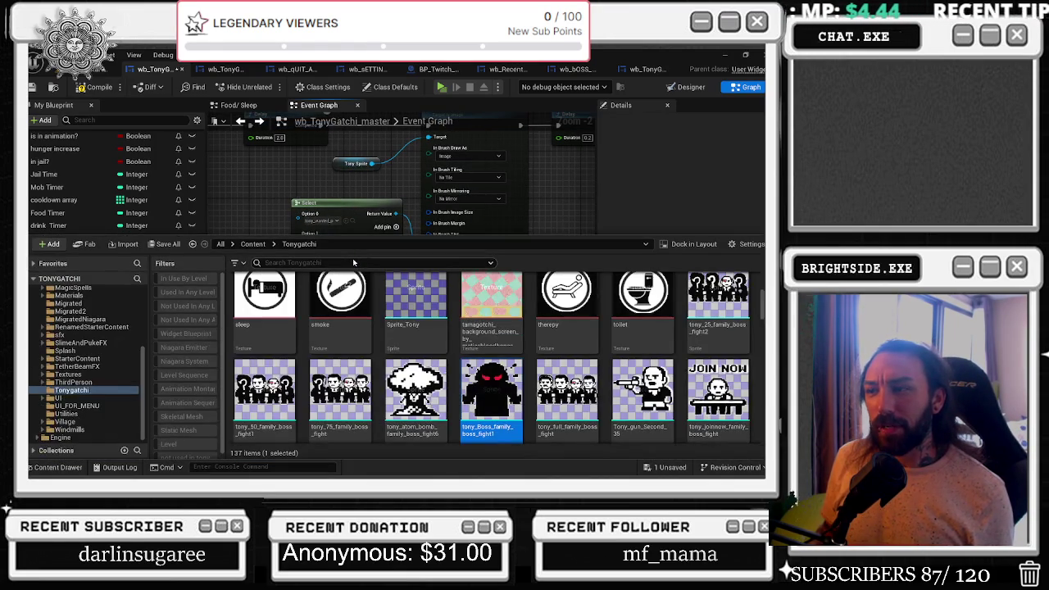
{"action": "key", "text": "ctrl+space"}
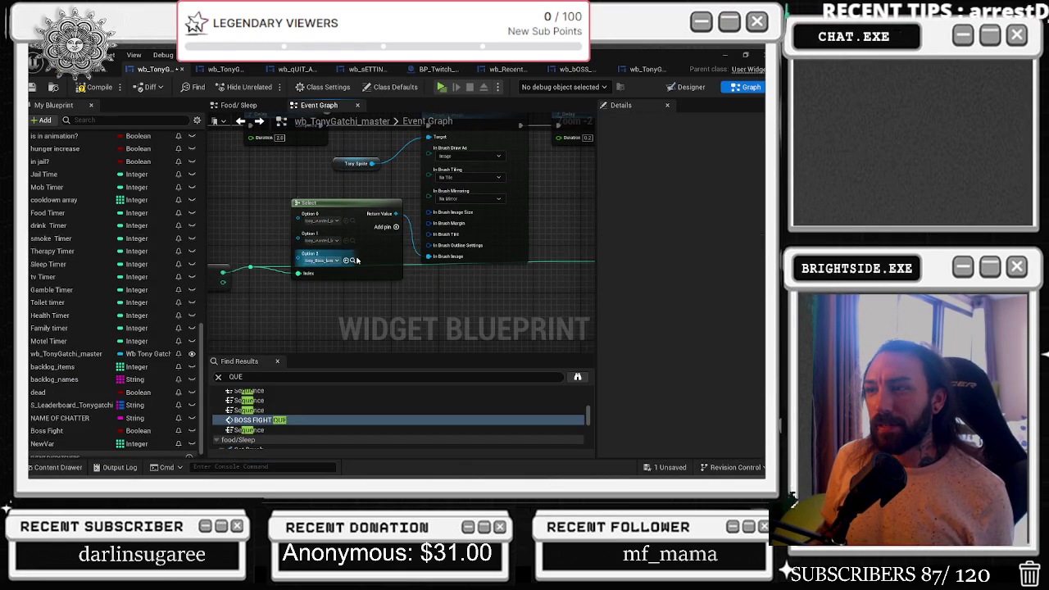
{"action": "left_click", "coordinate": [351, 240]}
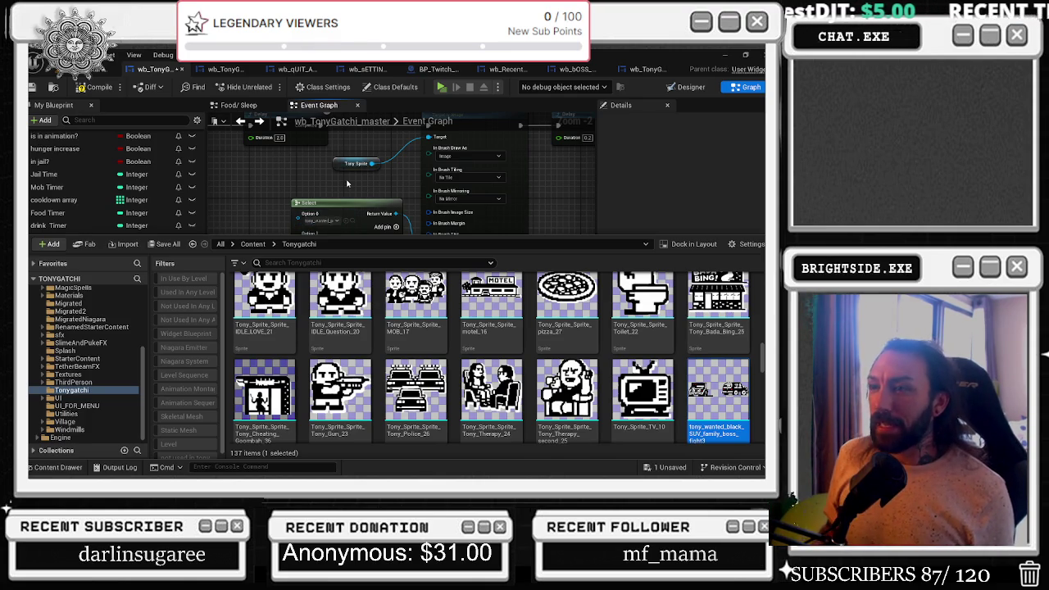
{"action": "key", "text": "ctrl+space"}
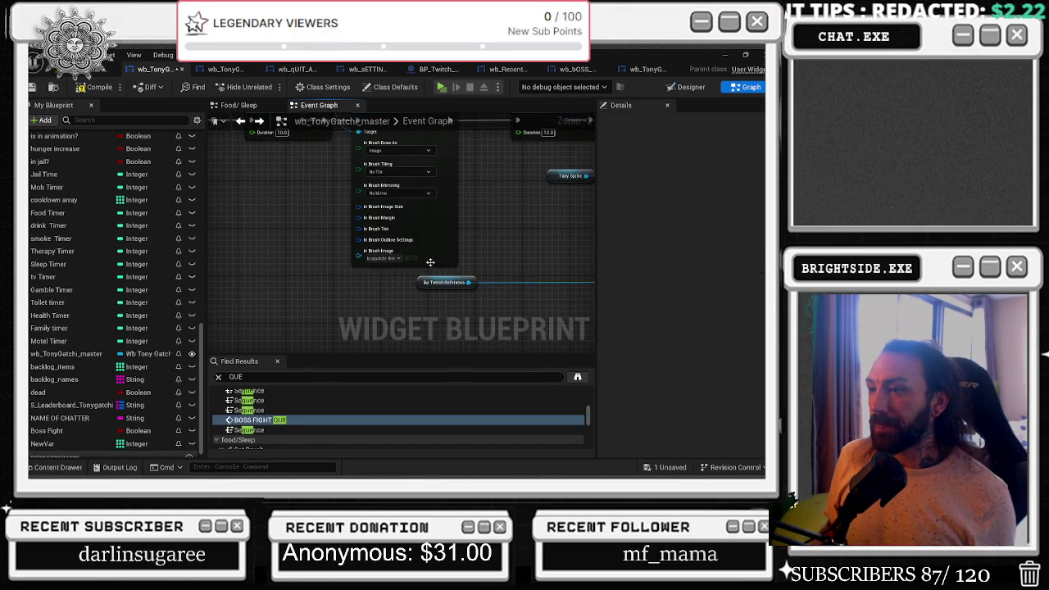
{"action": "key", "text": "ctrl+space"}
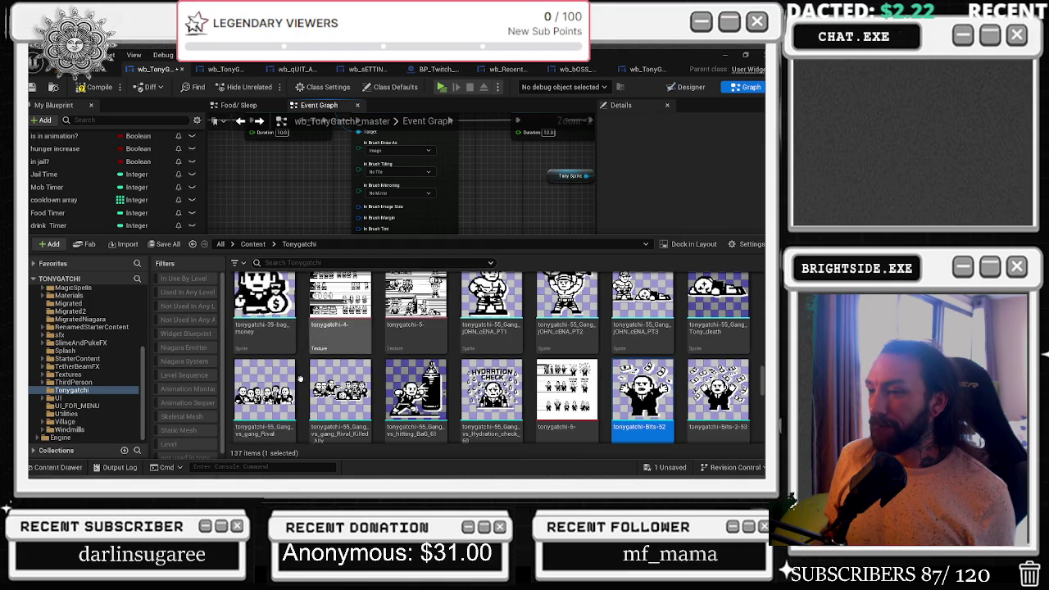
{"action": "key", "text": "ctrl+space"}
{"action": "scroll", "coordinate": [537, 216], "scroll_direction": "down", "scroll_amount": 5}
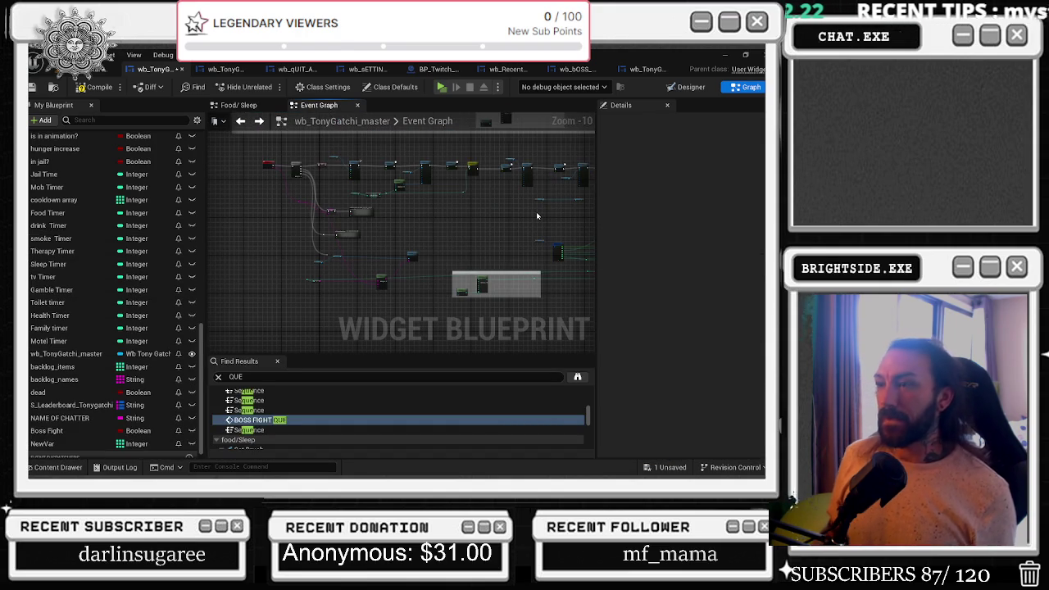
Pan the Event Graph to show the Switch on Int → Delay → Set Brush chain, then bring up the window switcher.
{"action": "mouse_move", "coordinate": [536, 211]}
{"action": "left_mouse_down"}
{"action": "mouse_move", "coordinate": [433, 239]}
{"action": "mouse_move", "coordinate": [386, 270]}
{"action": "mouse_move", "coordinate": [249, 235]}
{"action": "mouse_move", "coordinate": [375, 215]}
{"action": "left_mouse_up"}
{"action": "scroll", "coordinate": [361, 178], "scroll_direction": "up", "scroll_amount": 7}
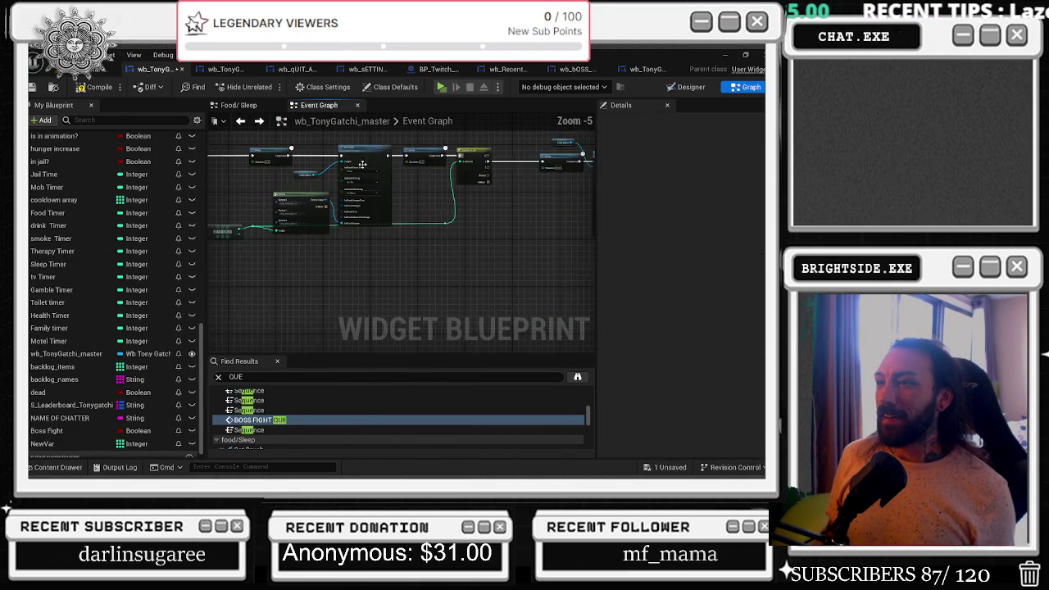
{"action": "left_click_drag", "start_coordinate": [464, 186], "coordinate": [230, 205]}
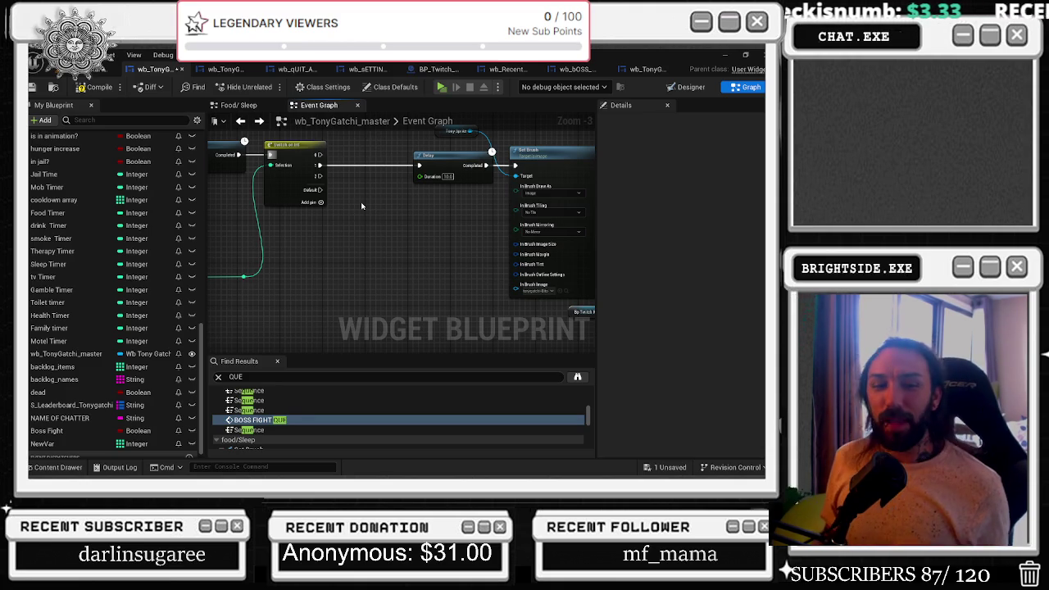
{"action": "key", "text": "alt+Tab"}
{"action": "key", "text": "Tab"}
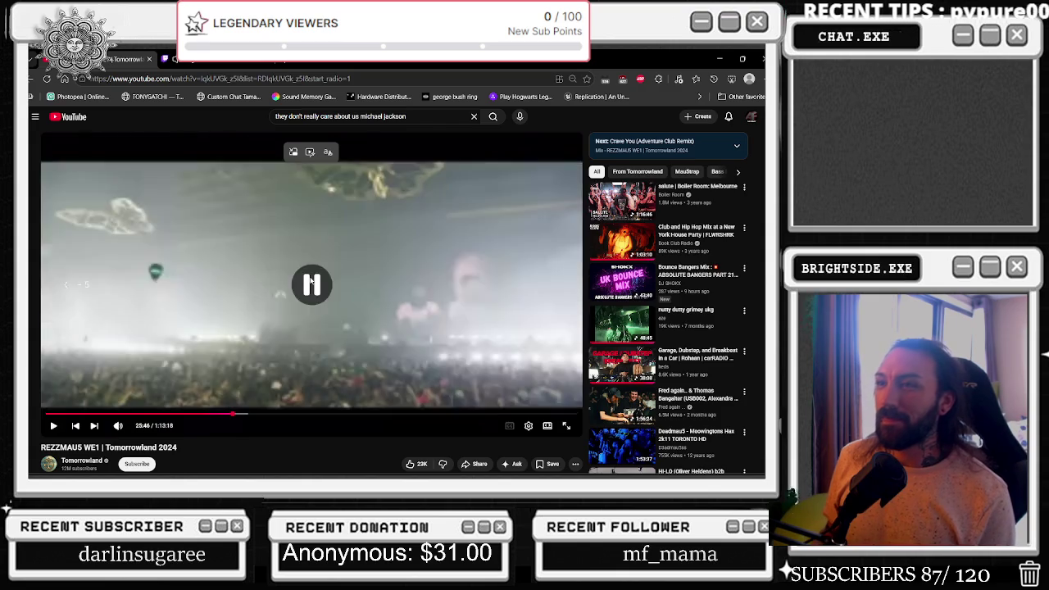
Rewind the Tomorrowland YouTube set 10 seconds and return to the Unreal Engine blueprint.
{"action": "key", "text": "Left"}
{"action": "key", "text": "Left"}
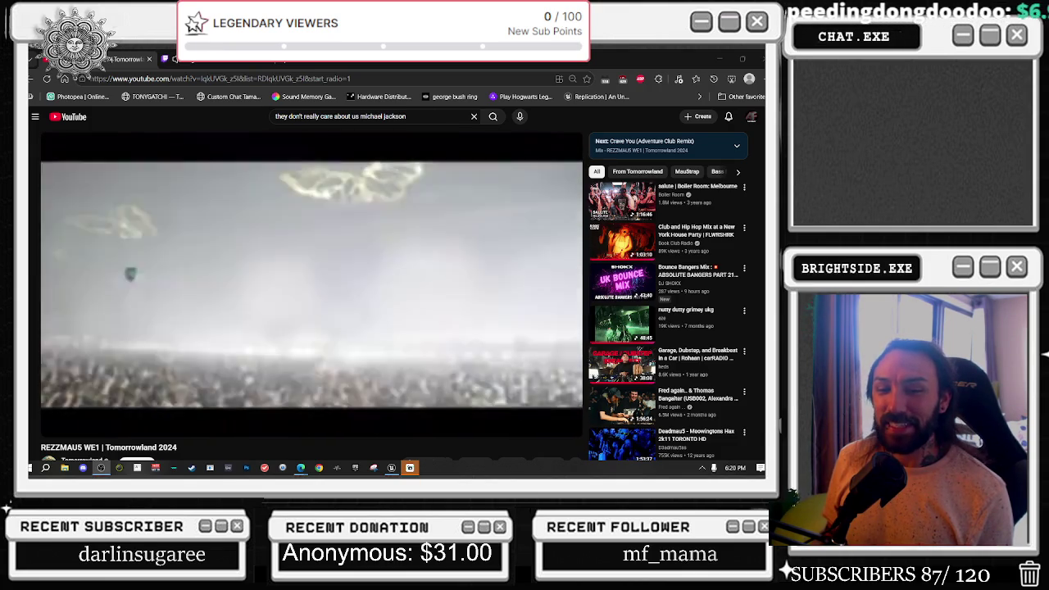
{"action": "key", "text": "alt+Tab"}
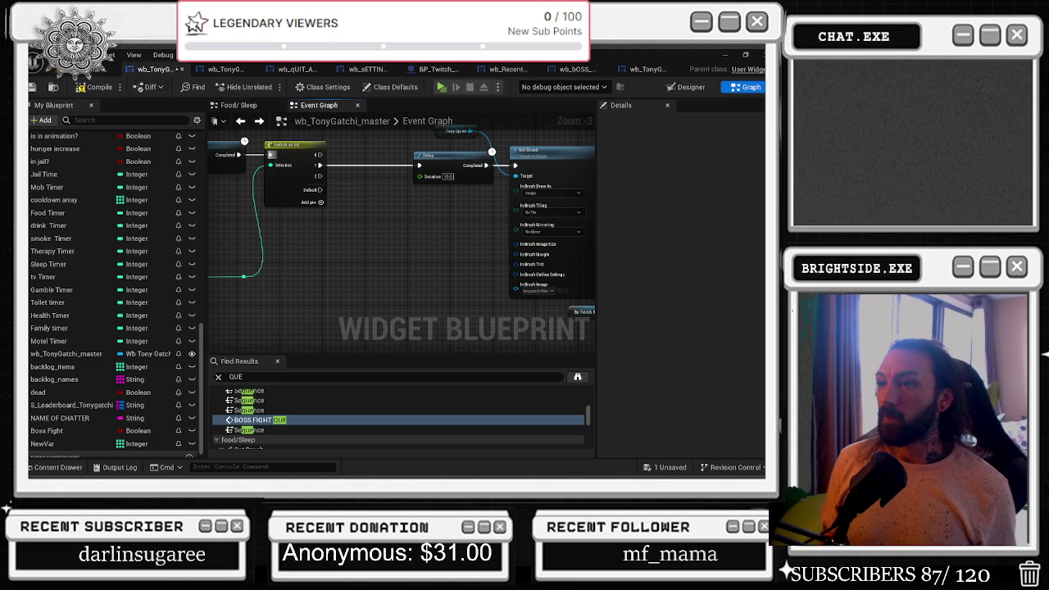
{"action": "mouse_move", "coordinate": [426, 203]}
{"action": "left_mouse_down"}
{"action": "mouse_move", "coordinate": [410, 189]}
{"action": "mouse_move", "coordinate": [447, 224]}
{"action": "left_mouse_up"}
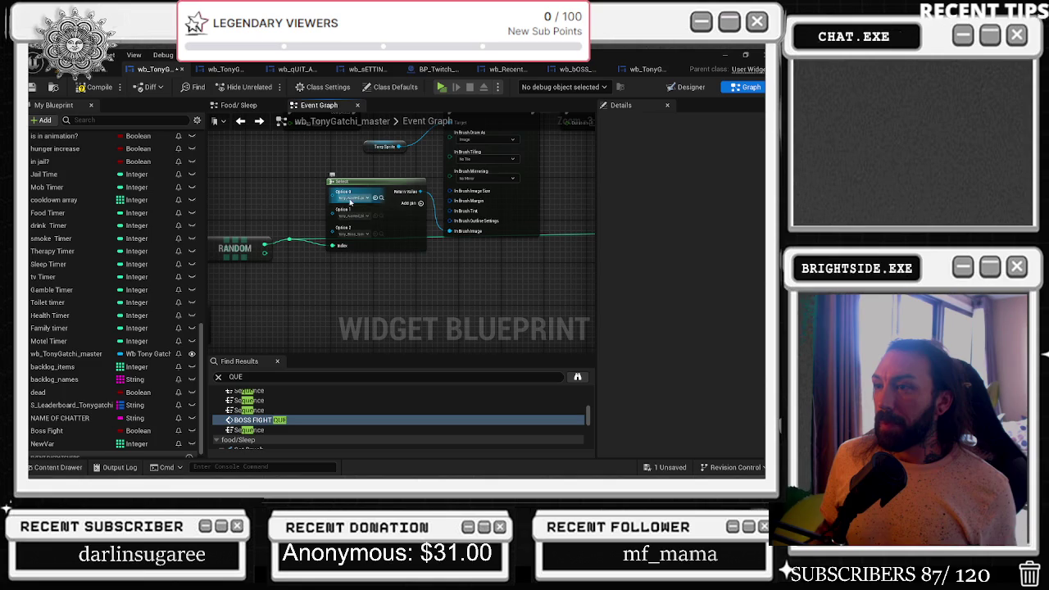
{"action": "left_click", "coordinate": [378, 199]}
{"action": "left_click_drag", "start_coordinate": [377, 271], "coordinate": [336, 296]}
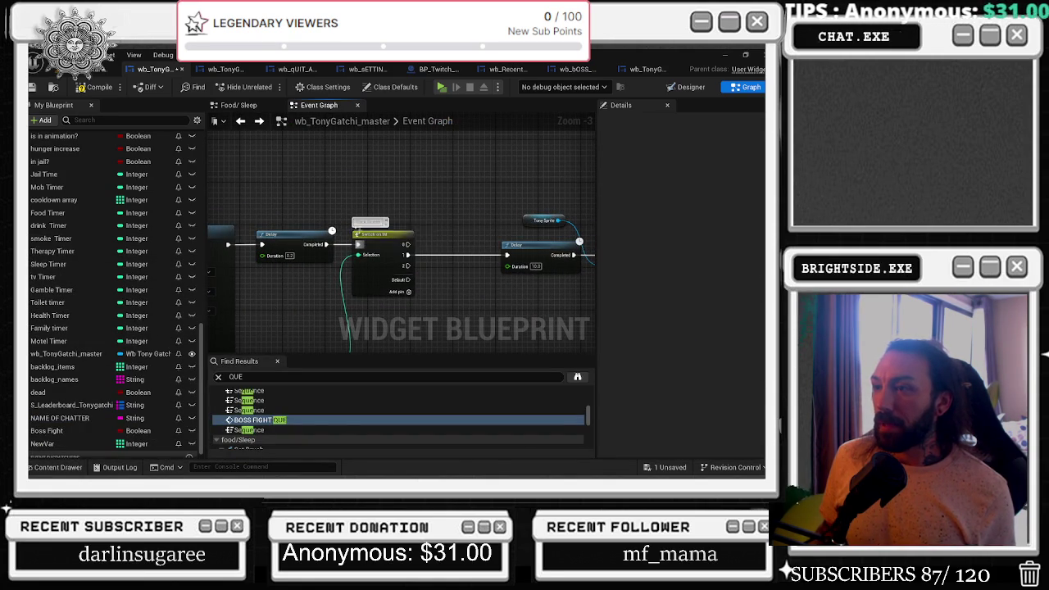
{"action": "mouse_move", "coordinate": [373, 223]}
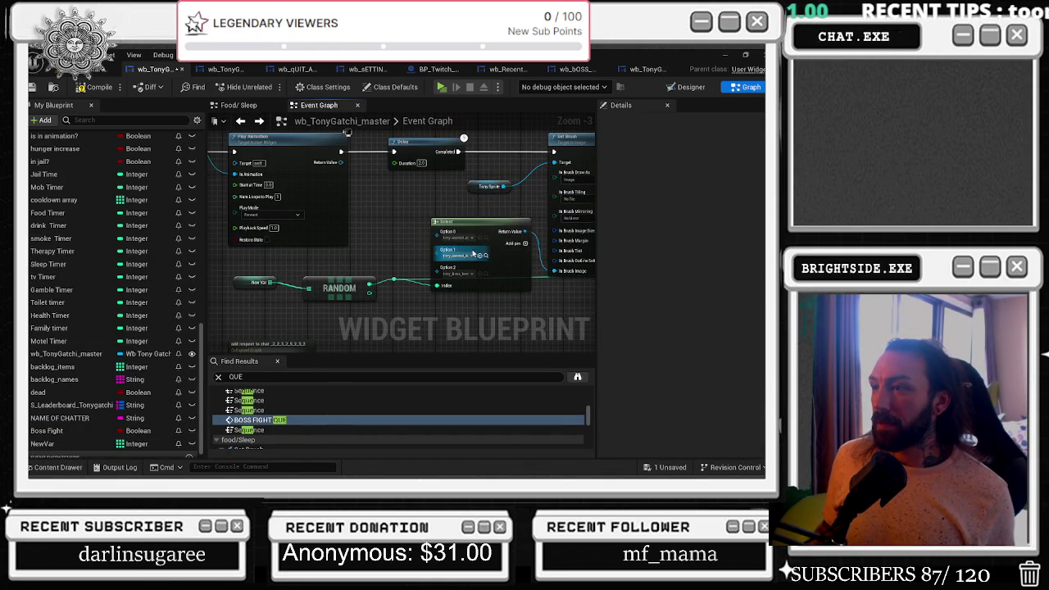
{"action": "key", "text": "ctrl+space"}
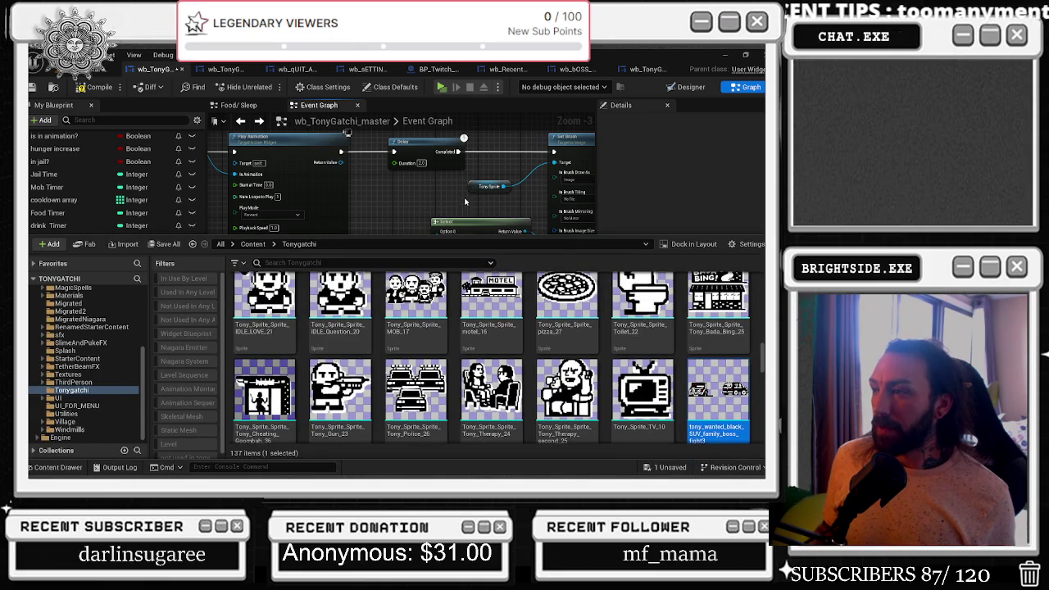
{"action": "key", "text": "ctrl+space"}
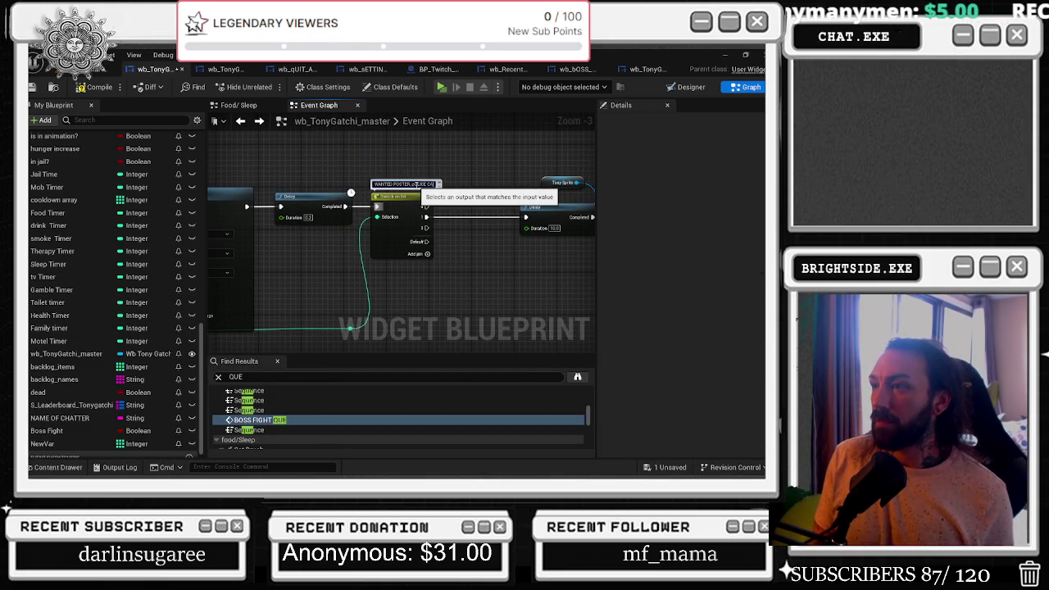
{"action": "key", "text": "alt+Left"}
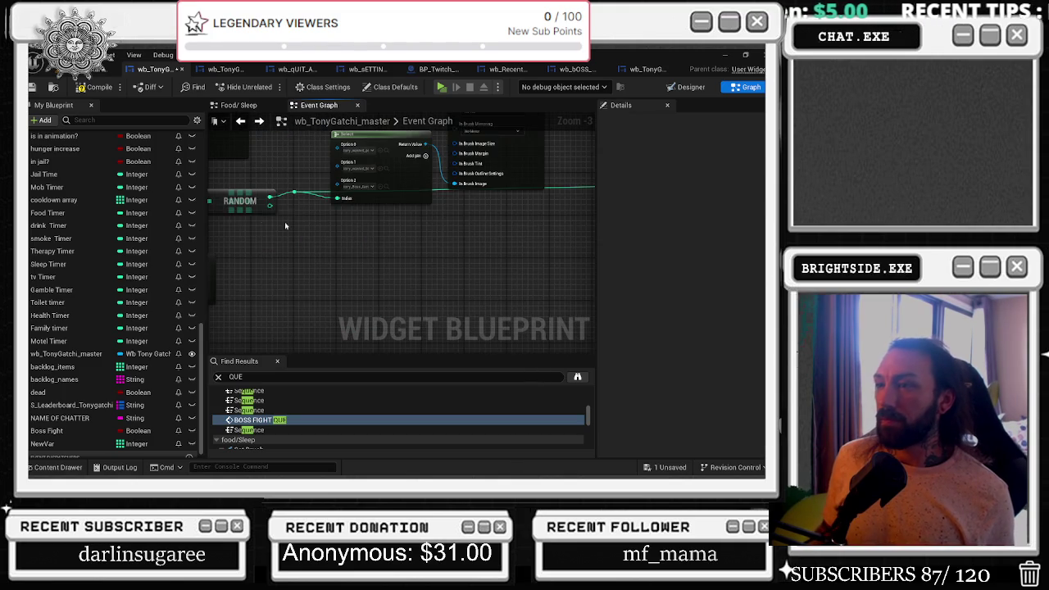
{"action": "left_click", "coordinate": [239, 209]}
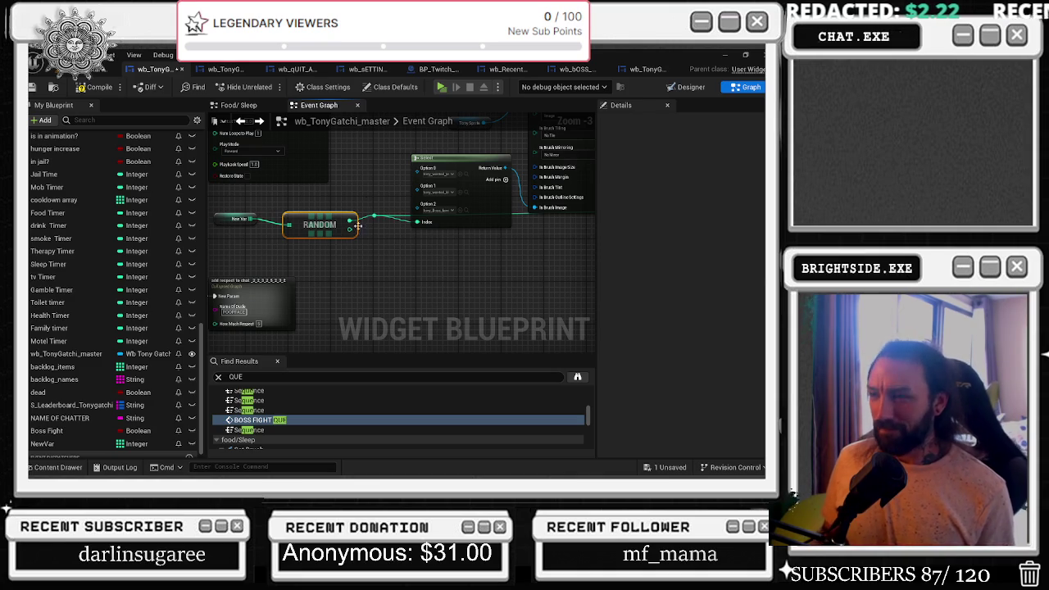
{"action": "left_click_drag", "start_coordinate": [388, 181], "coordinate": [118, 351]}
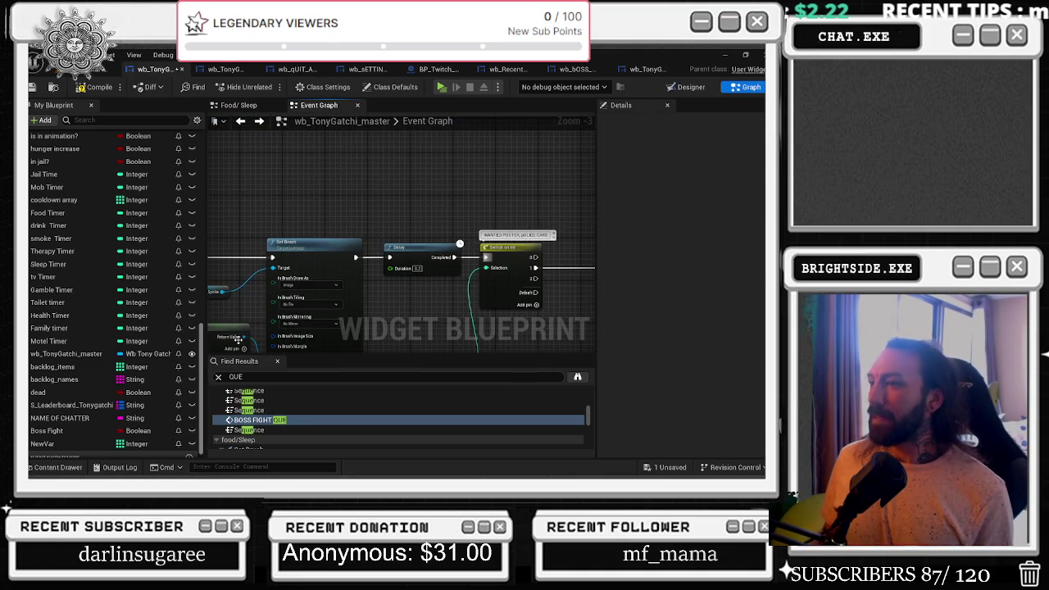
{"action": "left_click_drag", "start_coordinate": [434, 299], "coordinate": [227, 236]}
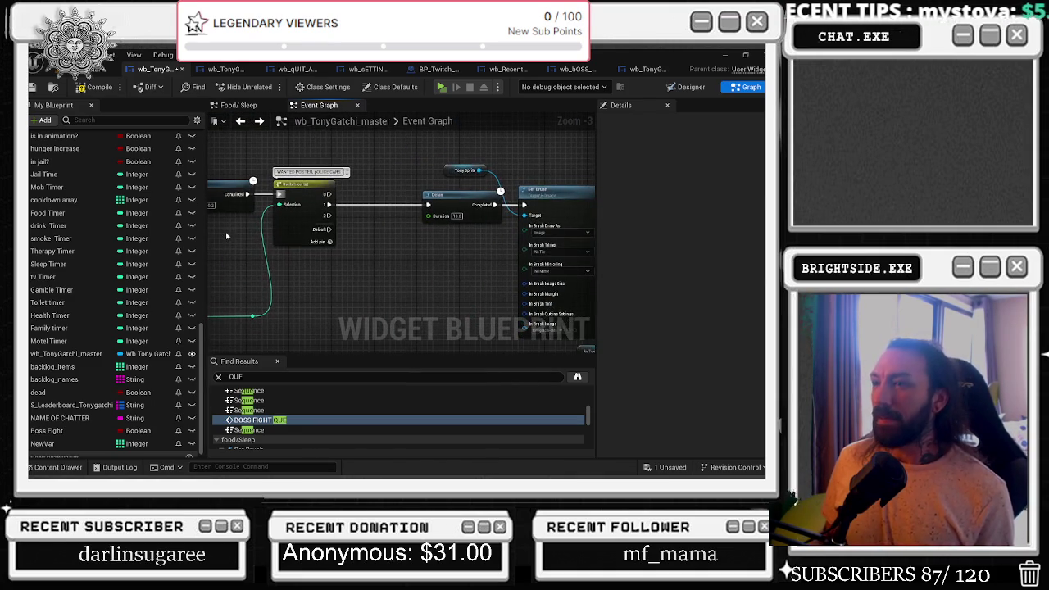
{"action": "left_click_drag", "start_coordinate": [394, 220], "coordinate": [283, 202]}
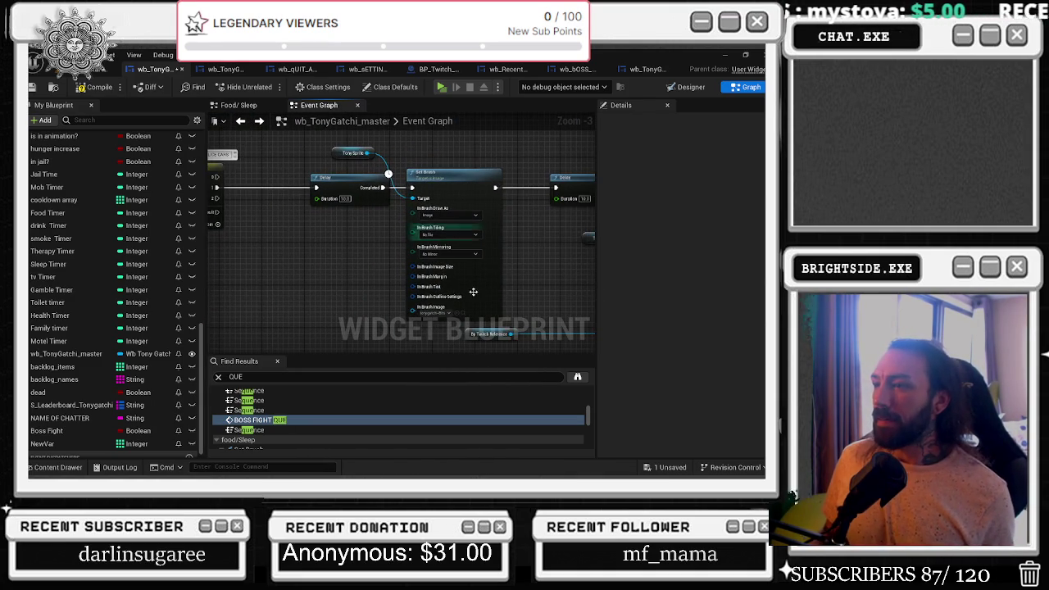
{"action": "scroll", "coordinate": [474, 250], "scroll_direction": "down", "scroll_amount": 3}
{"action": "scroll", "coordinate": [458, 285], "scroll_direction": "up", "scroll_amount": 6}
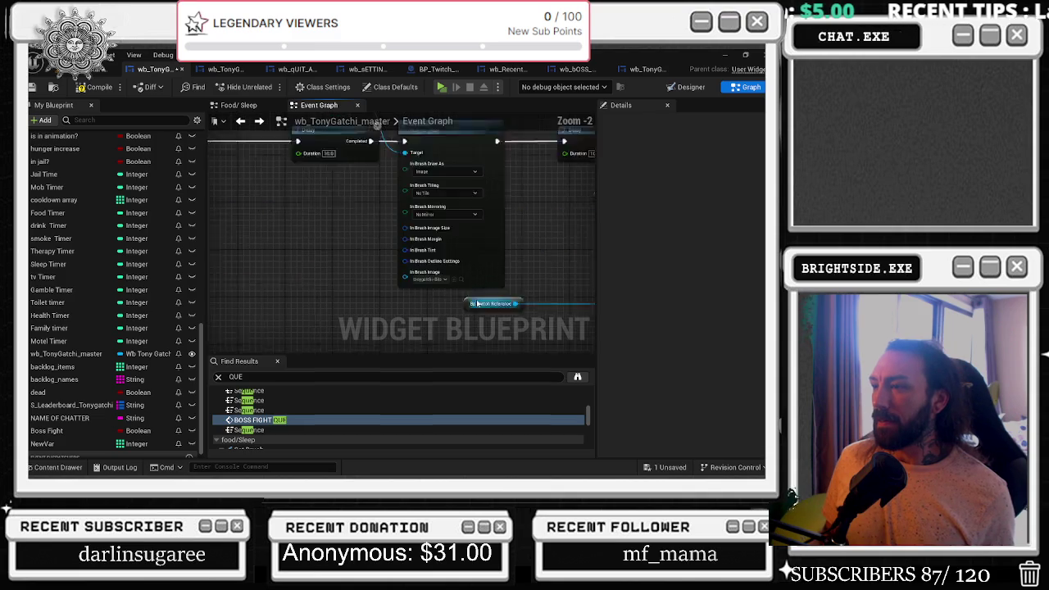
{"action": "left_click", "coordinate": [455, 276]}
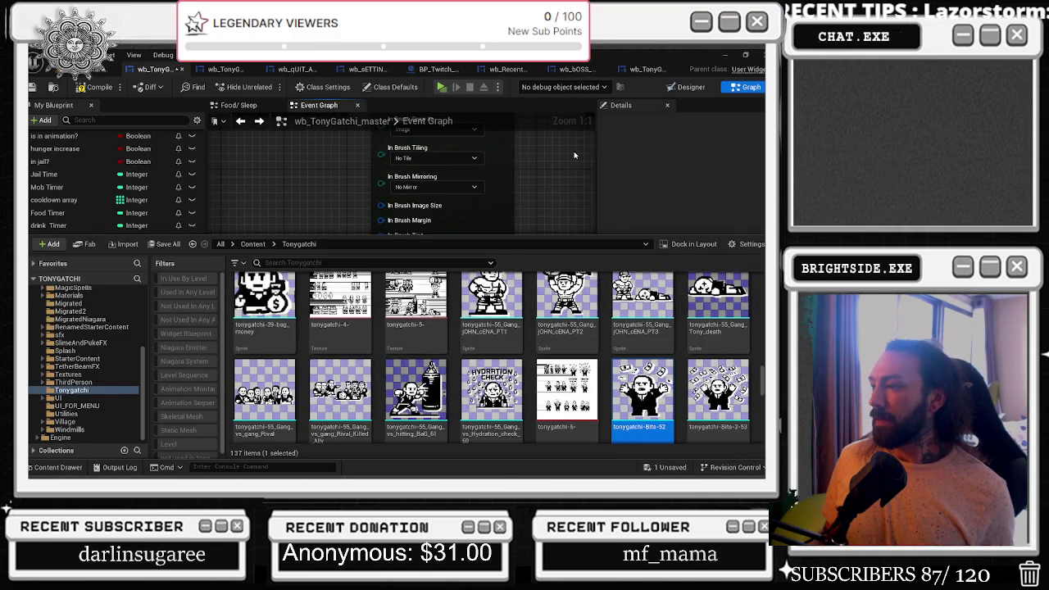
{"action": "left_click", "coordinate": [573, 157]}
{"action": "left_click_drag", "start_coordinate": [573, 157], "coordinate": [307, 255]}
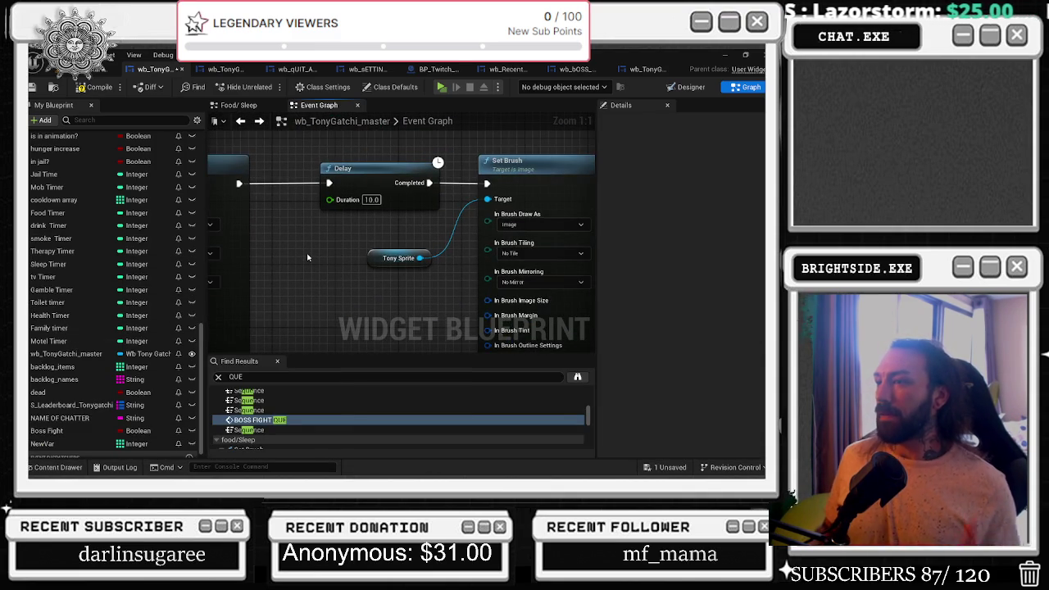
{"action": "scroll", "coordinate": [322, 258], "scroll_direction": "down", "scroll_amount": 7}
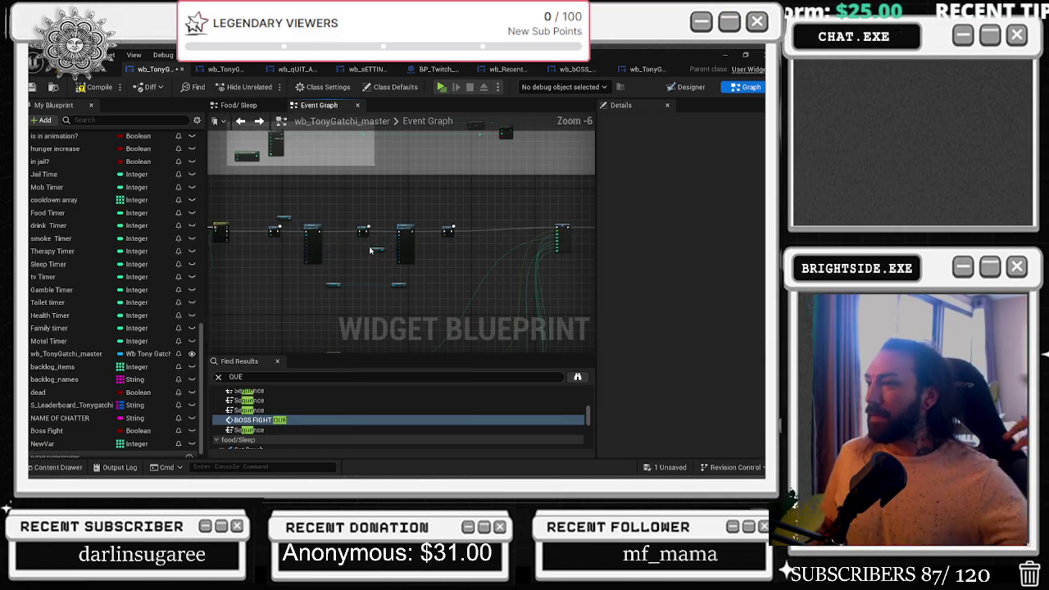
{"action": "scroll", "coordinate": [442, 287], "scroll_direction": "up", "scroll_amount": 2}
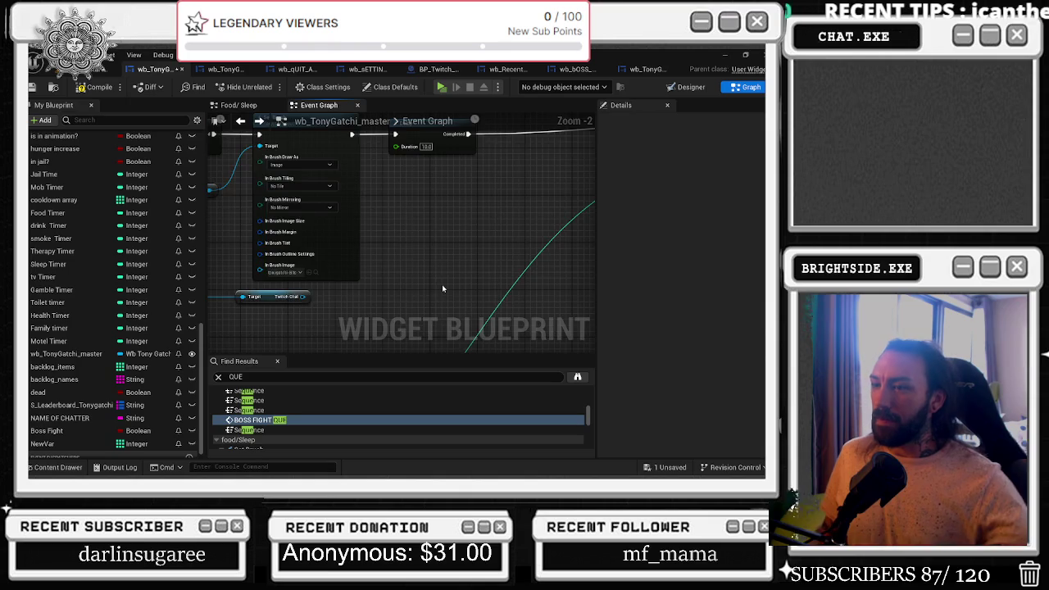
{"action": "left_click_drag", "start_coordinate": [442, 289], "coordinate": [527, 250]}
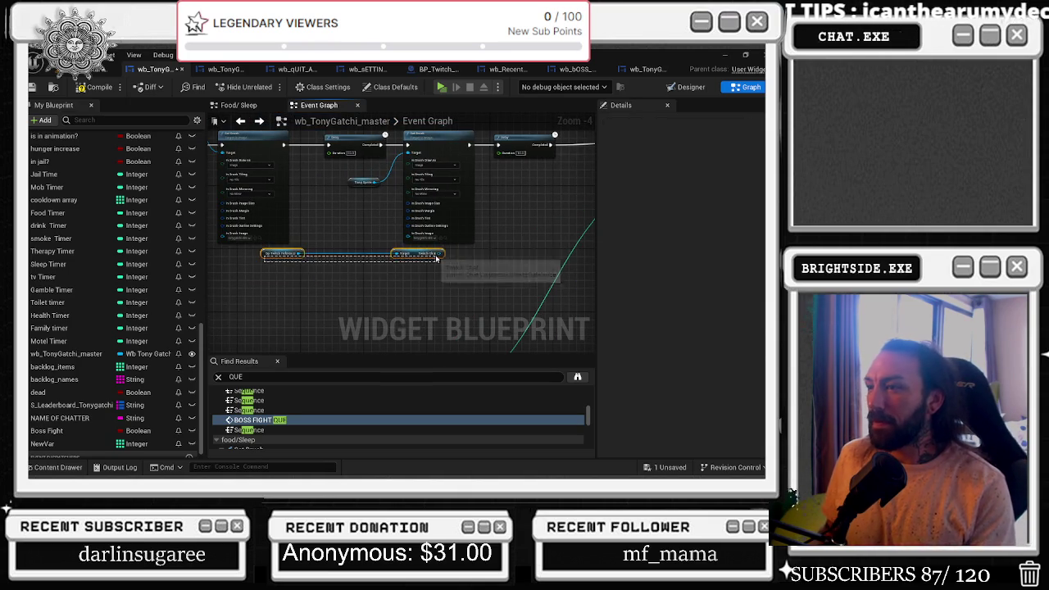
{"action": "scroll", "coordinate": [425, 256], "scroll_direction": "down", "scroll_amount": 5}
{"action": "left_click_drag", "start_coordinate": [425, 256], "coordinate": [421, 185]}
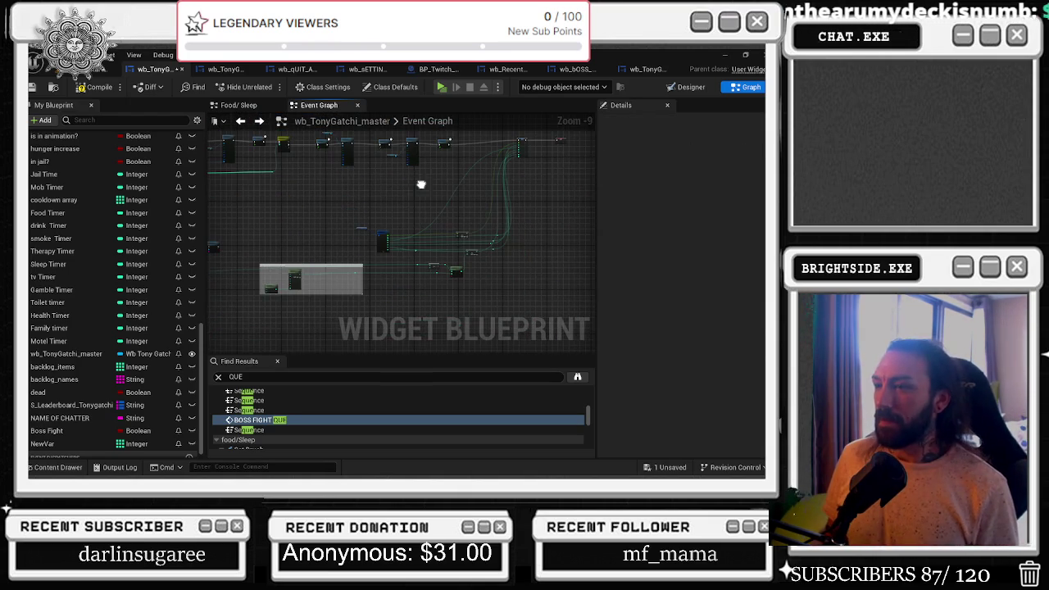
{"action": "scroll", "coordinate": [468, 304], "scroll_direction": "down", "scroll_amount": 2}
{"action": "left_click_drag", "start_coordinate": [459, 307], "coordinate": [476, 264]}
{"action": "left_click_drag", "start_coordinate": [226, 230], "coordinate": [452, 268]}
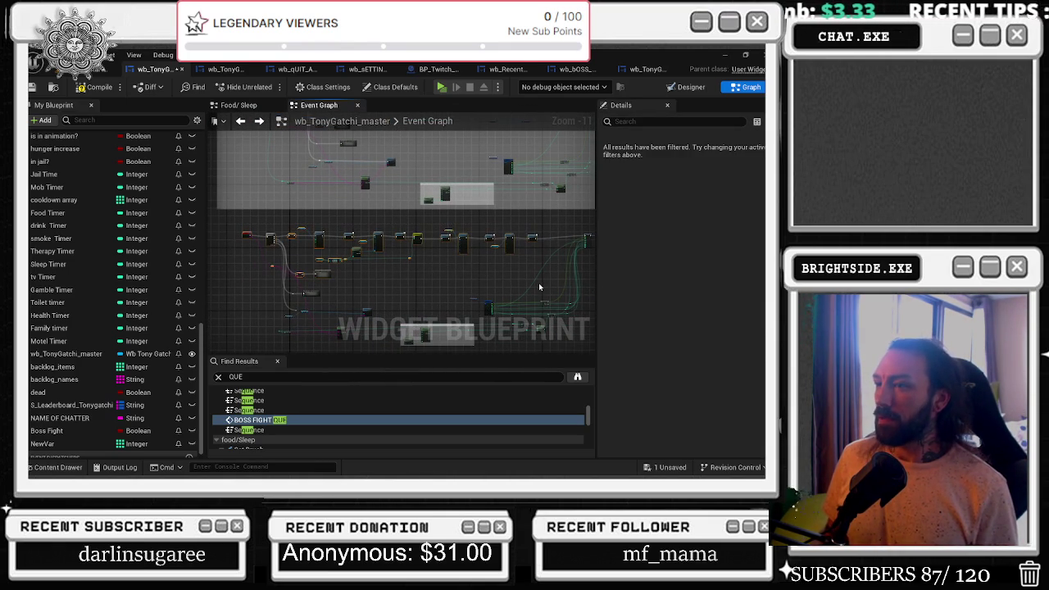
{"action": "scroll", "coordinate": [518, 271], "scroll_direction": "up", "scroll_amount": 6}
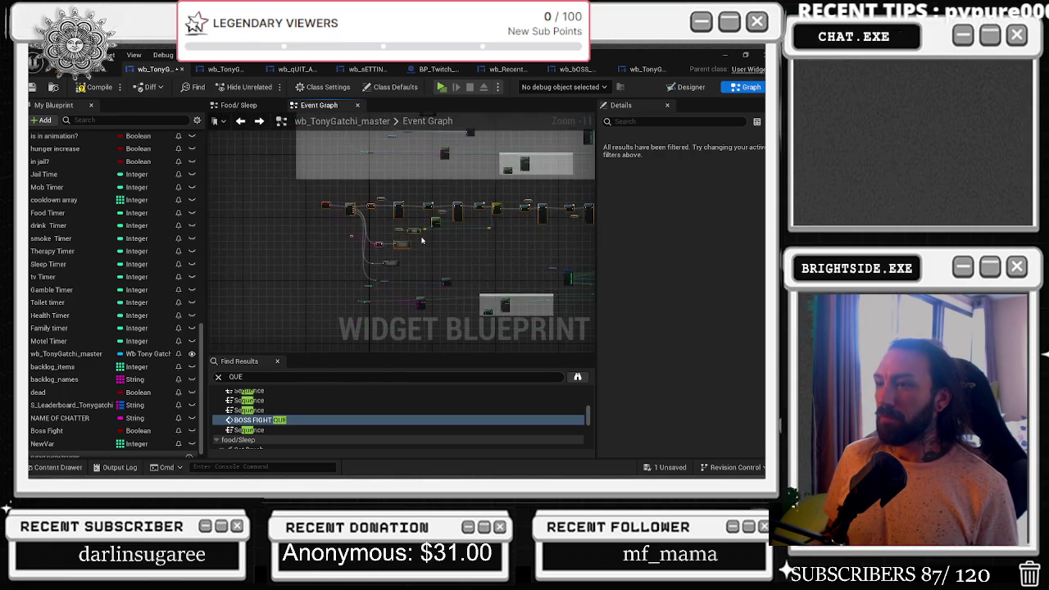
{"action": "scroll", "coordinate": [542, 234], "scroll_direction": "up", "scroll_amount": 4}
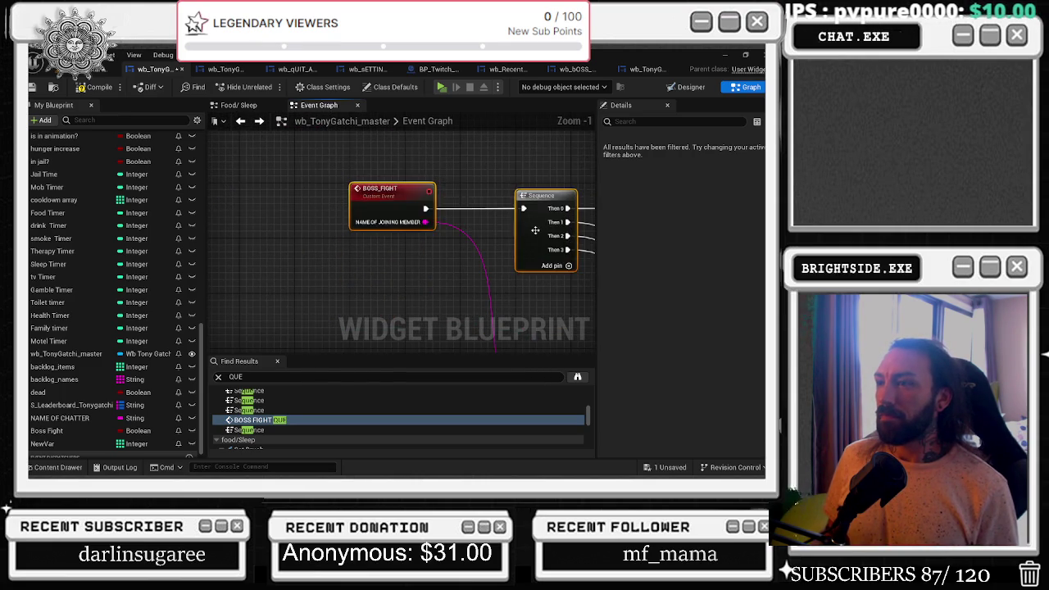
Bring the BOSS_FIGHT event and Sequence into view, then show the World_Starter_twitch_chat level.
{"action": "left_click_drag", "start_coordinate": [582, 217], "coordinate": [345, 217]}
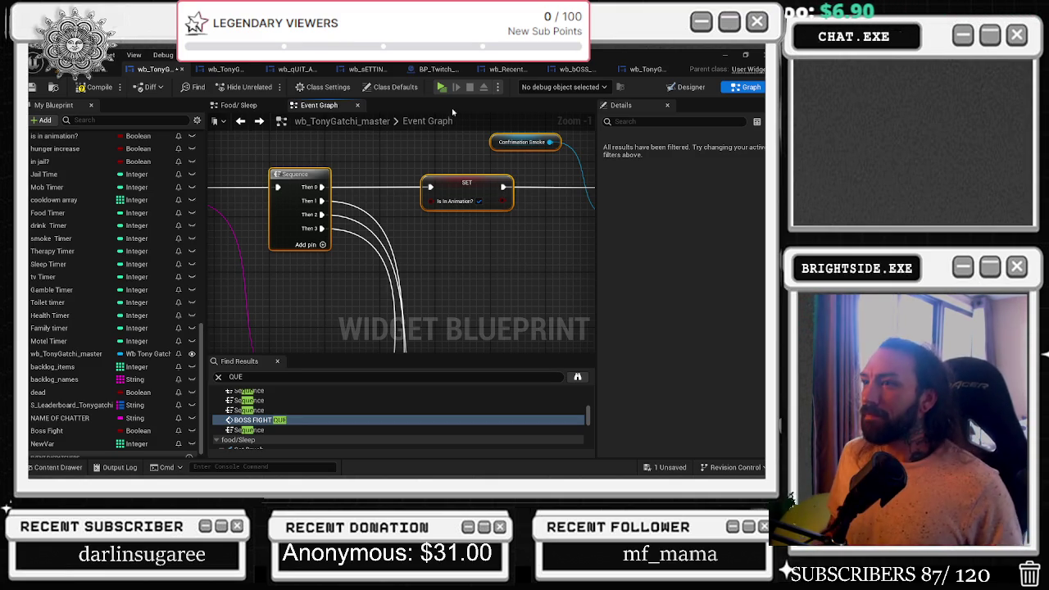
{"action": "scroll", "coordinate": [401, 209], "scroll_direction": "down", "scroll_amount": 6}
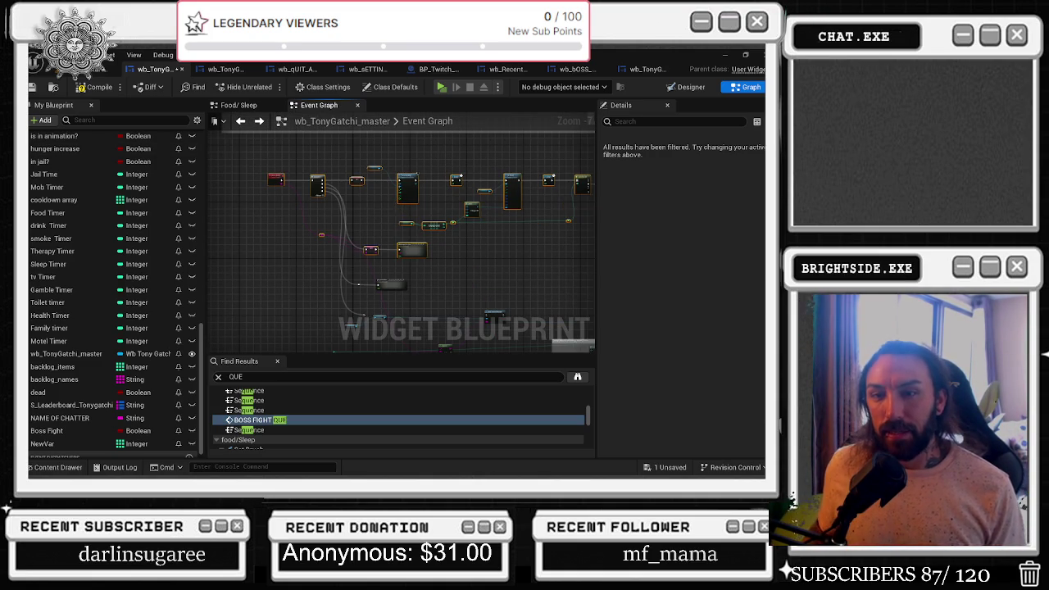
{"action": "scroll", "coordinate": [315, 169], "scroll_direction": "up", "scroll_amount": 3}
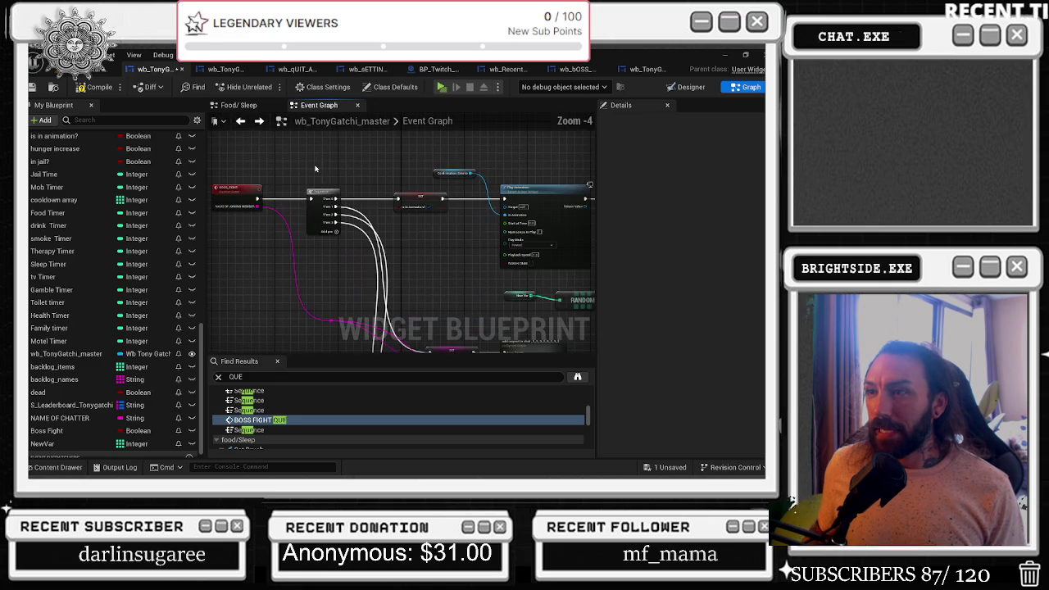
{"action": "left_click", "coordinate": [105, 69]}
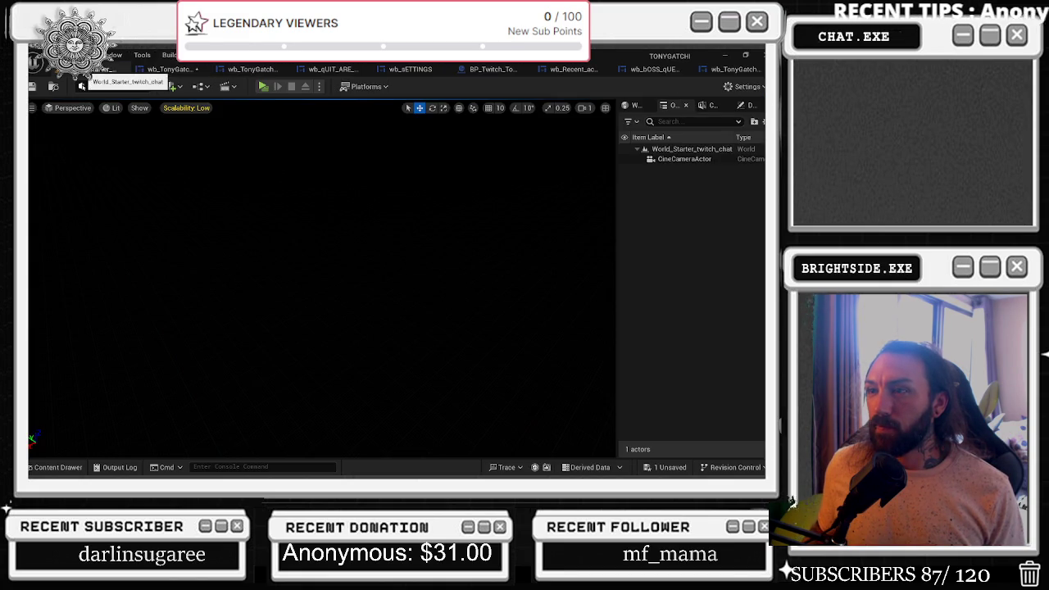
Return to the wb_TonyGatchi_master blueprint and show its Designer layout.
{"action": "left_click", "coordinate": [171, 70]}
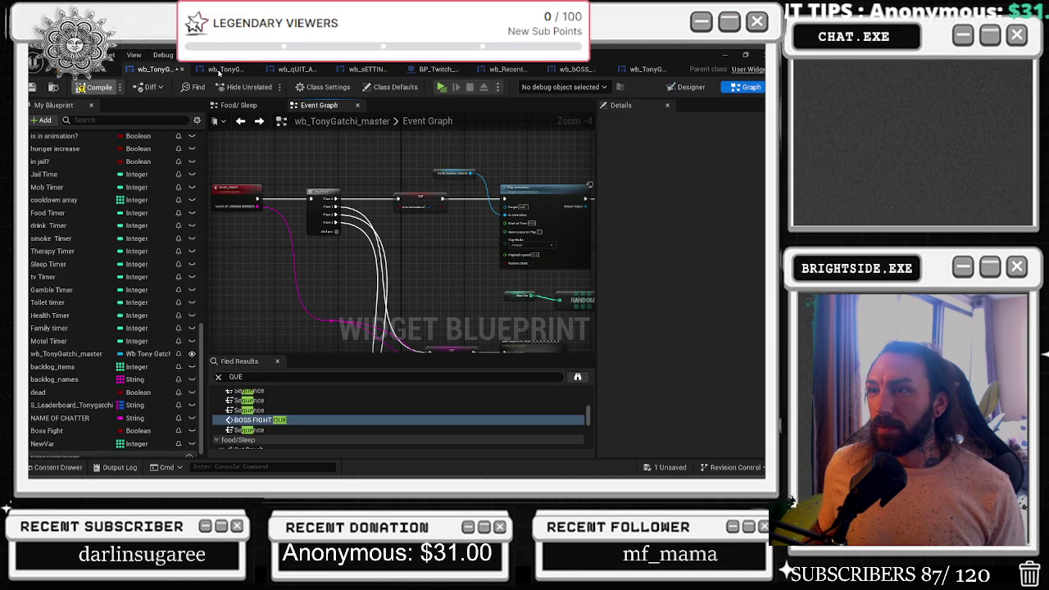
{"action": "left_click", "coordinate": [680, 89]}
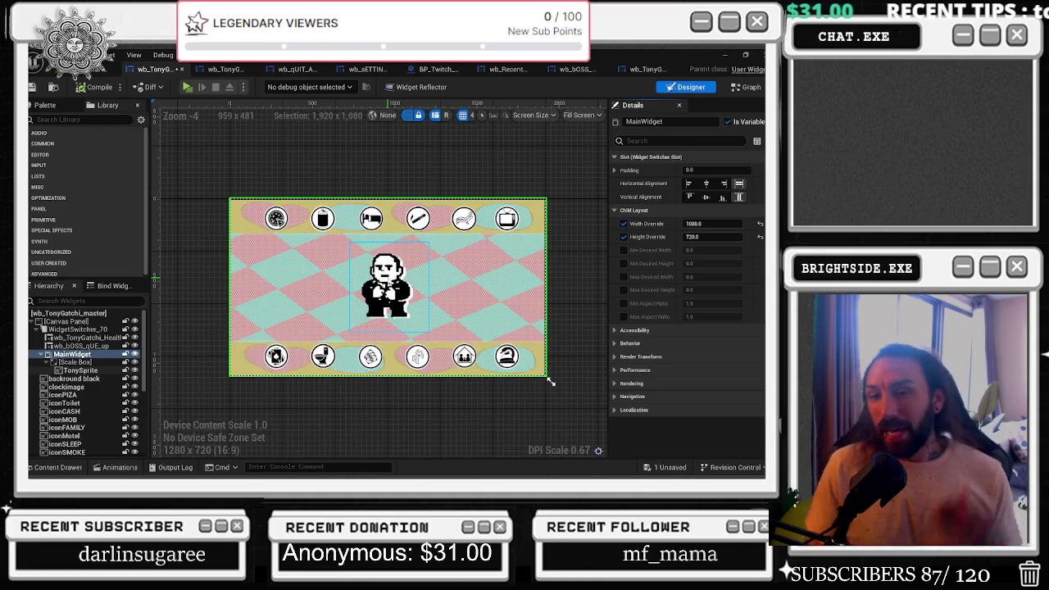
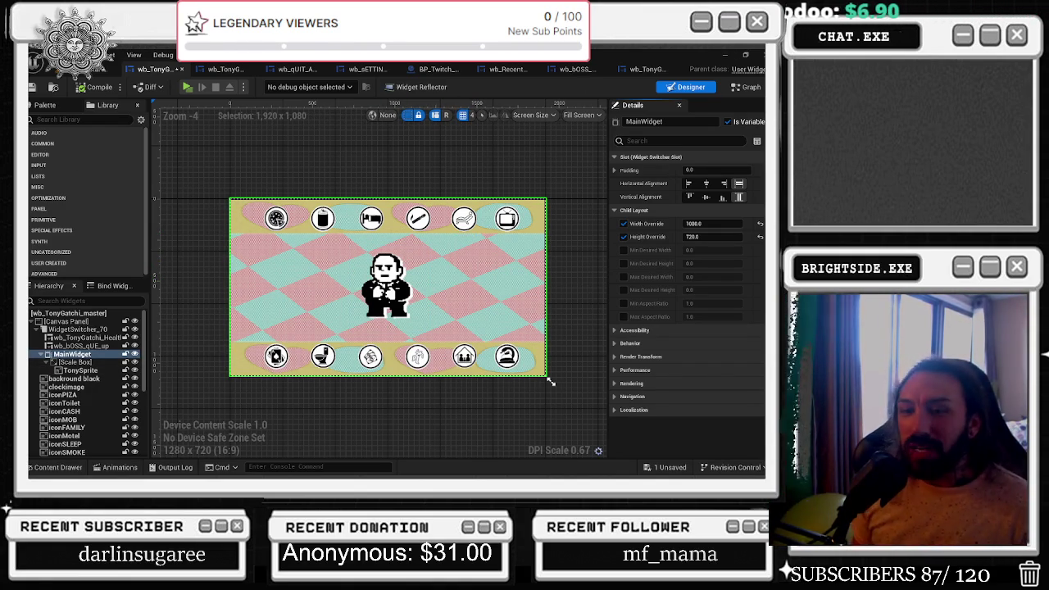
Select the TonySprite image widget and assign a Tonygatchi sprite to its Brush Image.
{"action": "key", "text": "Down"}
{"action": "key", "text": "Down"}
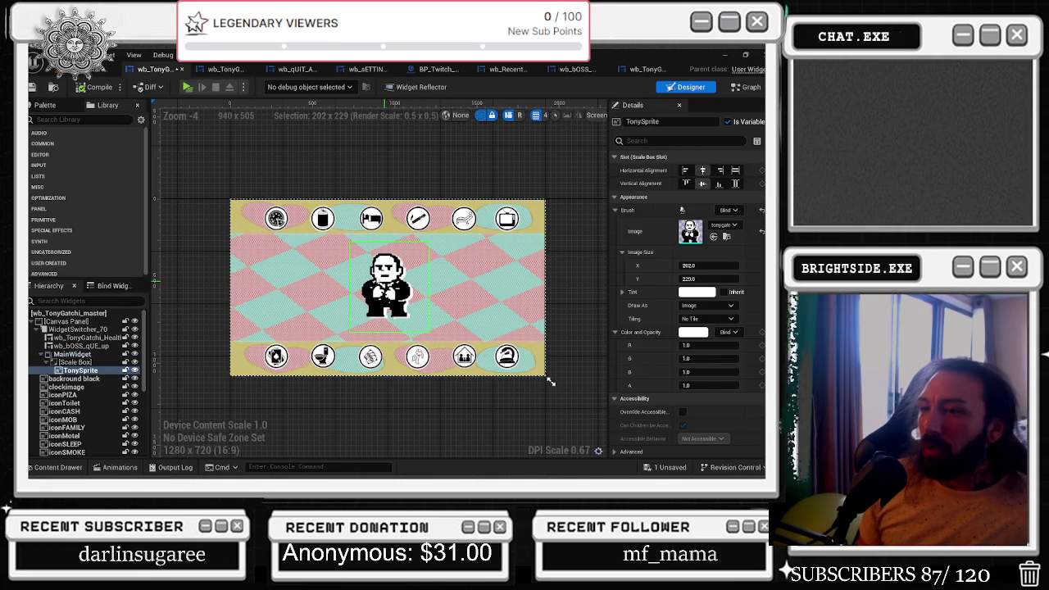
{"action": "left_click", "coordinate": [36, 469]}
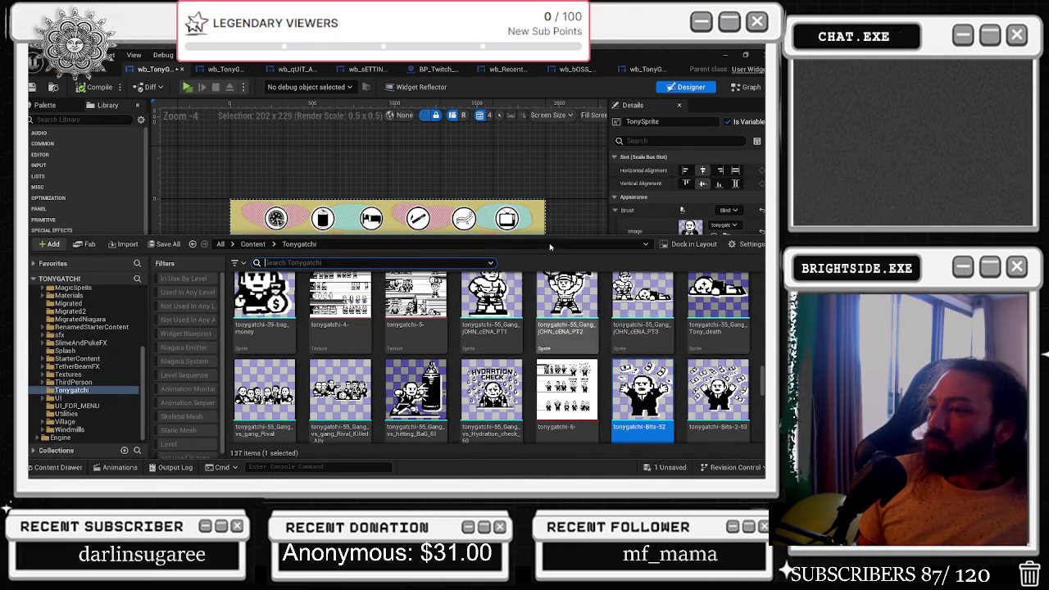
{"action": "left_click", "coordinate": [686, 214]}
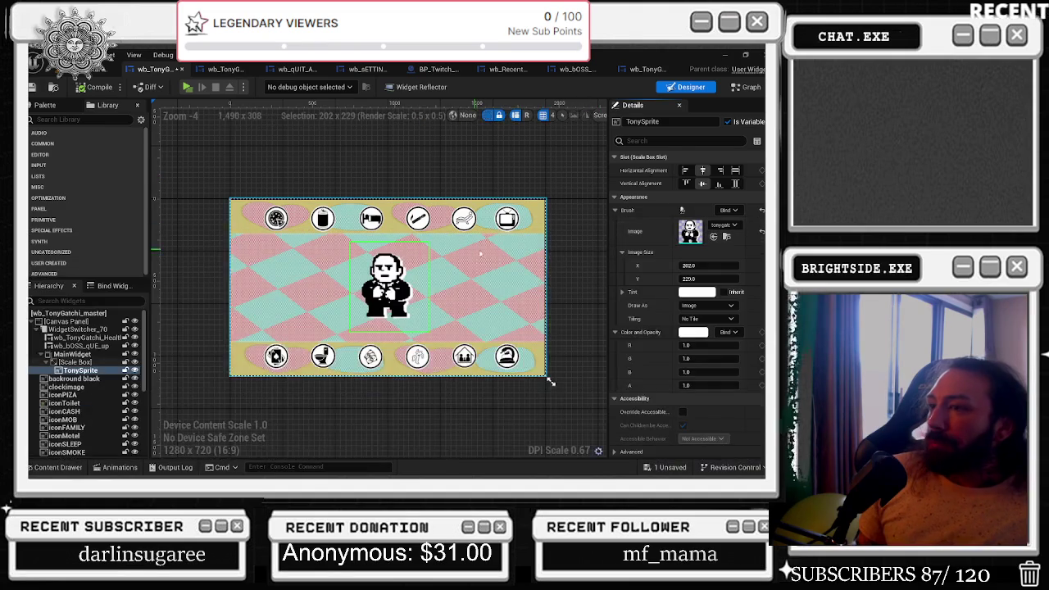
Drag the tony_Boss_family_boss_fight1 sprite from the Content Drawer onto TonySprite's Brush Image.
{"action": "left_click", "coordinate": [51, 467]}
{"action": "scroll", "coordinate": [613, 350], "scroll_direction": "down", "scroll_amount": 5}
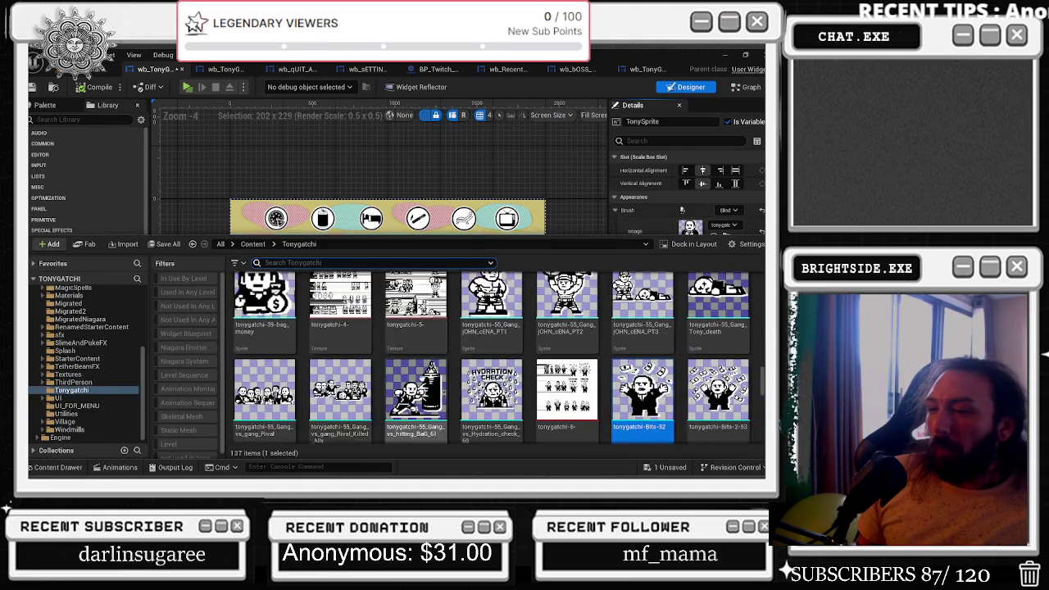
{"action": "scroll", "coordinate": [623, 353], "scroll_direction": "down", "scroll_amount": 10}
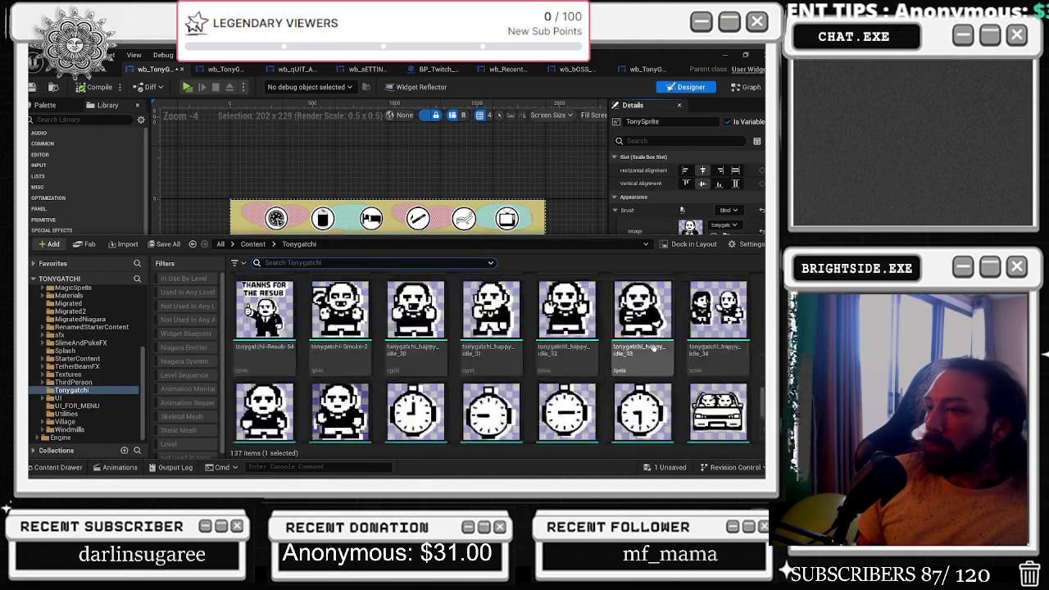
{"action": "scroll", "coordinate": [655, 355], "scroll_direction": "up", "scroll_amount": 10}
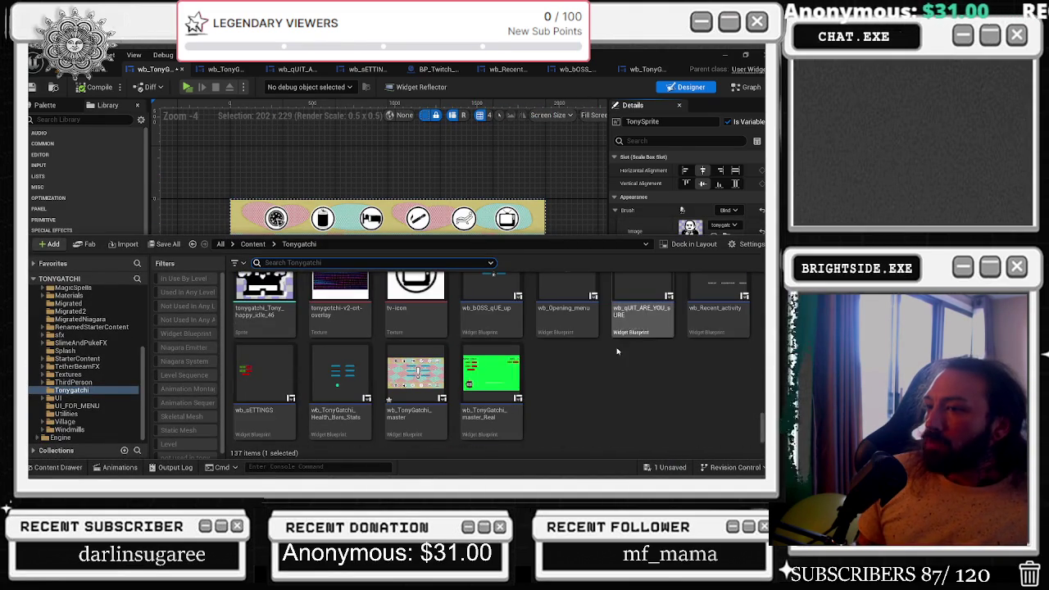
{"action": "scroll", "coordinate": [657, 363], "scroll_direction": "up", "scroll_amount": 2}
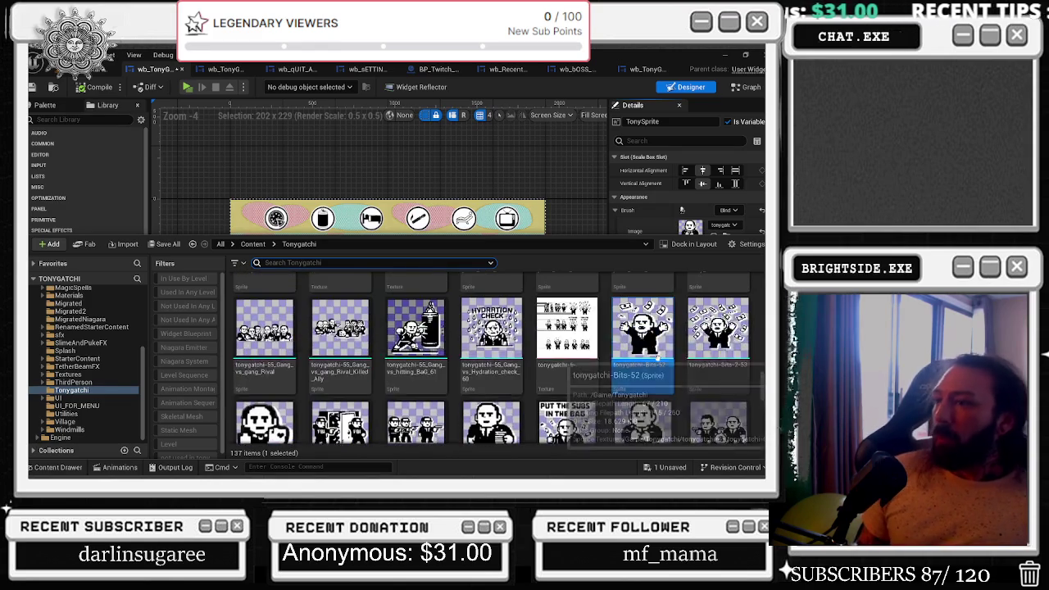
{"action": "scroll", "coordinate": [623, 369], "scroll_direction": "up", "scroll_amount": 6}
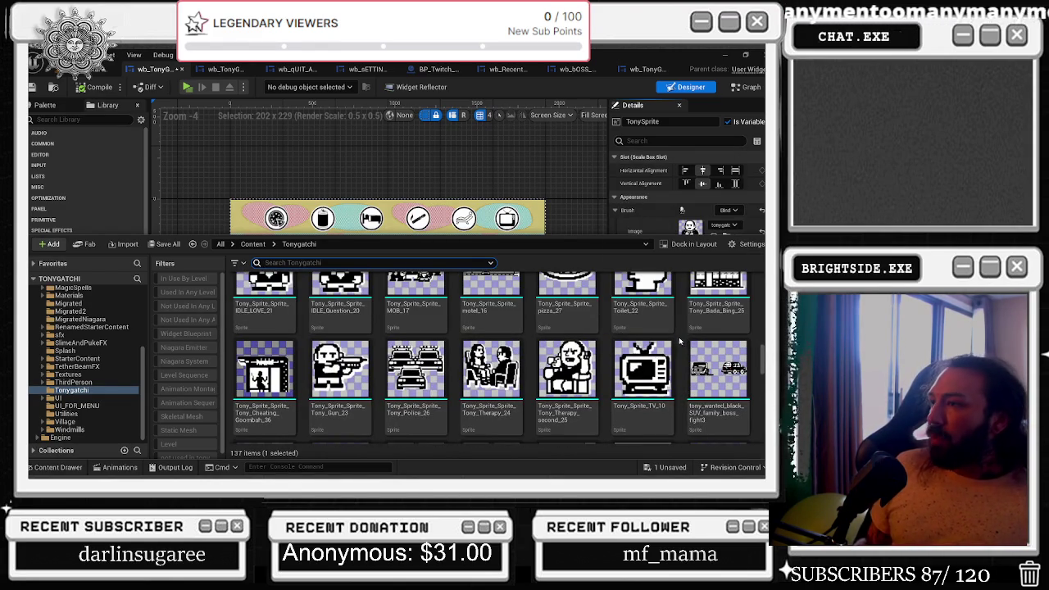
{"action": "scroll", "coordinate": [681, 340], "scroll_direction": "up", "scroll_amount": 1}
{"action": "scroll", "coordinate": [688, 358], "scroll_direction": "up", "scroll_amount": 1}
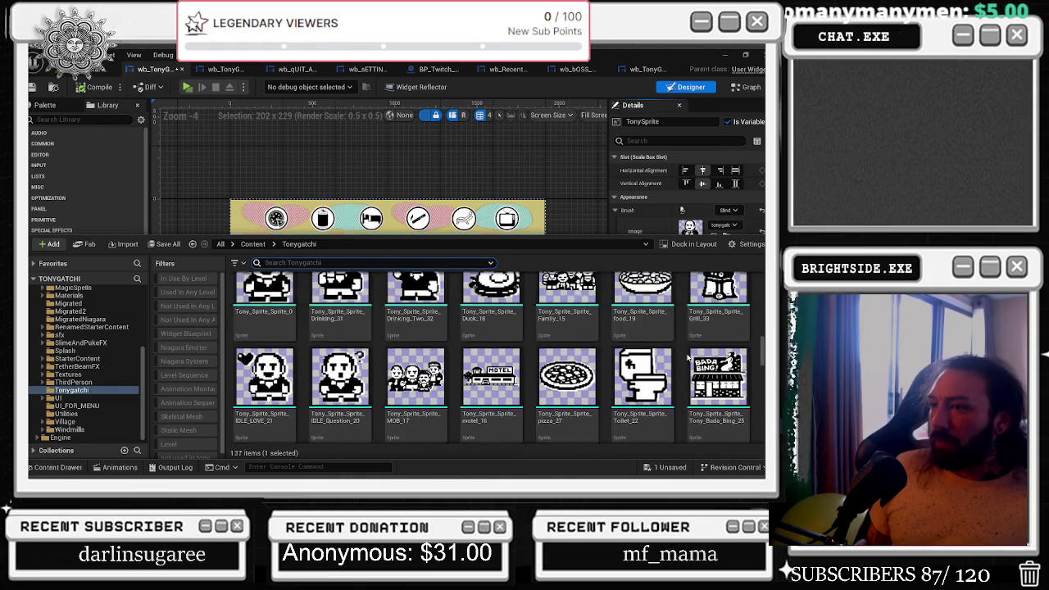
{"action": "scroll", "coordinate": [705, 377], "scroll_direction": "up", "scroll_amount": 1}
{"action": "scroll", "coordinate": [724, 399], "scroll_direction": "up", "scroll_amount": 1}
{"action": "scroll", "coordinate": [696, 337], "scroll_direction": "up", "scroll_amount": 1}
{"action": "scroll", "coordinate": [687, 399], "scroll_direction": "up", "scroll_amount": 1}
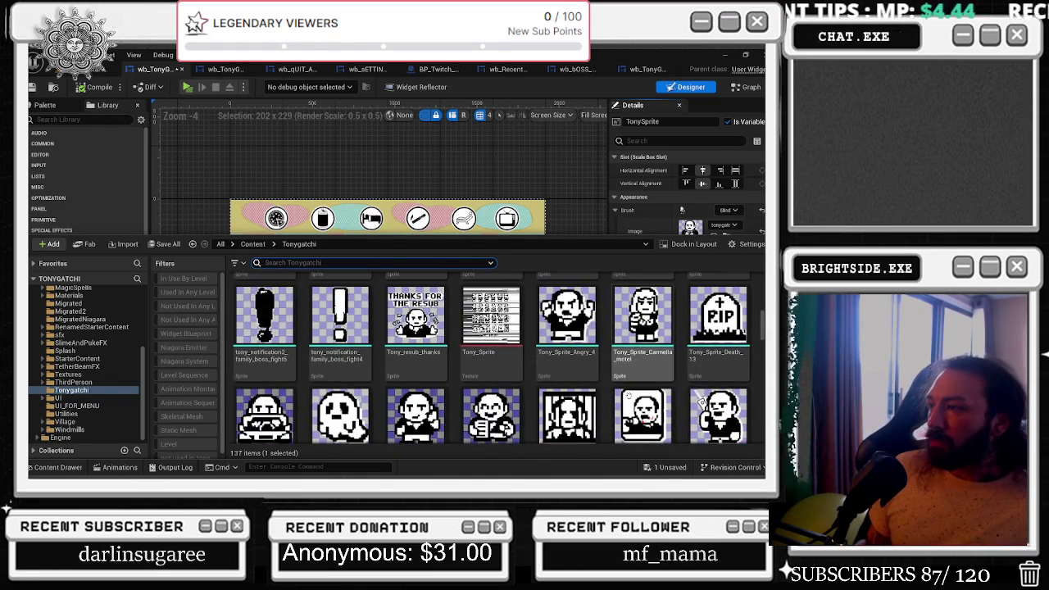
{"action": "scroll", "coordinate": [687, 375], "scroll_direction": "up", "scroll_amount": 3}
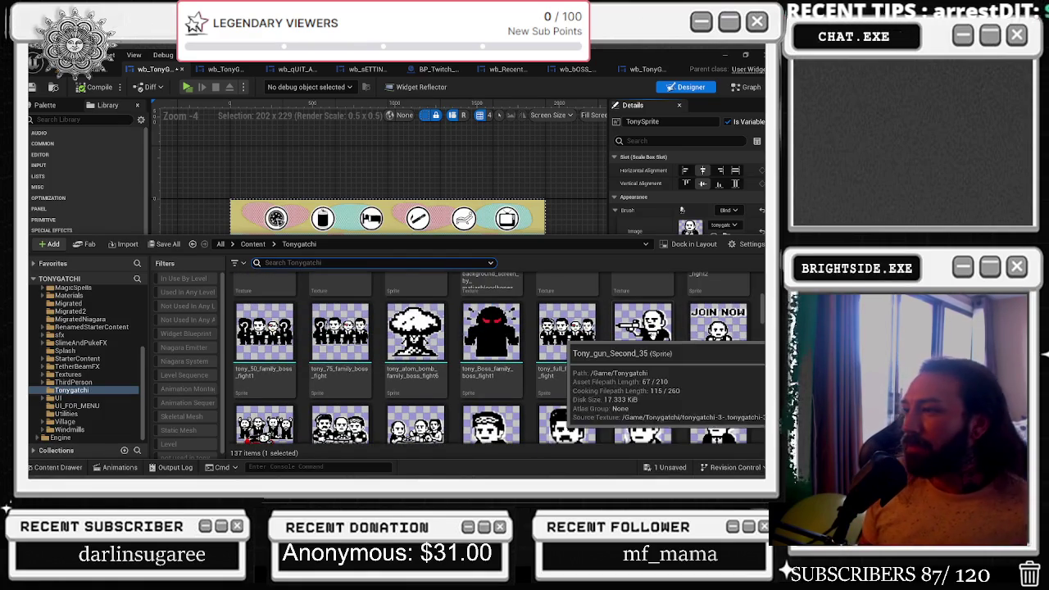
{"action": "mouse_move", "coordinate": [497, 322]}
{"action": "left_mouse_down"}
{"action": "mouse_move", "coordinate": [660, 173]}
{"action": "mouse_move", "coordinate": [665, 233]}
{"action": "mouse_move", "coordinate": [689, 226]}
{"action": "left_mouse_up"}
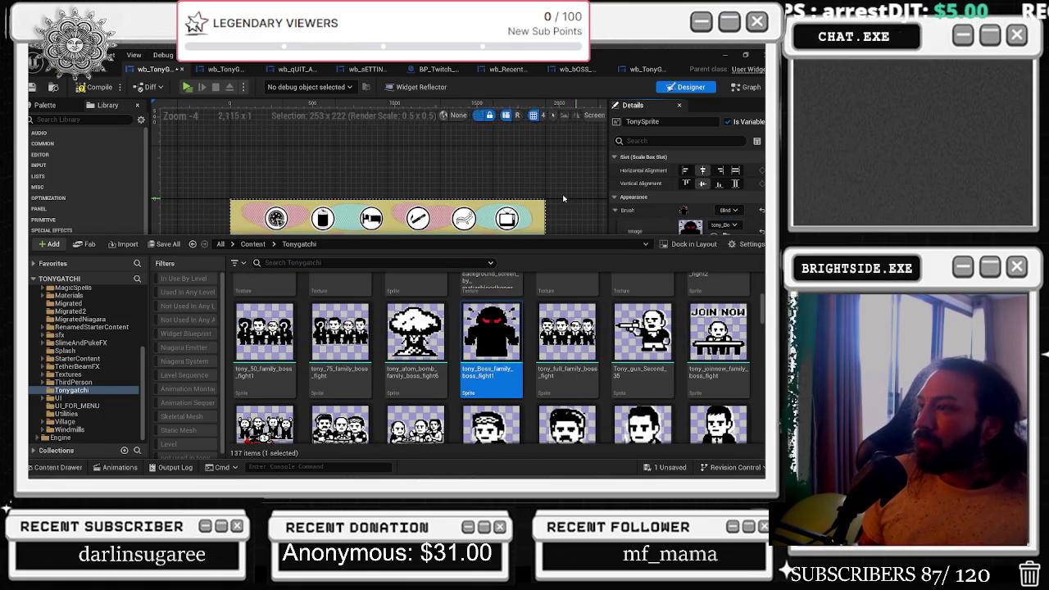
{"action": "left_click", "coordinate": [541, 191]}
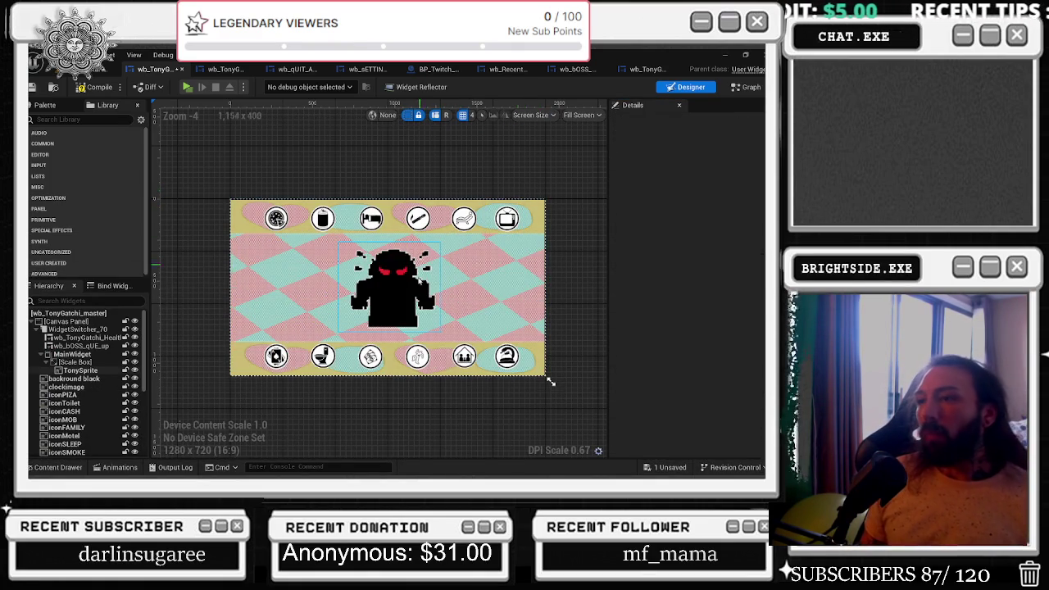
Try the black SUV sprite as TonySprite's image, then undo back to the boss sprite.
{"action": "key", "text": "ctrl+space"}
{"action": "scroll", "coordinate": [697, 361], "scroll_direction": "up", "scroll_amount": 10}
{"action": "scroll", "coordinate": [736, 348], "scroll_direction": "down", "scroll_amount": 10}
{"action": "scroll", "coordinate": [567, 393], "scroll_direction": "down", "scroll_amount": 5}
{"action": "scroll", "coordinate": [598, 367], "scroll_direction": "down", "scroll_amount": 5}
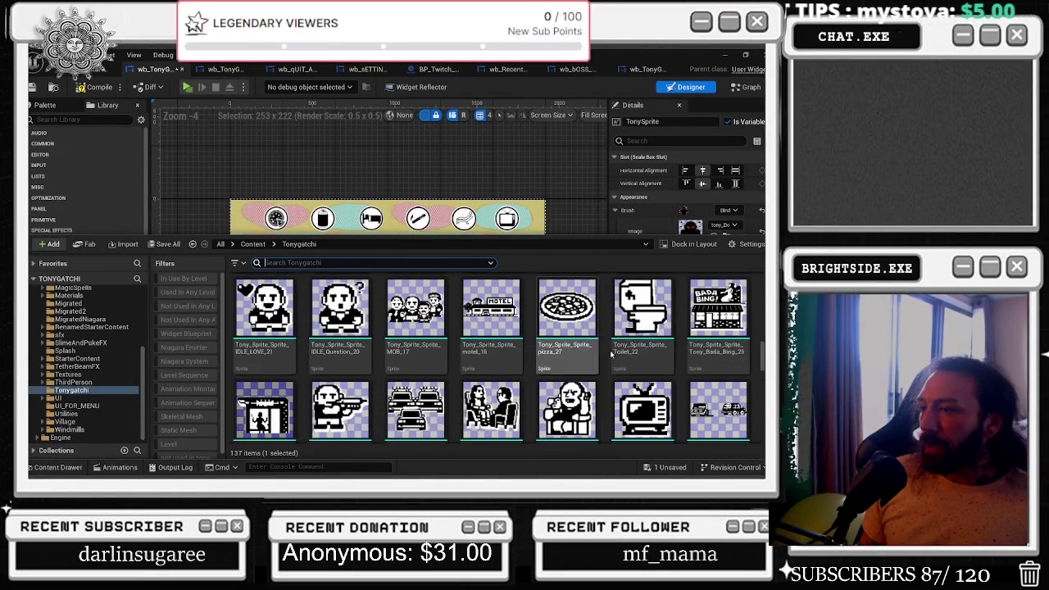
{"action": "mouse_move", "coordinate": [718, 409]}
{"action": "left_mouse_down"}
{"action": "mouse_move", "coordinate": [693, 205]}
{"action": "mouse_move", "coordinate": [693, 228]}
{"action": "left_mouse_up"}
{"action": "left_click", "coordinate": [65, 467]}
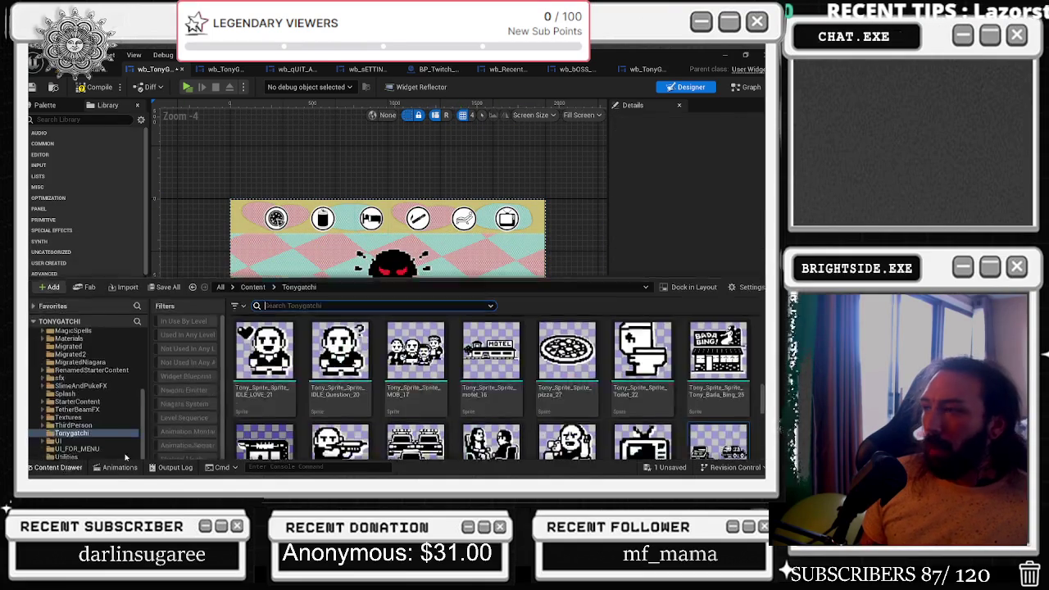
{"action": "left_click", "coordinate": [401, 281]}
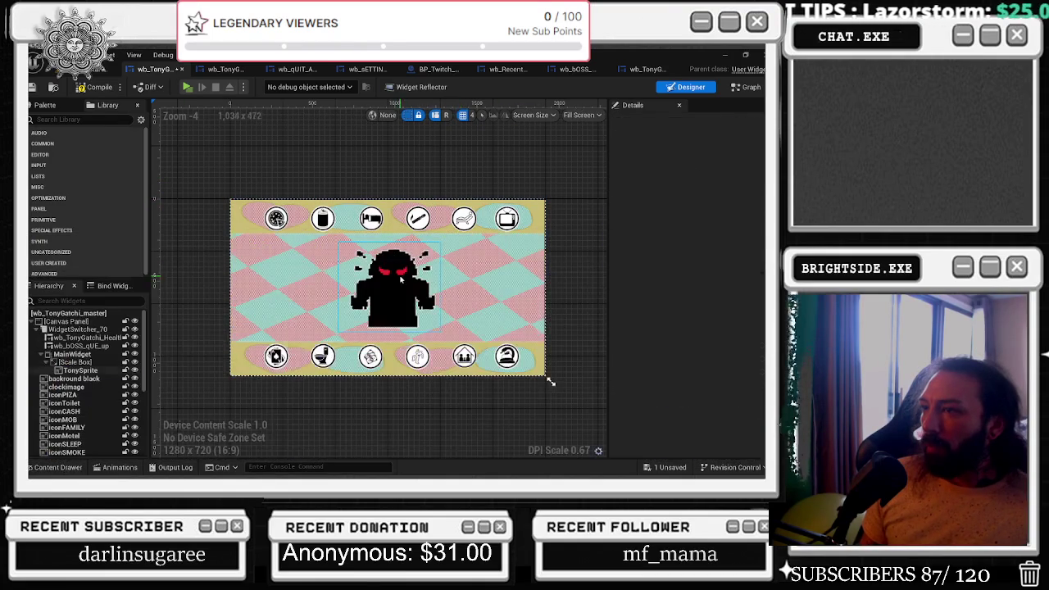
{"action": "left_click", "coordinate": [401, 280]}
{"action": "left_click", "coordinate": [58, 468]}
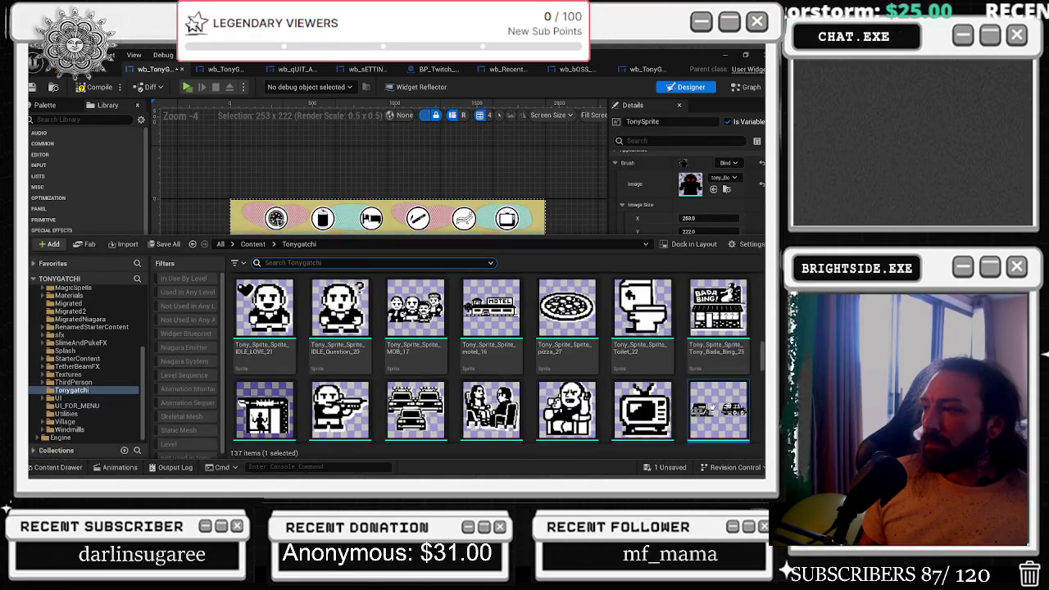
{"action": "left_click", "coordinate": [714, 188]}
{"action": "left_click", "coordinate": [464, 163]}
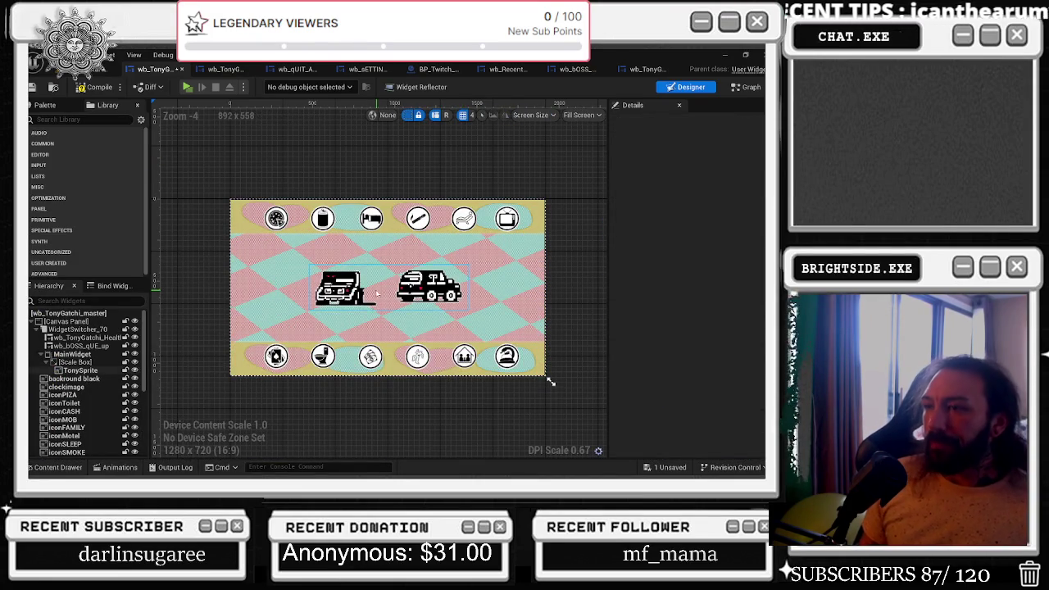
{"action": "key", "text": "ctrl+z"}
Try the WANTED poster sprite on TonySprite, undo it, then select WidgetSwitcher_70 and show the Graph.
{"action": "left_click", "coordinate": [58, 468]}
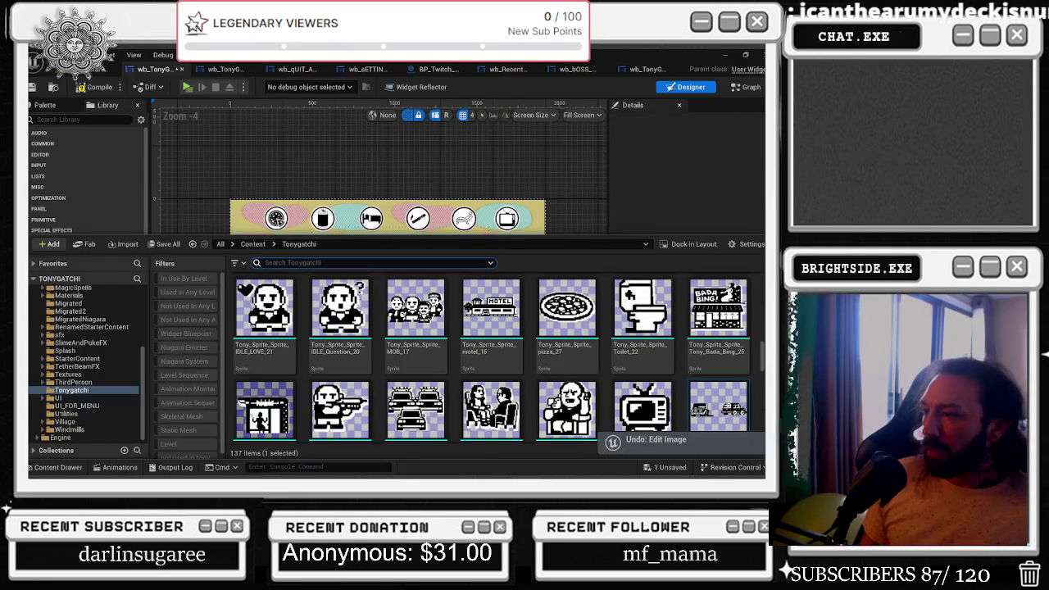
{"action": "scroll", "coordinate": [611, 378], "scroll_direction": "down", "scroll_amount": 2}
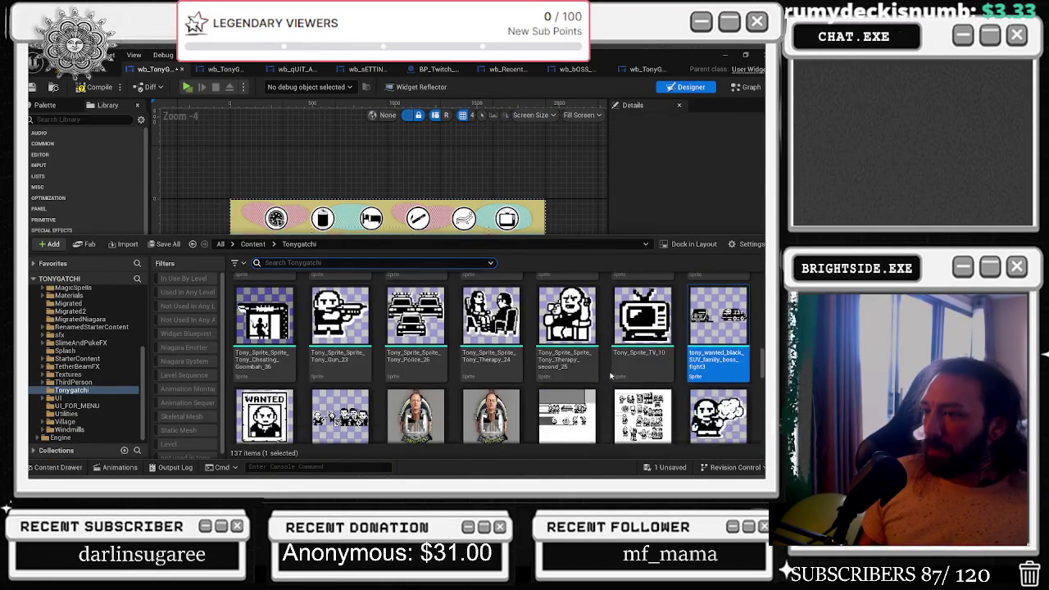
{"action": "scroll", "coordinate": [611, 377], "scroll_direction": "down", "scroll_amount": 2}
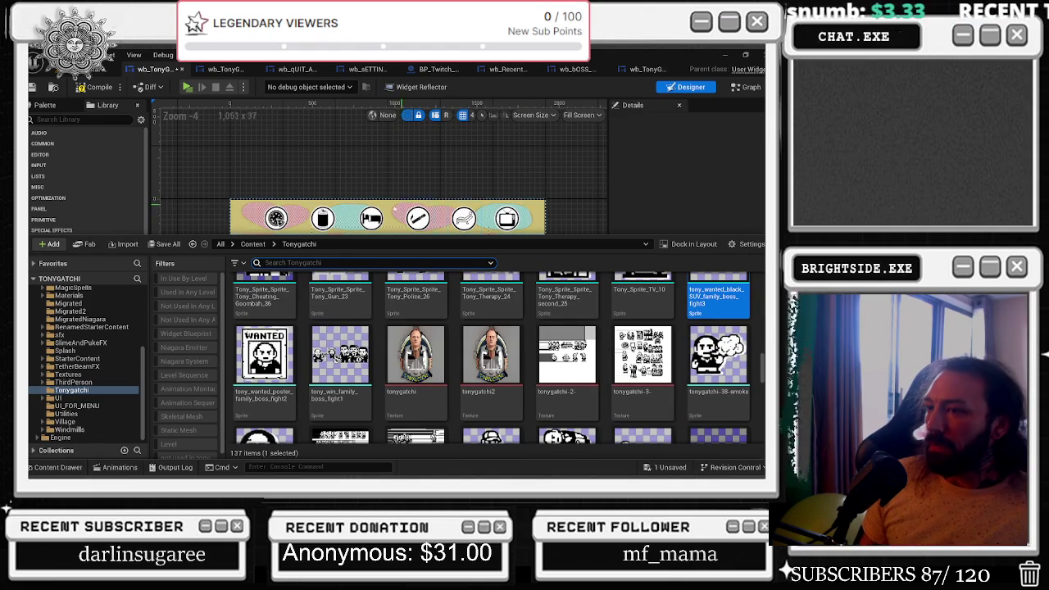
{"action": "left_click", "coordinate": [264, 361]}
{"action": "key", "text": "ctrl+space"}
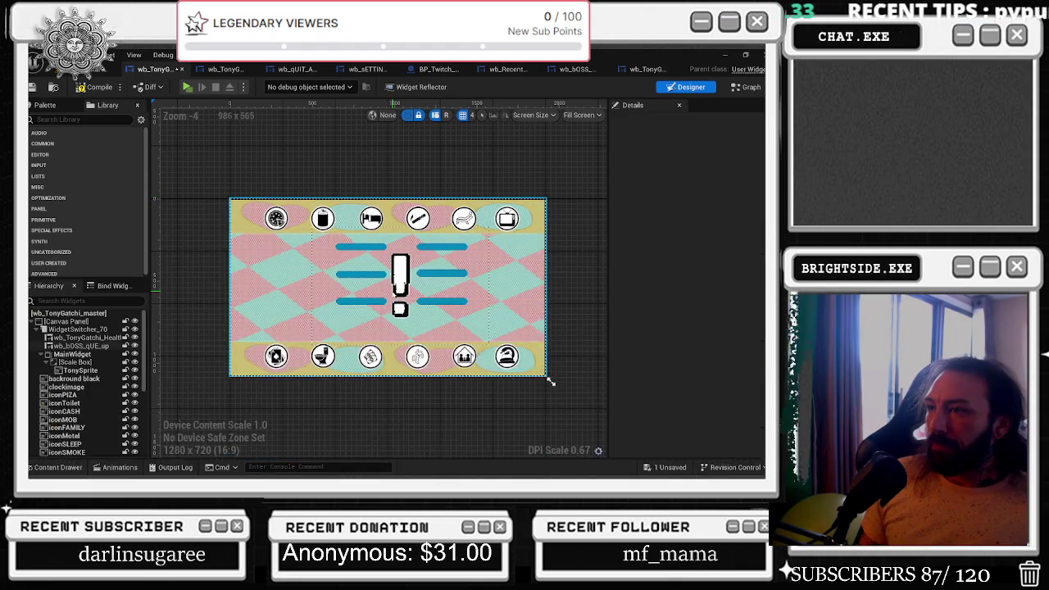
{"action": "left_click", "coordinate": [82, 371]}
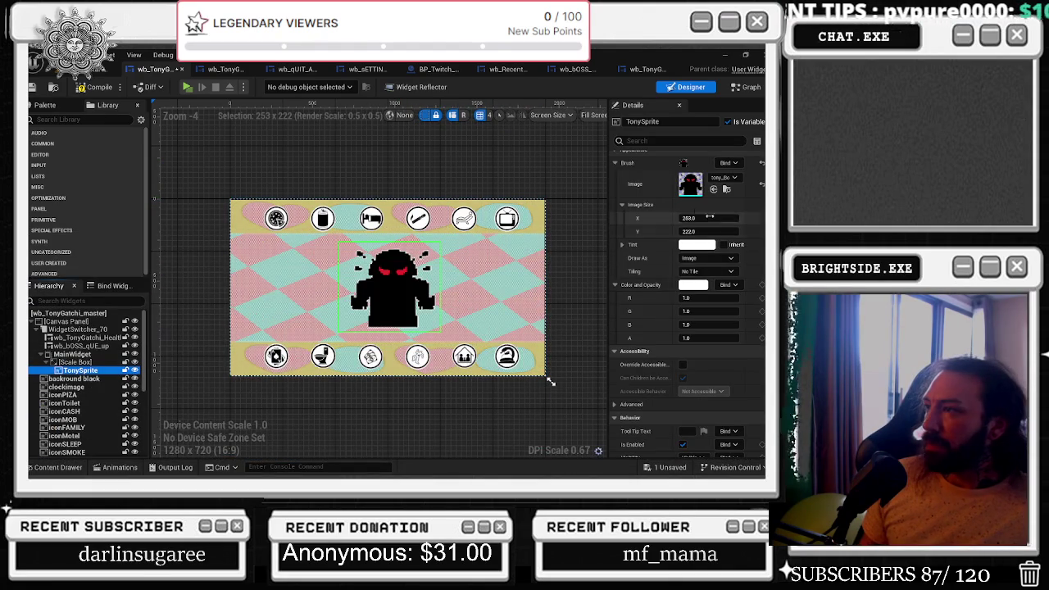
{"action": "left_click", "coordinate": [714, 189]}
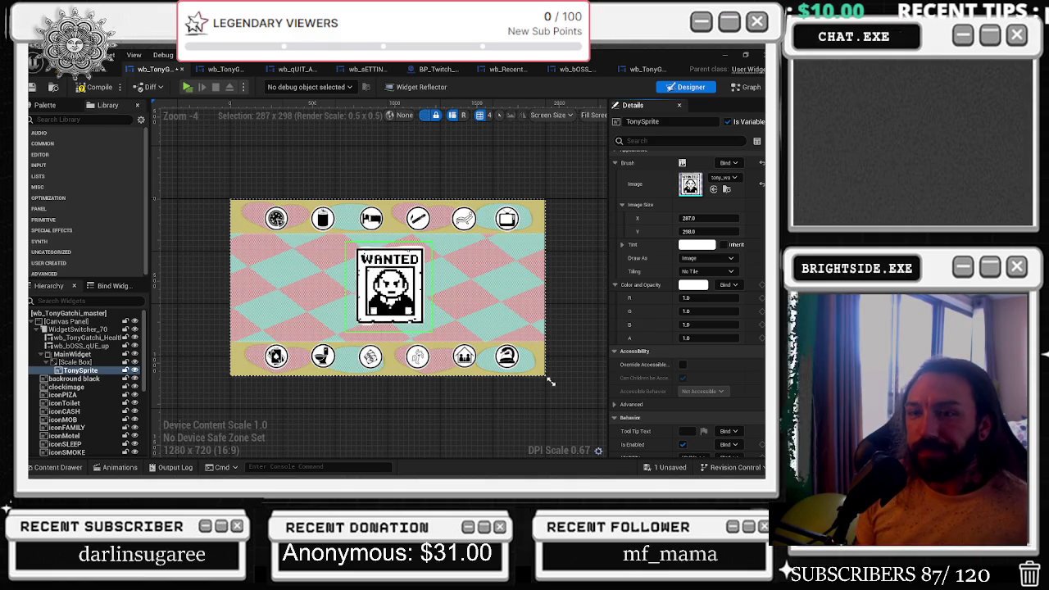
{"action": "left_click", "coordinate": [468, 149]}
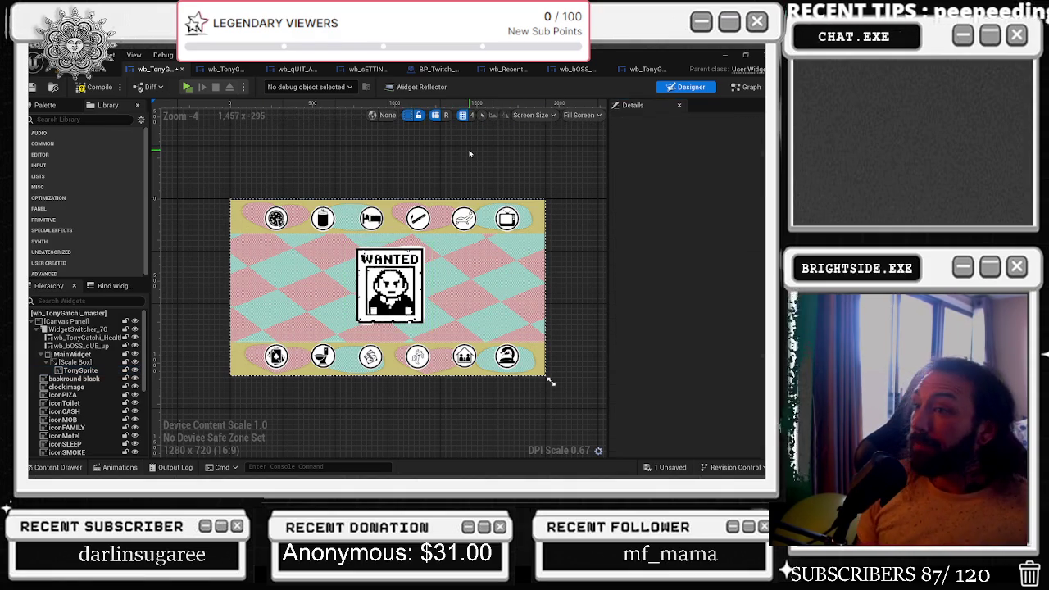
{"action": "key", "text": "ctrl+z"}
{"action": "left_click", "coordinate": [78, 328]}
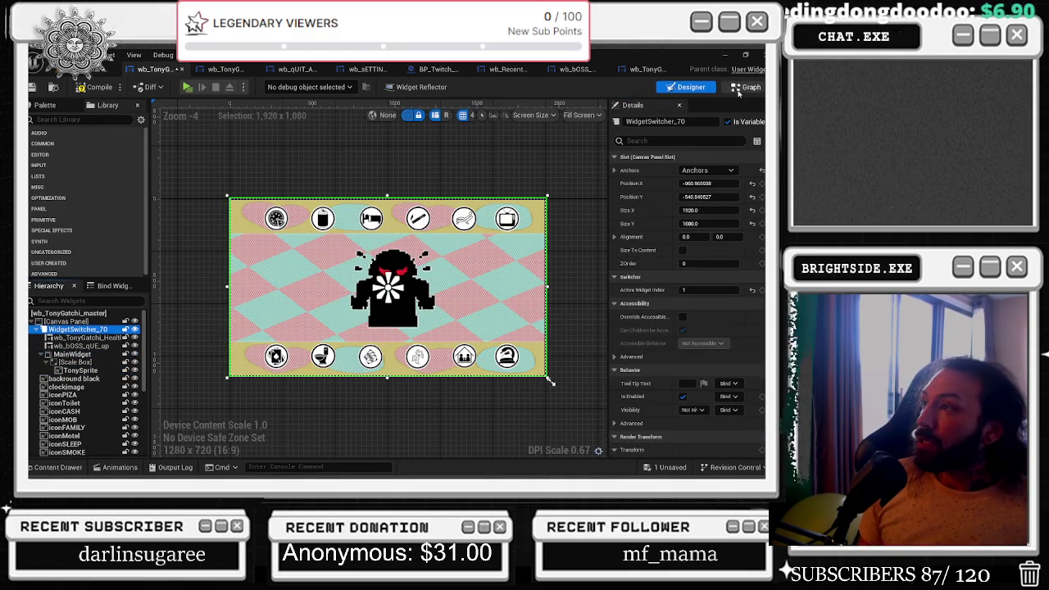
{"action": "left_click", "coordinate": [747, 86]}
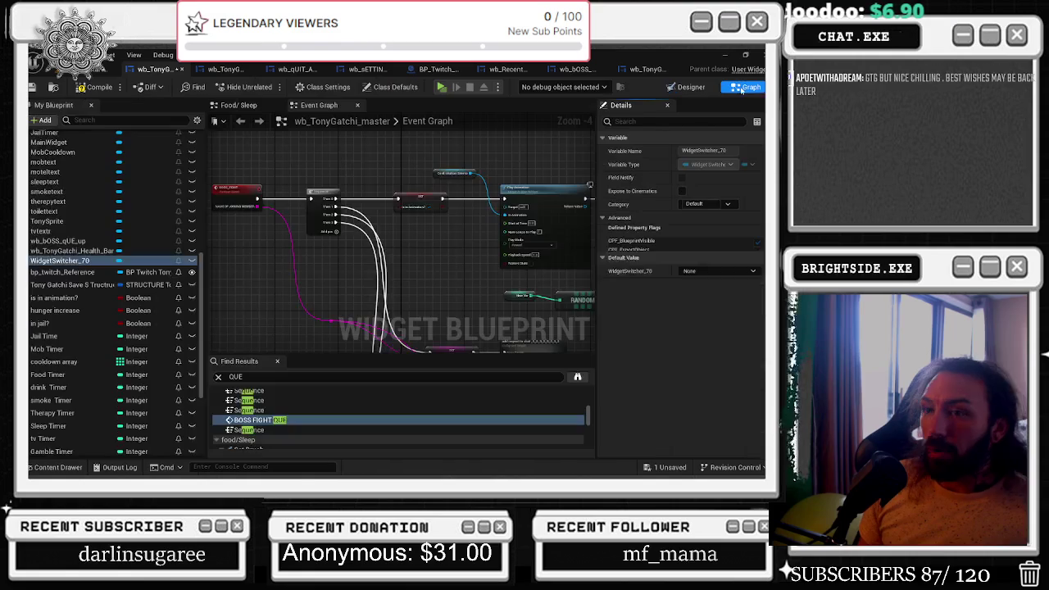
Find all references to WidgetSwitcher_70 and jump to its node in the Event Graph.
{"action": "right_click", "coordinate": [43, 268]}
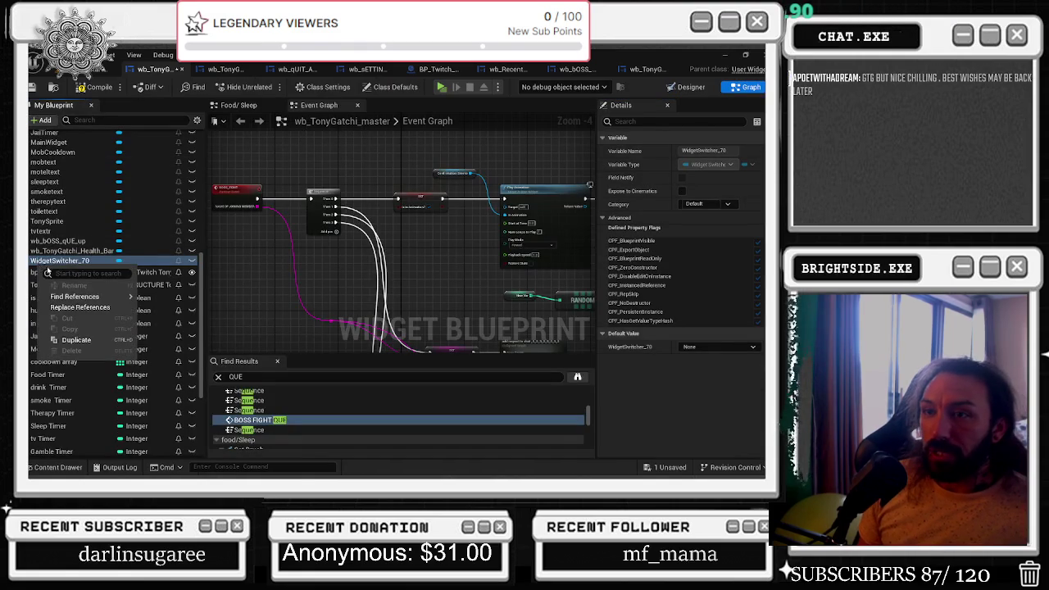
{"action": "mouse_move", "coordinate": [74, 305]}
{"action": "left_click", "coordinate": [189, 315]}
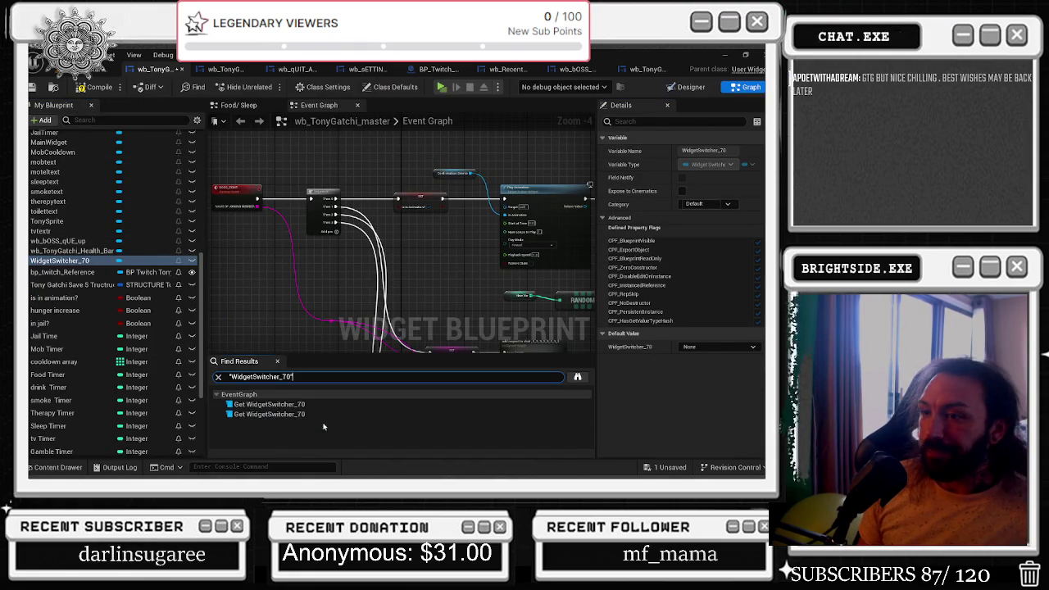
{"action": "double_click", "coordinate": [269, 404]}
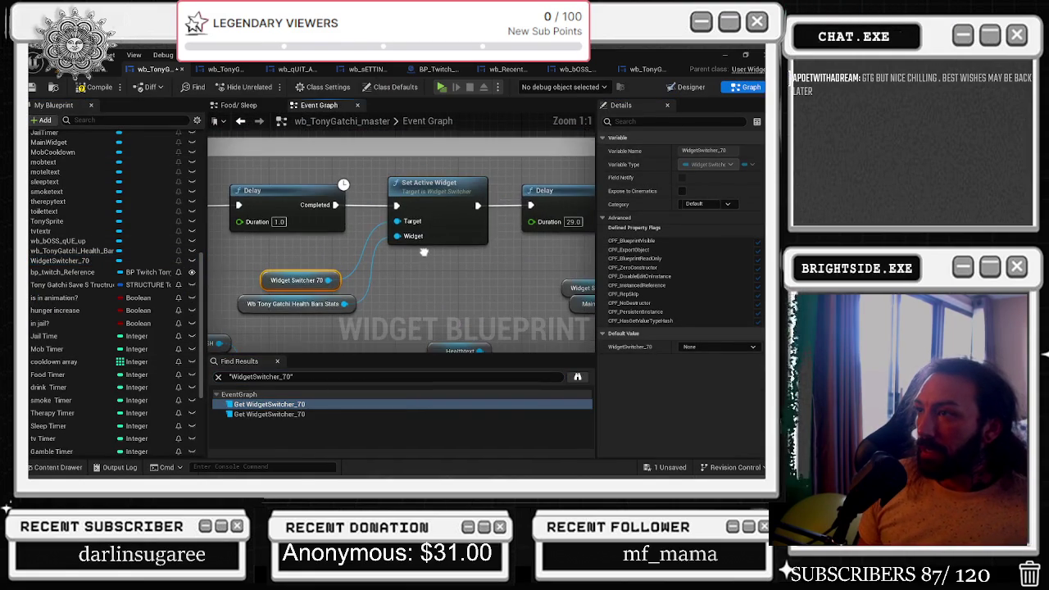
{"action": "left_click", "coordinate": [347, 250]}
{"action": "scroll", "coordinate": [449, 259], "scroll_direction": "down", "scroll_amount": 9}
{"action": "scroll", "coordinate": [449, 259], "scroll_direction": "down", "scroll_amount": 3}
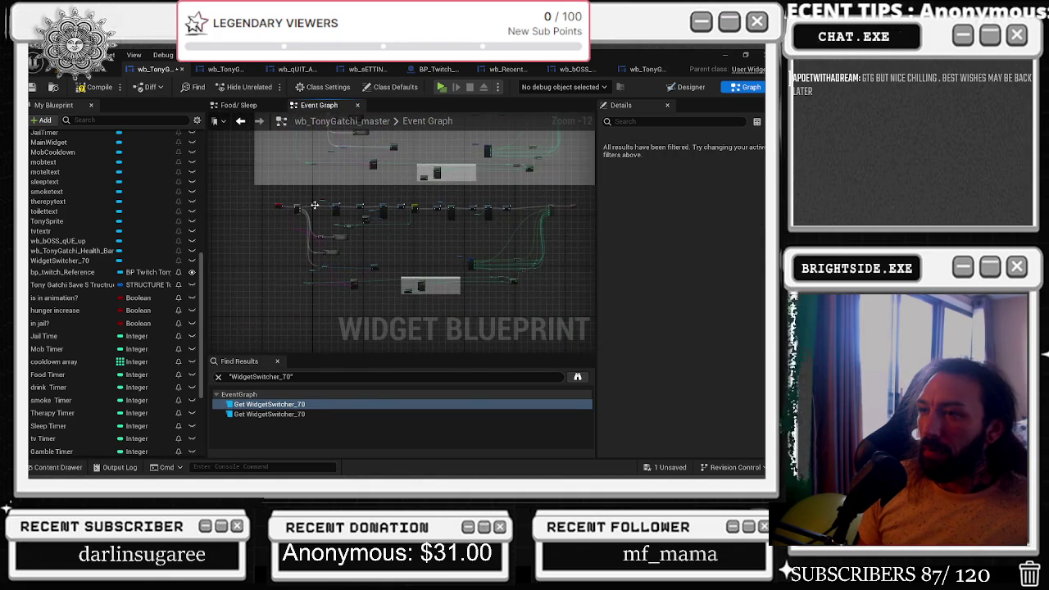
{"action": "scroll", "coordinate": [320, 197], "scroll_direction": "up", "scroll_amount": 9}
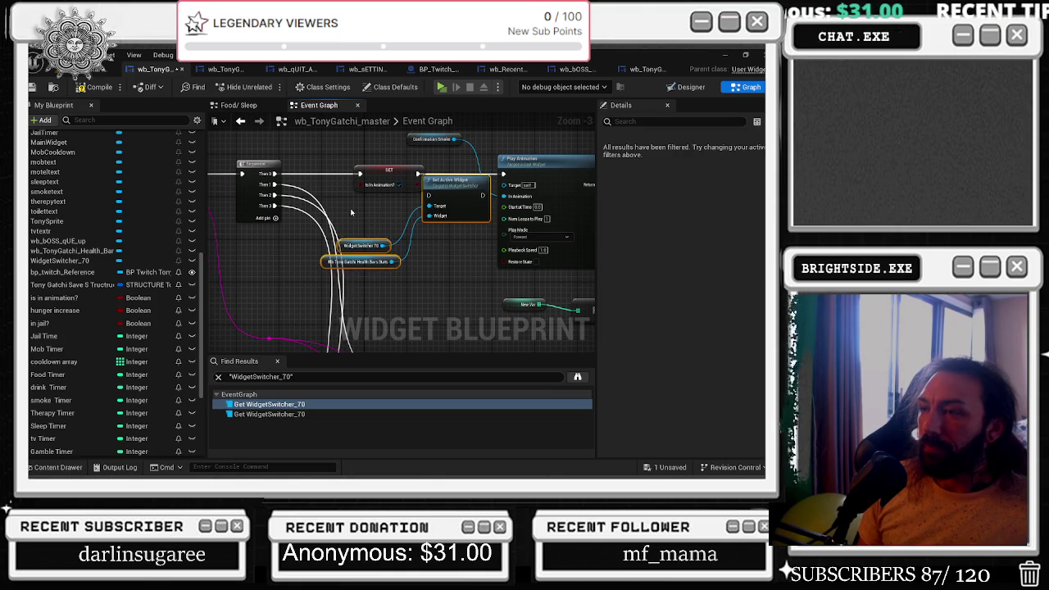
Place Set Active Widget on the Sequence Then 0 line before SET, with its getters above.
{"action": "mouse_move", "coordinate": [207, 220]}
{"action": "left_mouse_down"}
{"action": "mouse_move", "coordinate": [277, 220]}
{"action": "mouse_move", "coordinate": [236, 219]}
{"action": "mouse_move", "coordinate": [339, 166]}
{"action": "mouse_move", "coordinate": [286, 197]}
{"action": "left_mouse_up"}
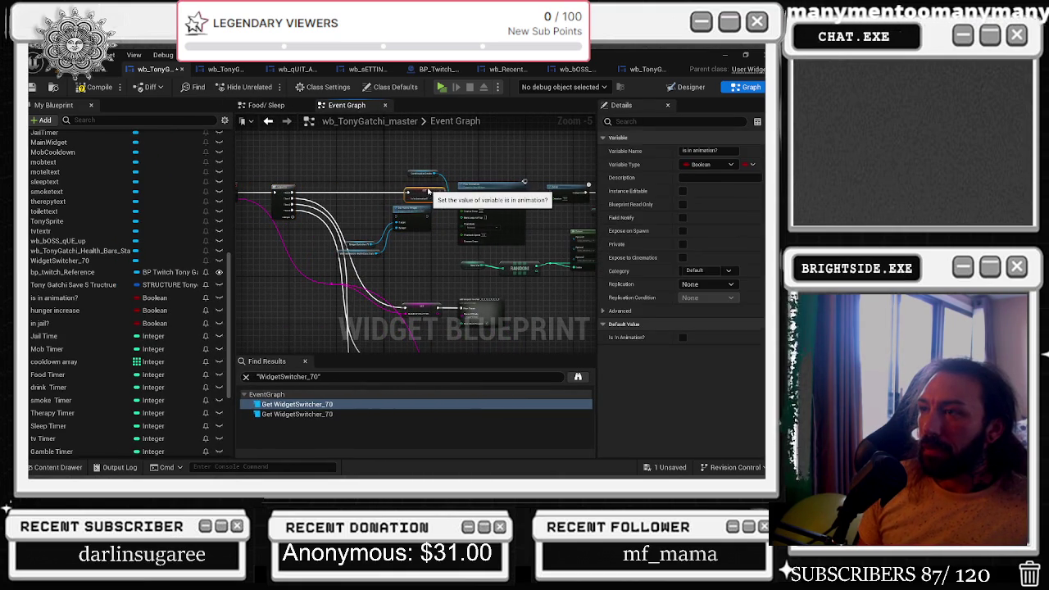
{"action": "mouse_move", "coordinate": [406, 207]}
{"action": "left_mouse_down"}
{"action": "mouse_move", "coordinate": [371, 192]}
{"action": "mouse_move", "coordinate": [360, 210]}
{"action": "mouse_move", "coordinate": [245, 209]}
{"action": "mouse_move", "coordinate": [401, 214]}
{"action": "left_mouse_up"}
{"action": "scroll", "coordinate": [339, 187], "scroll_direction": "up", "scroll_amount": 4}
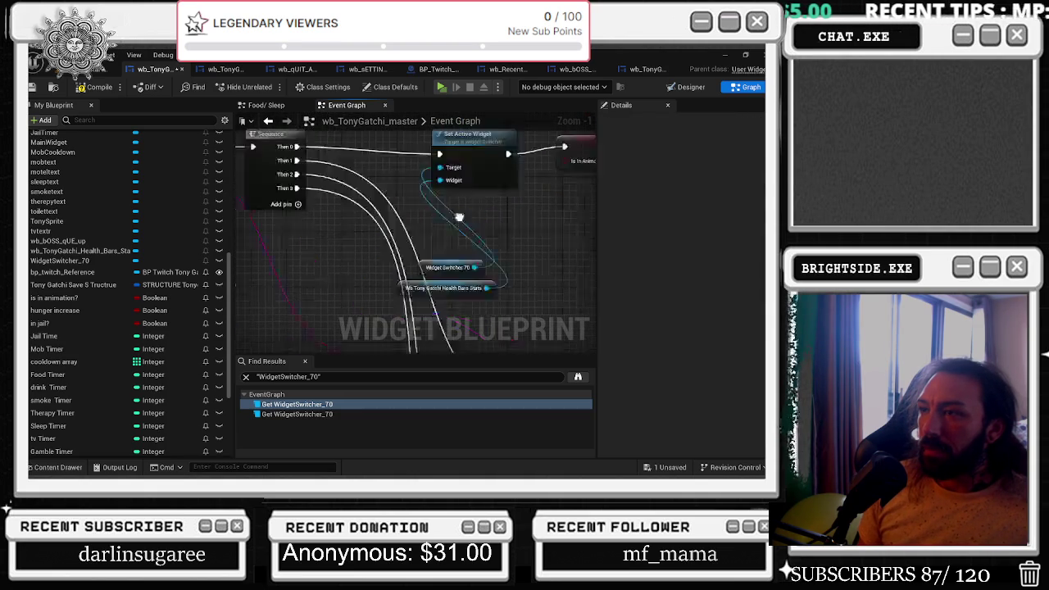
{"action": "left_click_drag", "start_coordinate": [383, 224], "coordinate": [382, 177]}
{"action": "mouse_move", "coordinate": [371, 279]}
{"action": "left_mouse_down"}
{"action": "mouse_move", "coordinate": [382, 238]}
{"action": "mouse_move", "coordinate": [349, 307]}
{"action": "mouse_move", "coordinate": [251, 174]}
{"action": "mouse_move", "coordinate": [302, 182]}
{"action": "mouse_move", "coordinate": [250, 174]}
{"action": "left_mouse_up"}
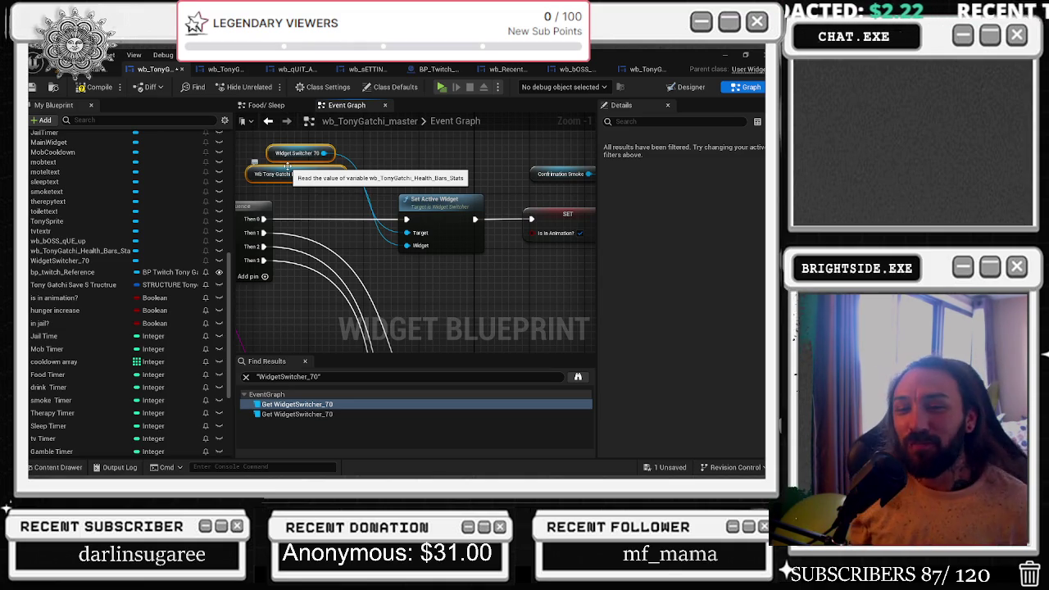
{"action": "key", "text": "alt+Tab"}
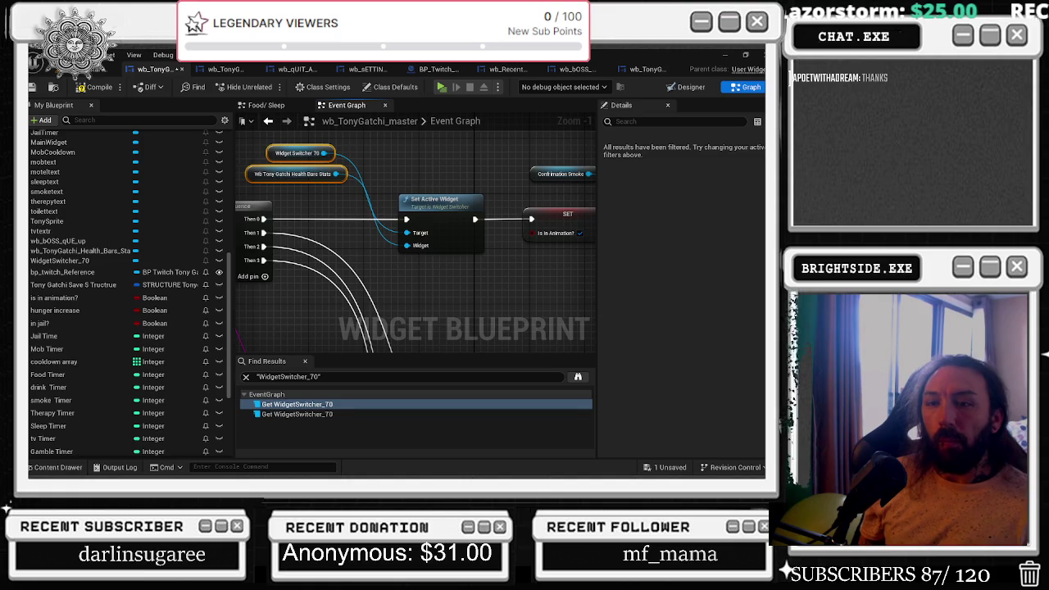
{"action": "left_click", "coordinate": [370, 157]}
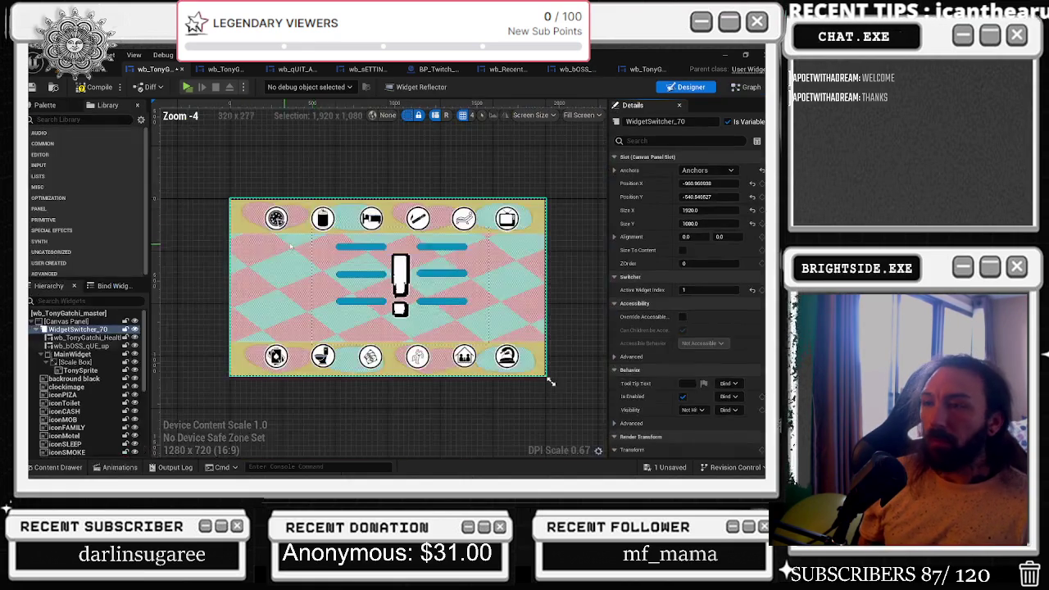
Inspect TonySprite and the wb_bOSS_qUE_up widget in the Designer, then return to the graph.
{"action": "left_click", "coordinate": [74, 362]}
{"action": "left_click", "coordinate": [82, 370]}
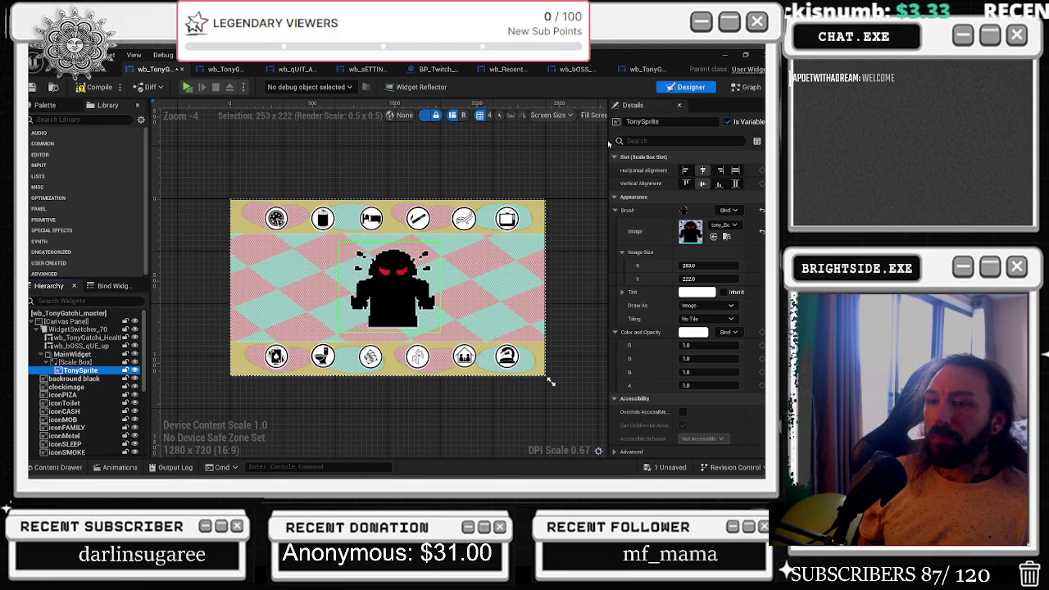
{"action": "left_click", "coordinate": [74, 346]}
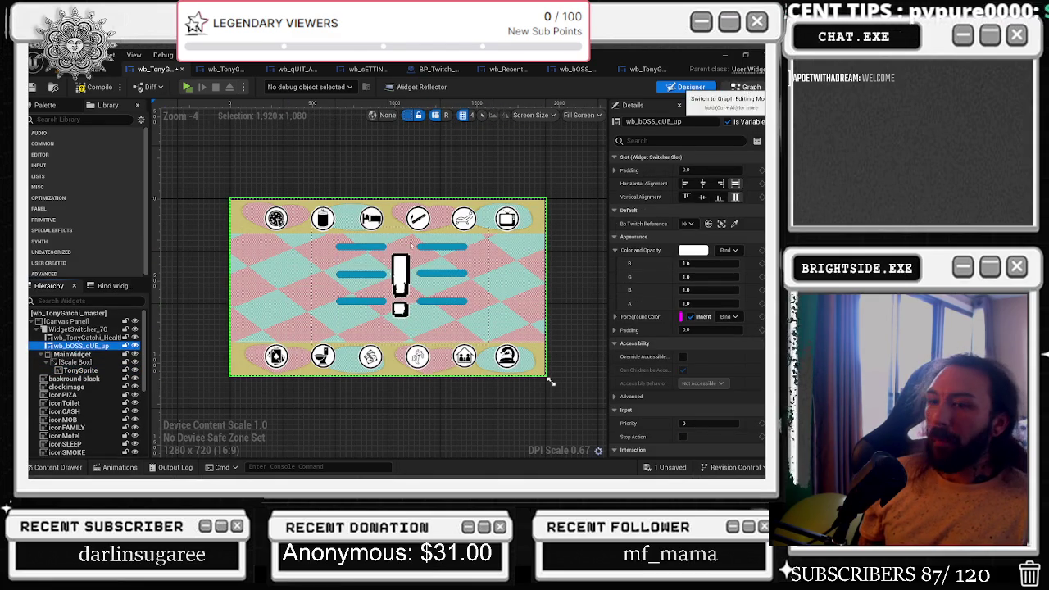
{"action": "left_click", "coordinate": [747, 87]}
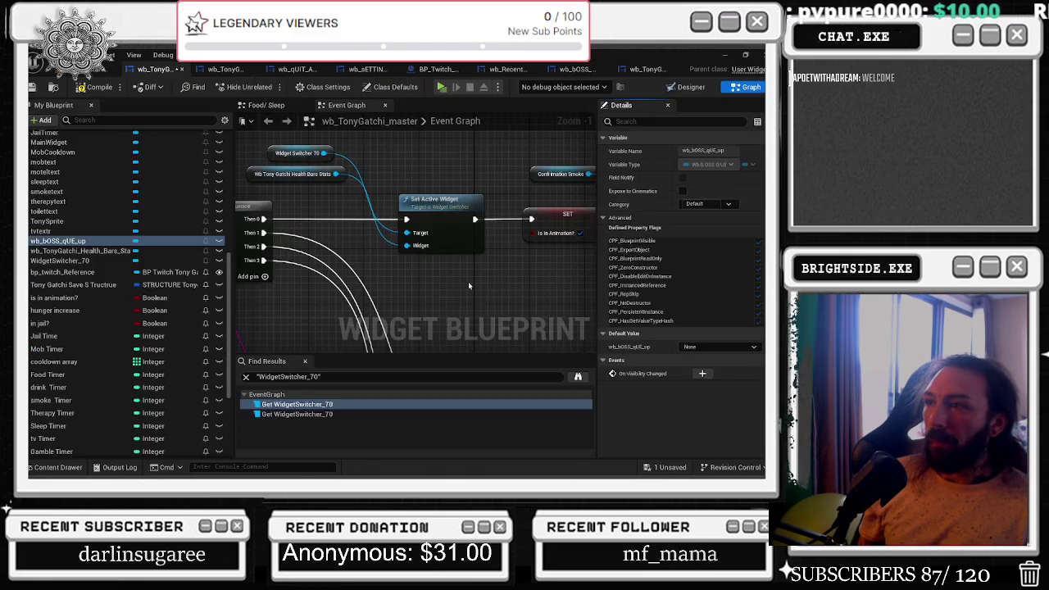
Wire a wb_bOSS_qUE_up getter into Set Active Widget's Widget input and delete the Health Bars getter.
{"action": "left_click_drag", "start_coordinate": [60, 238], "coordinate": [326, 191]}
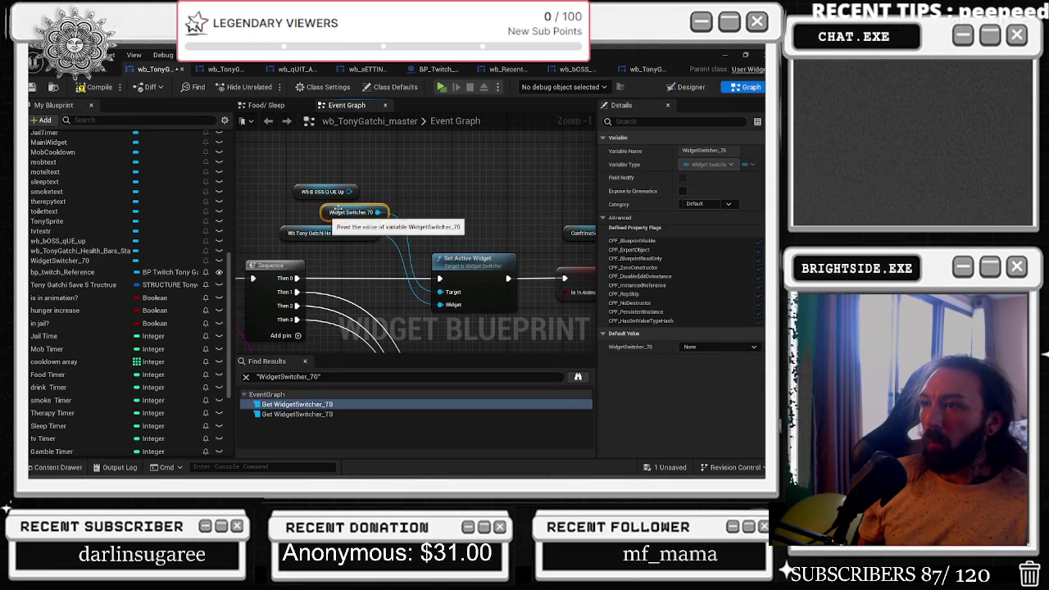
{"action": "left_click_drag", "start_coordinate": [440, 305], "coordinate": [349, 192]}
{"action": "left_click", "coordinate": [295, 233]}
{"action": "key", "text": "Delete"}
{"action": "mouse_move", "coordinate": [297, 193]}
{"action": "left_mouse_down"}
{"action": "mouse_move", "coordinate": [318, 199]}
{"action": "mouse_move", "coordinate": [321, 218]}
{"action": "mouse_move", "coordinate": [246, 239]}
{"action": "mouse_move", "coordinate": [270, 233]}
{"action": "left_mouse_up"}
{"action": "left_click", "coordinate": [326, 212], "text": "ctrl"}
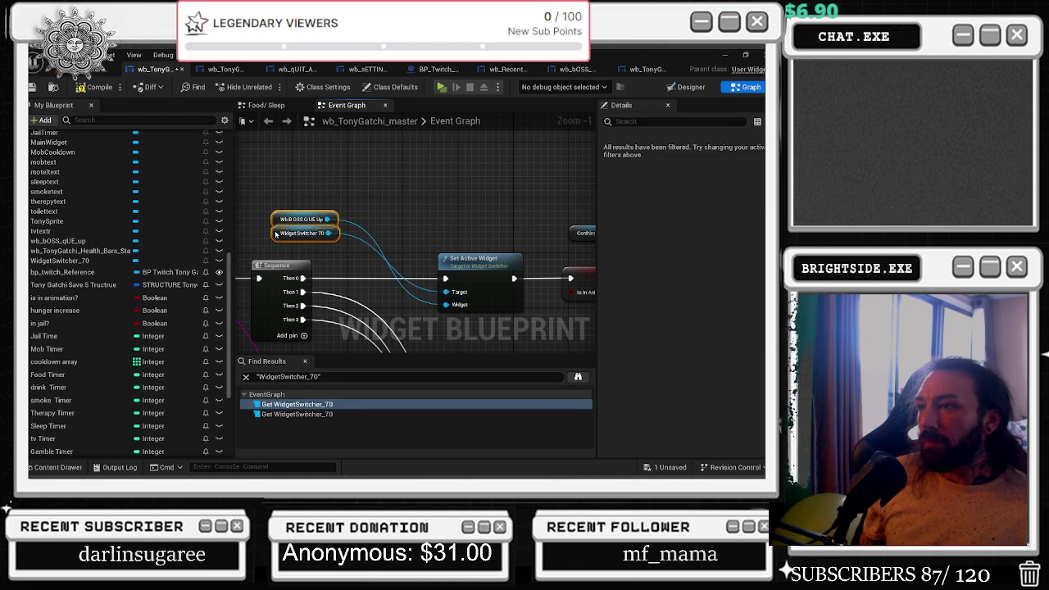
Place the WidgetSwitcher_70 getter above the boss-queue getter next to Set Active Widget.
{"action": "left_click_drag", "start_coordinate": [371, 190], "coordinate": [390, 234]}
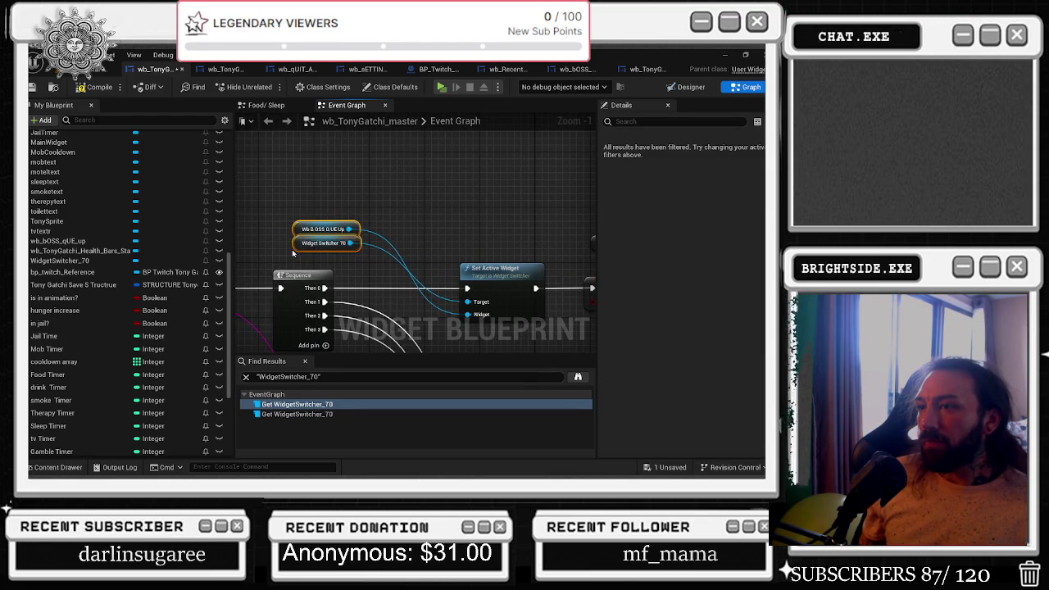
{"action": "left_click", "coordinate": [297, 245]}
{"action": "mouse_move", "coordinate": [296, 245]}
{"action": "left_mouse_down"}
{"action": "mouse_move", "coordinate": [308, 242]}
{"action": "mouse_move", "coordinate": [305, 202]}
{"action": "mouse_move", "coordinate": [284, 222]}
{"action": "left_mouse_up"}
{"action": "left_click_drag", "start_coordinate": [440, 191], "coordinate": [348, 198]}
{"action": "scroll", "coordinate": [360, 204], "scroll_direction": "down", "scroll_amount": 1}
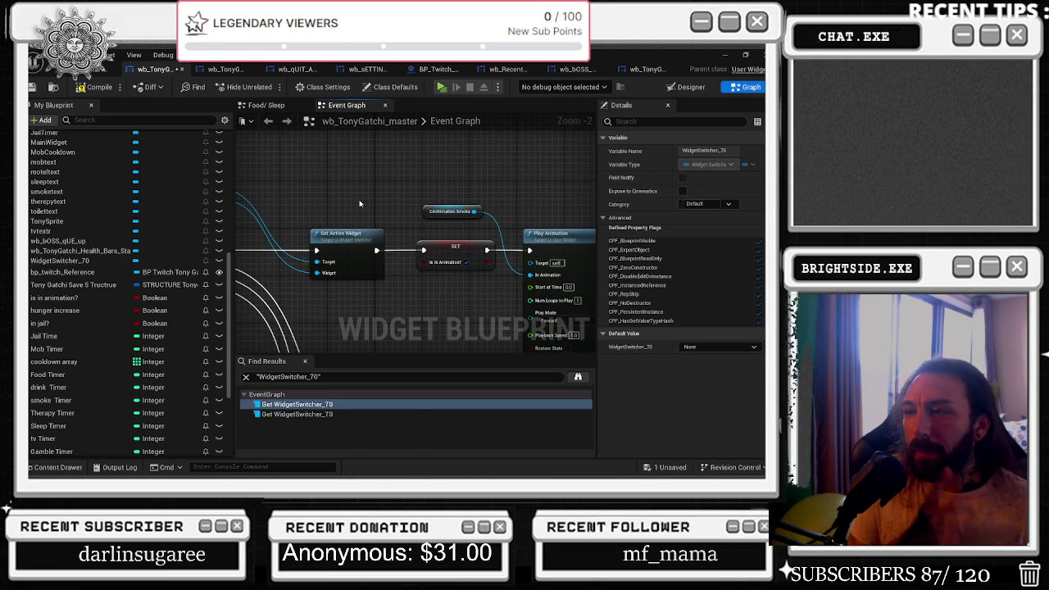
{"action": "scroll", "coordinate": [359, 204], "scroll_direction": "down", "scroll_amount": 1}
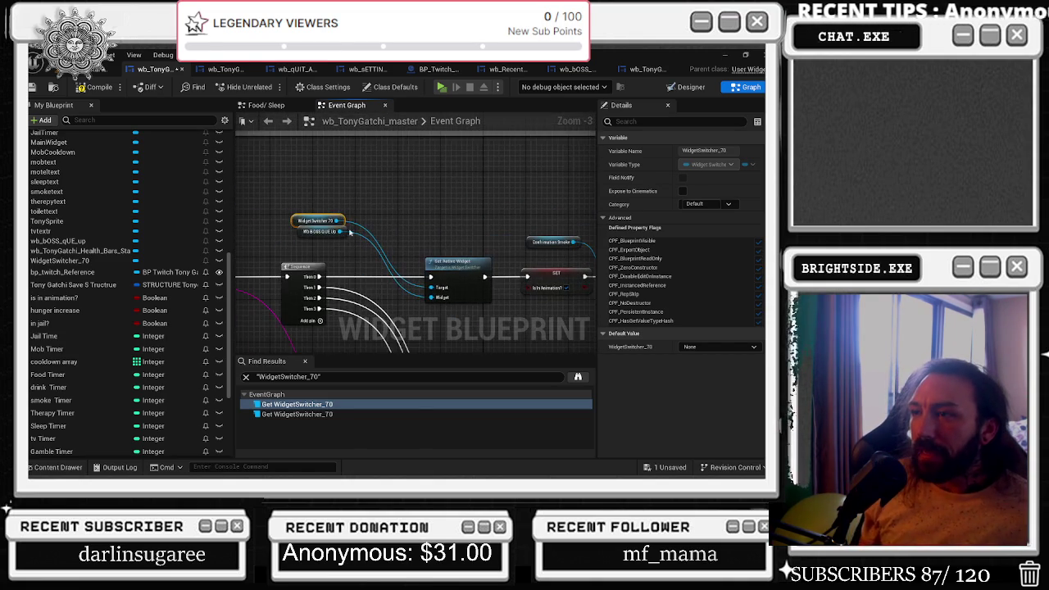
{"action": "left_click_drag", "start_coordinate": [308, 186], "coordinate": [368, 238]}
{"action": "left_click", "coordinate": [386, 209]}
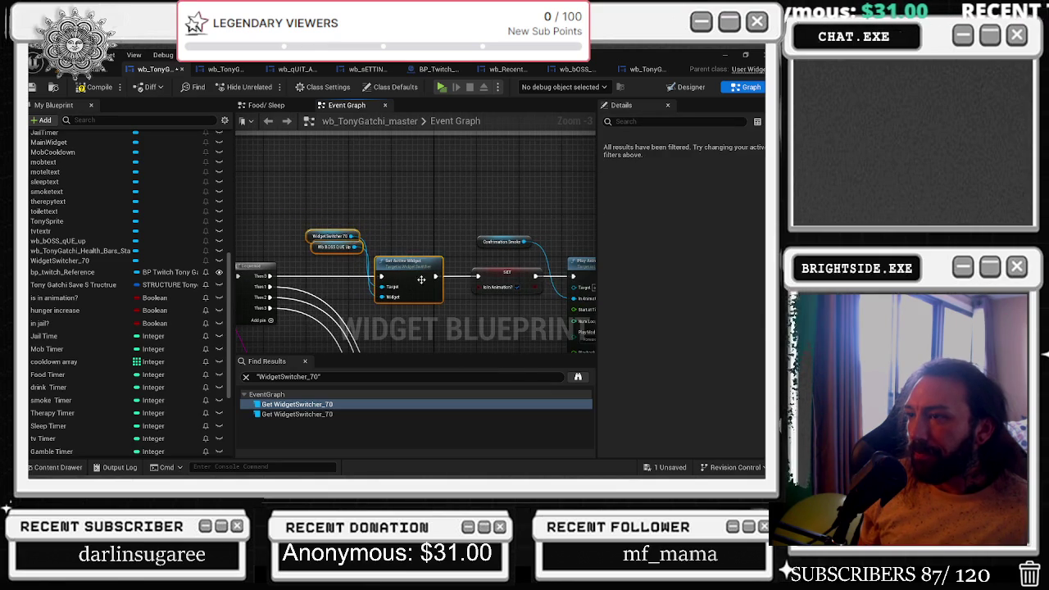
Reposition the Delay nodes around the WANTED POSTER Switch on Int, lifting the right Delay above it.
{"action": "scroll", "coordinate": [479, 222], "scroll_direction": "up", "scroll_amount": 1}
{"action": "mouse_move", "coordinate": [516, 265]}
{"action": "left_mouse_down"}
{"action": "mouse_move", "coordinate": [451, 308]}
{"action": "mouse_move", "coordinate": [359, 298]}
{"action": "left_mouse_up"}
{"action": "scroll", "coordinate": [358, 298], "scroll_direction": "down", "scroll_amount": 2}
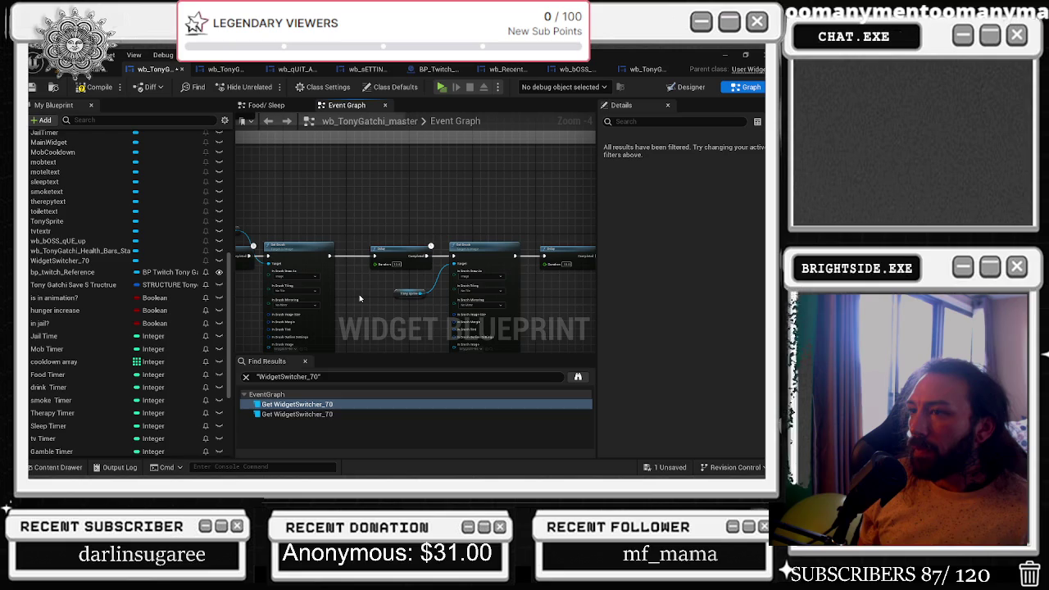
{"action": "scroll", "coordinate": [344, 295], "scroll_direction": "down", "scroll_amount": 2}
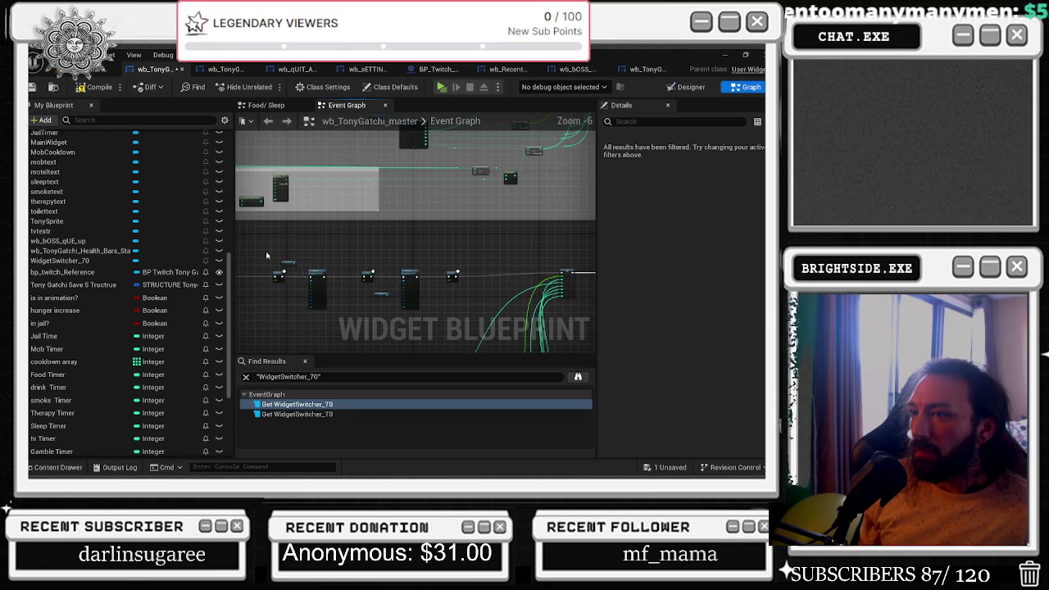
{"action": "left_click", "coordinate": [280, 274]}
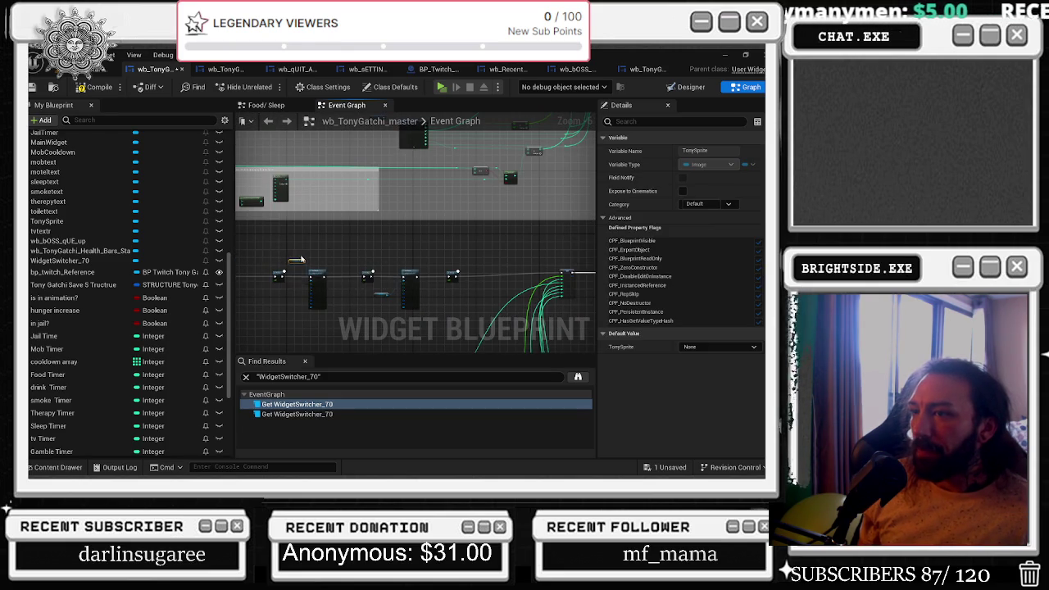
{"action": "scroll", "coordinate": [282, 291], "scroll_direction": "up", "scroll_amount": 4}
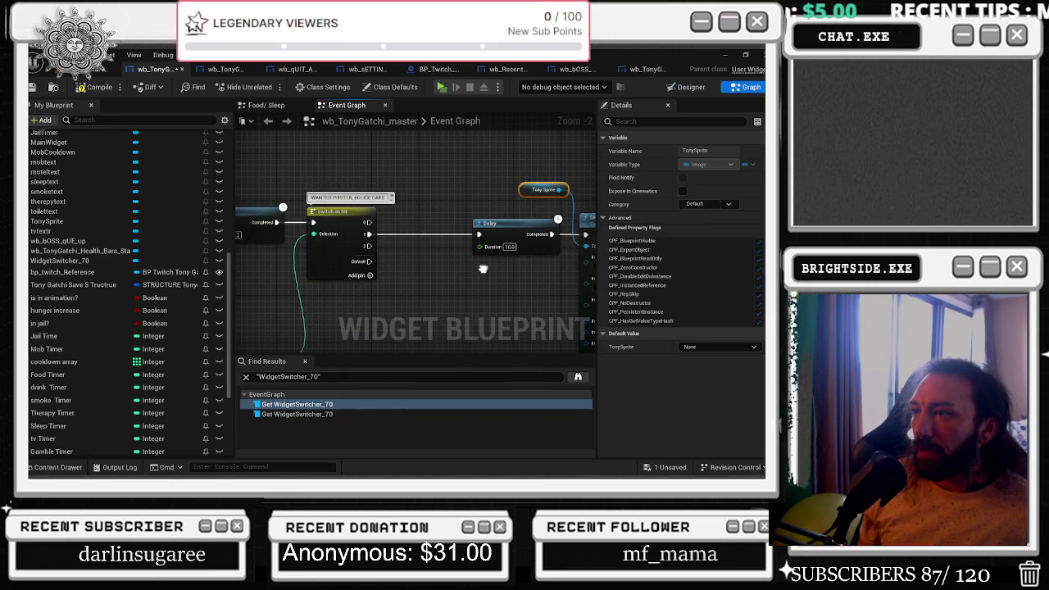
{"action": "left_click", "coordinate": [463, 229]}
{"action": "left_click_drag", "start_coordinate": [463, 230], "coordinate": [446, 218]}
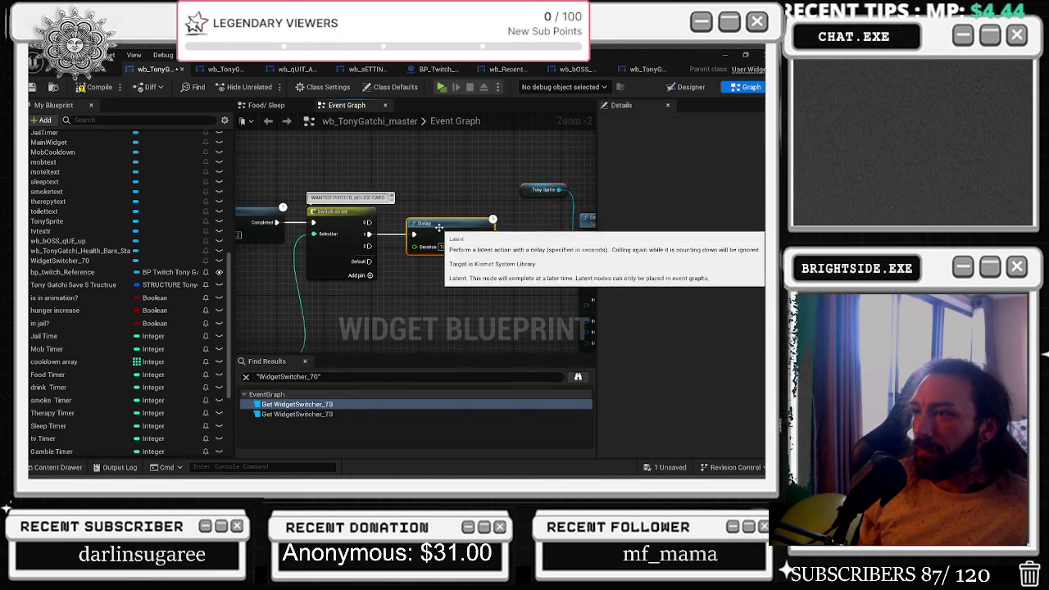
{"action": "left_click_drag", "start_coordinate": [286, 168], "coordinate": [337, 181]}
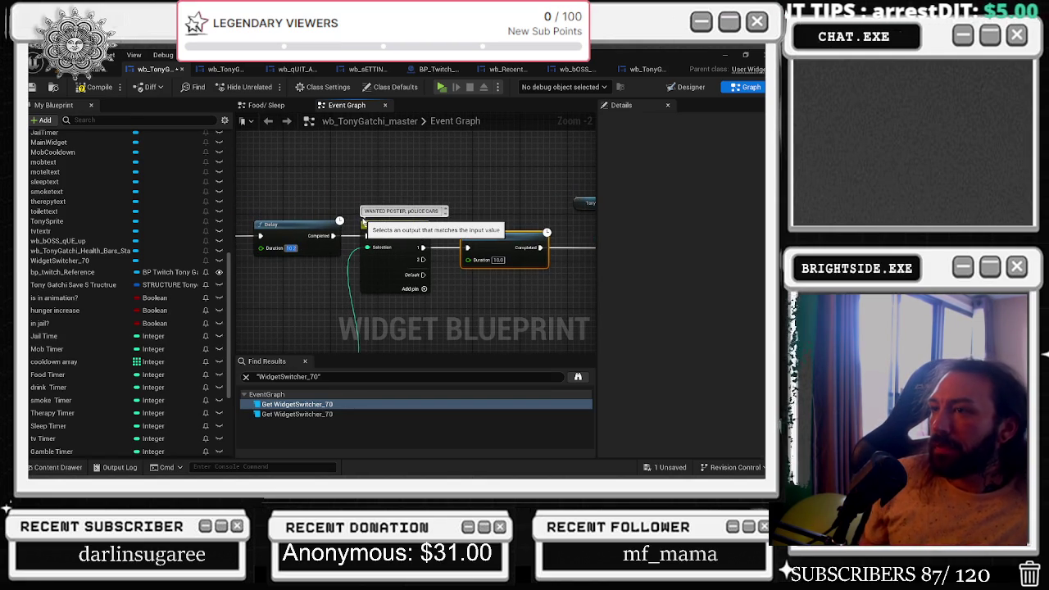
{"action": "left_click", "coordinate": [491, 214]}
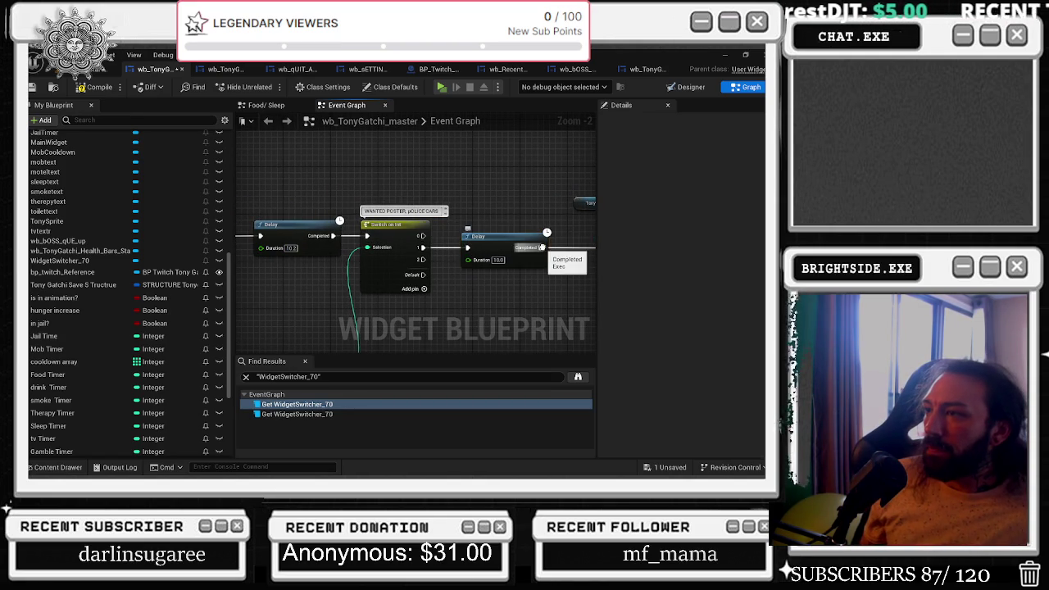
{"action": "left_click_drag", "start_coordinate": [491, 237], "coordinate": [485, 200]}
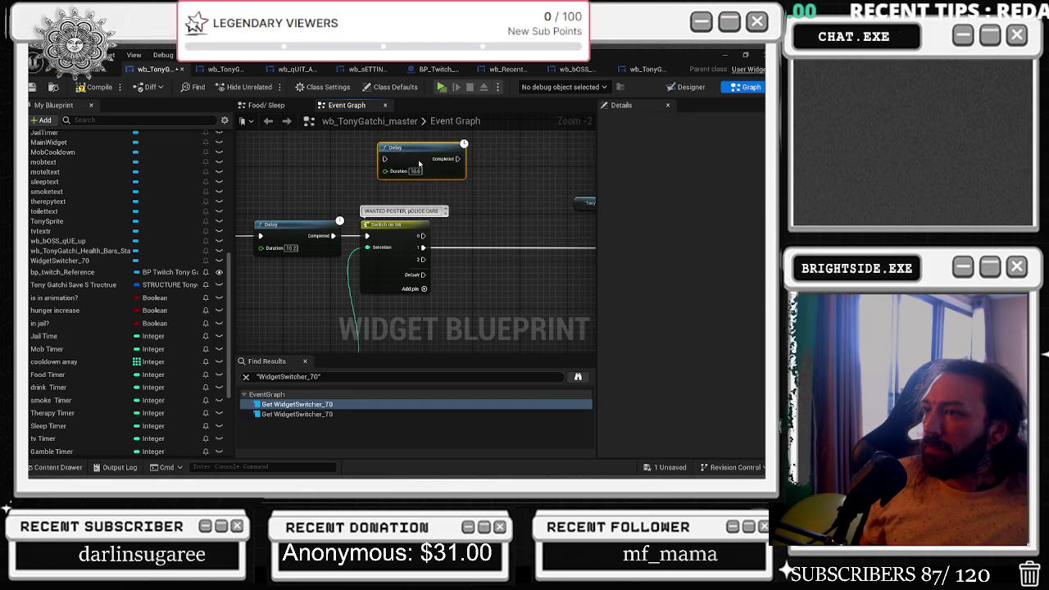
Shift Switch on Int right and connect the Delay's completion to Set Active Widget.
{"action": "scroll", "coordinate": [371, 204], "scroll_direction": "down", "scroll_amount": 2}
{"action": "left_click", "coordinate": [360, 216]}
{"action": "left_click_drag", "start_coordinate": [361, 217], "coordinate": [424, 216]}
{"action": "left_click", "coordinate": [335, 237]}
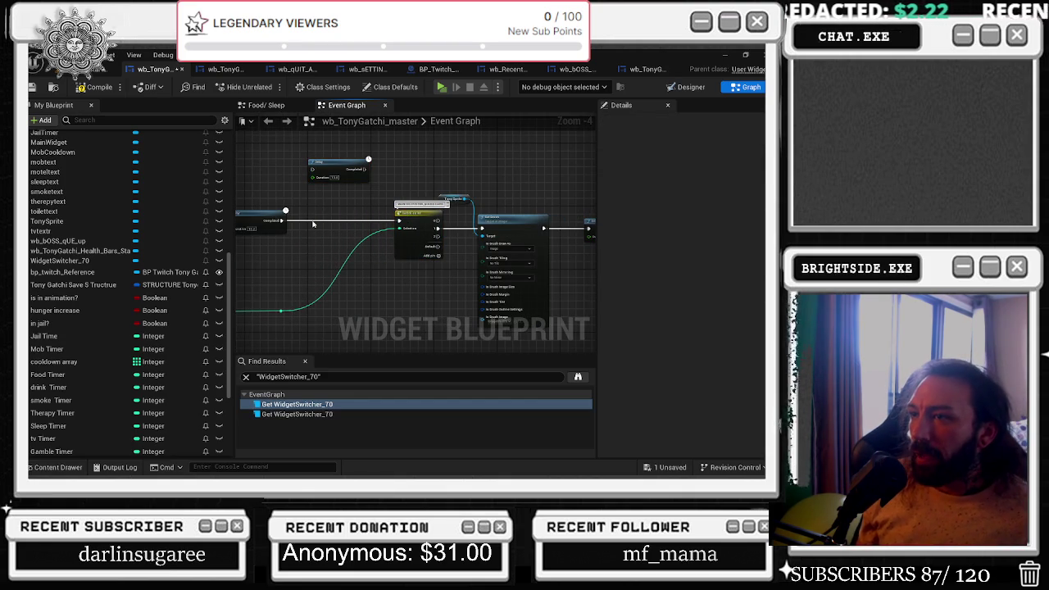
{"action": "scroll", "coordinate": [314, 222], "scroll_direction": "up", "scroll_amount": 4}
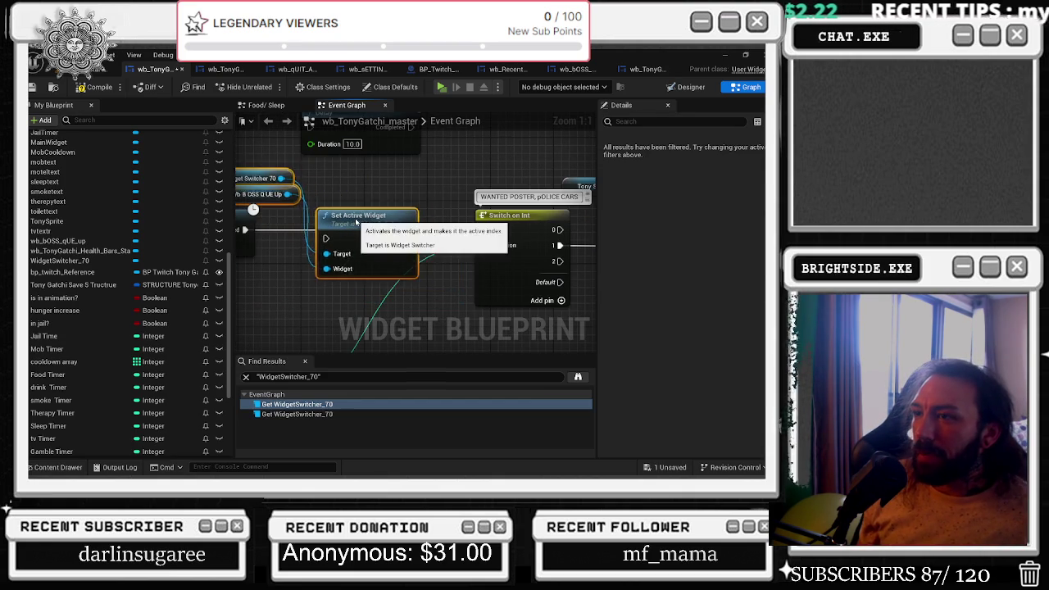
{"action": "left_click_drag", "start_coordinate": [356, 211], "coordinate": [349, 220]}
{"action": "left_click", "coordinate": [279, 246]}
{"action": "mouse_move", "coordinate": [246, 231]}
{"action": "left_mouse_down"}
{"action": "mouse_move", "coordinate": [393, 232]}
{"action": "mouse_move", "coordinate": [321, 231]}
{"action": "left_mouse_up"}
Pan and zoom to show Switch on Int, the Set Brush on Tony Sprite, and the following Delay.
{"action": "scroll", "coordinate": [336, 270], "scroll_direction": "down", "scroll_amount": 3}
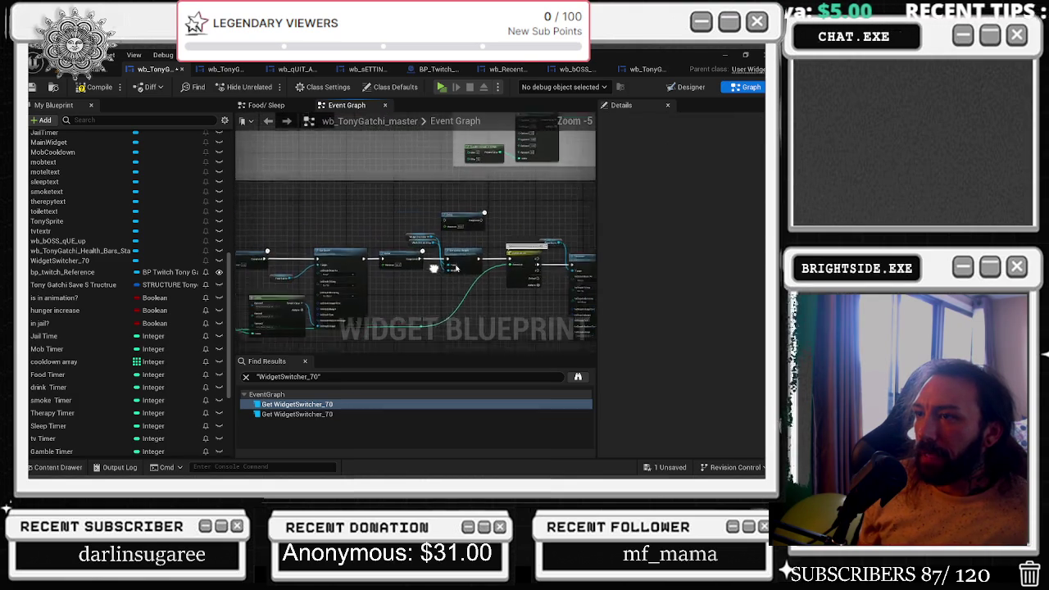
{"action": "left_click", "coordinate": [336, 269]}
{"action": "scroll", "coordinate": [429, 270], "scroll_direction": "up", "scroll_amount": 1}
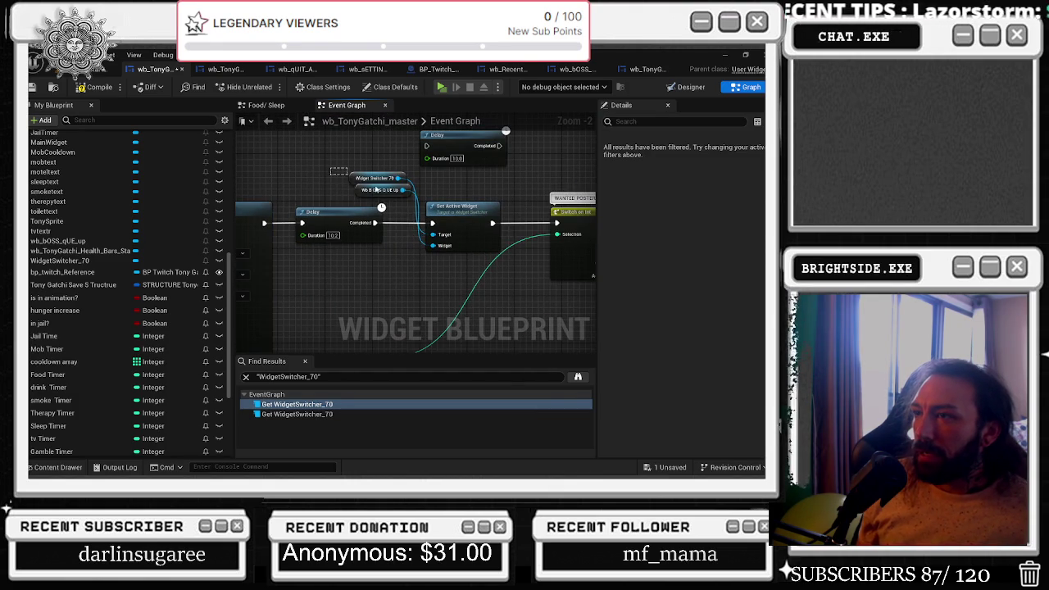
{"action": "left_click_drag", "start_coordinate": [518, 247], "coordinate": [343, 229]}
{"action": "left_click", "coordinate": [402, 250]}
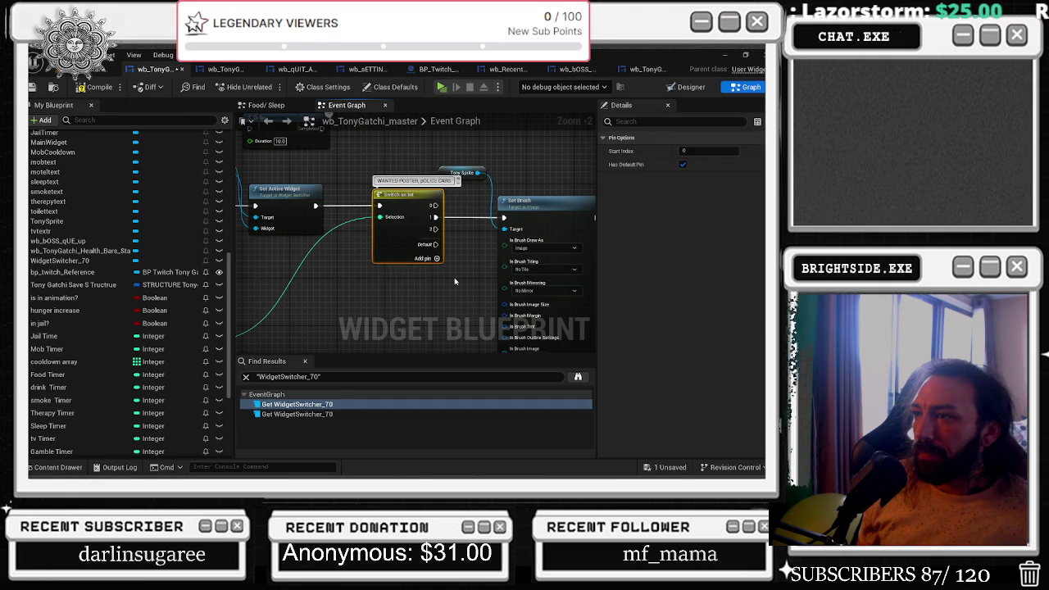
{"action": "left_click_drag", "start_coordinate": [402, 320], "coordinate": [262, 311]}
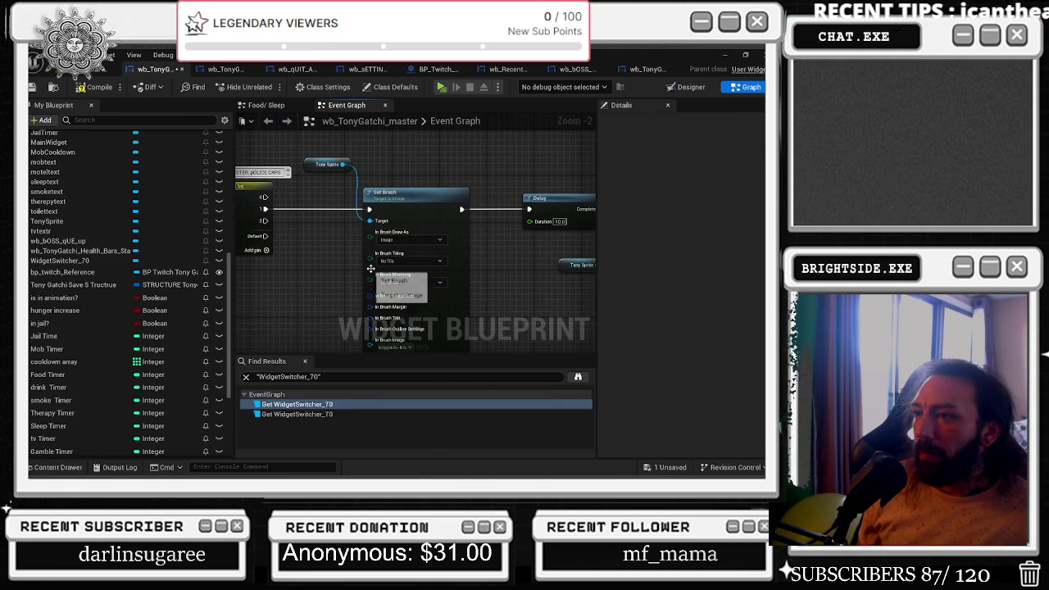
{"action": "scroll", "coordinate": [331, 207], "scroll_direction": "down", "scroll_amount": 1}
{"action": "scroll", "coordinate": [331, 207], "scroll_direction": "down", "scroll_amount": 3}
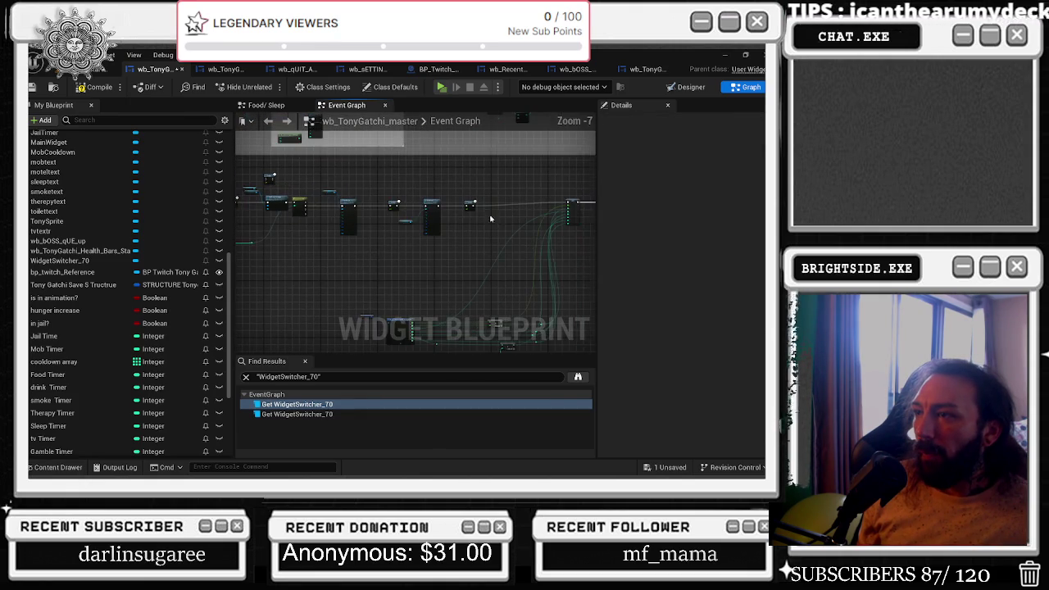
{"action": "scroll", "coordinate": [397, 237], "scroll_direction": "up", "scroll_amount": 3}
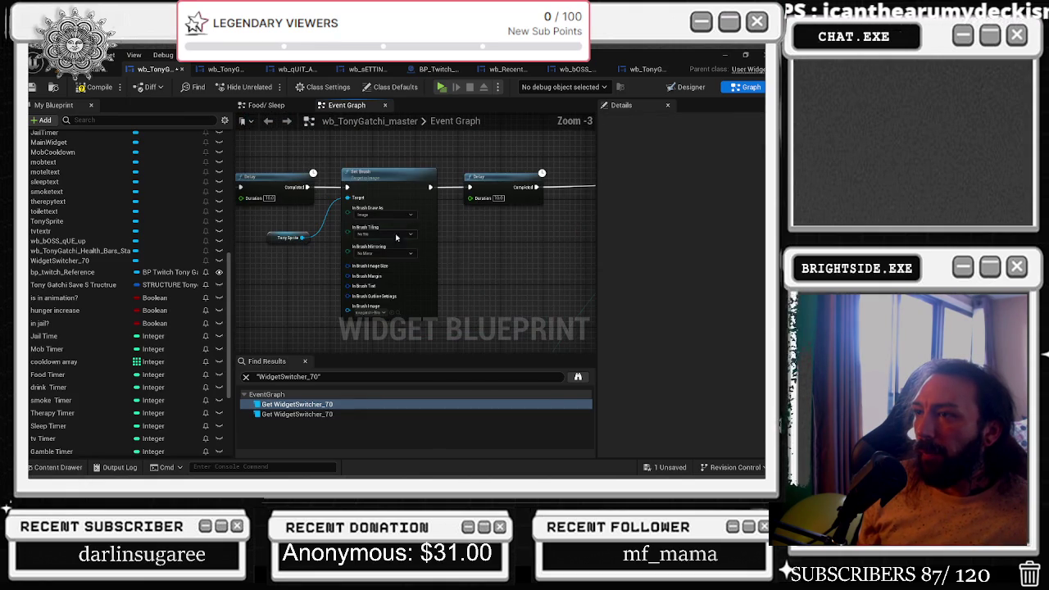
{"action": "left_click", "coordinate": [398, 314]}
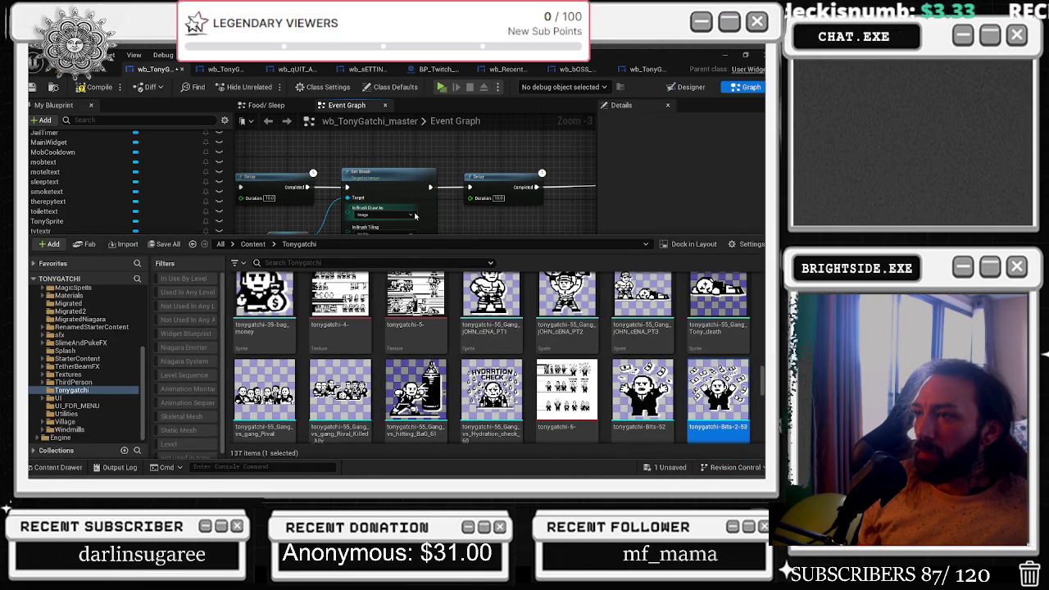
{"action": "left_click", "coordinate": [486, 204]}
{"action": "scroll", "coordinate": [508, 234], "scroll_direction": "down", "scroll_amount": 2}
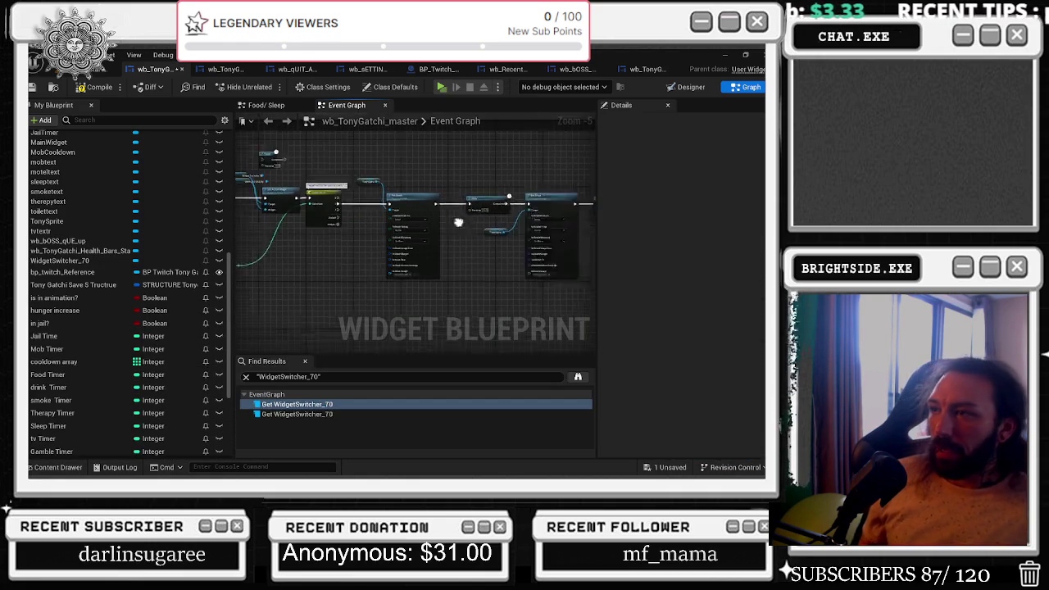
{"action": "scroll", "coordinate": [459, 234], "scroll_direction": "up", "scroll_amount": 4}
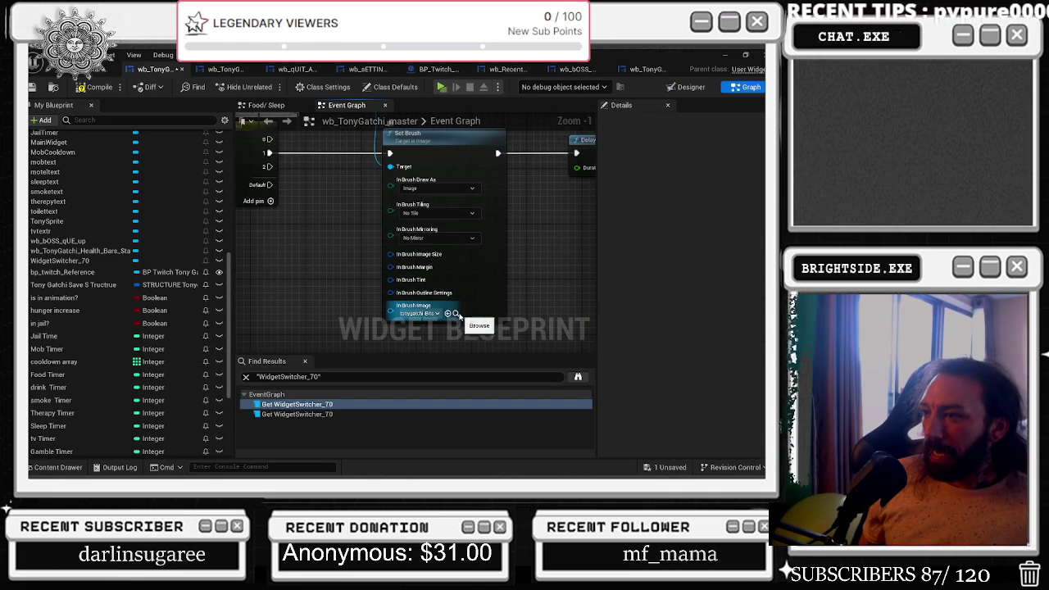
{"action": "left_click", "coordinate": [456, 318]}
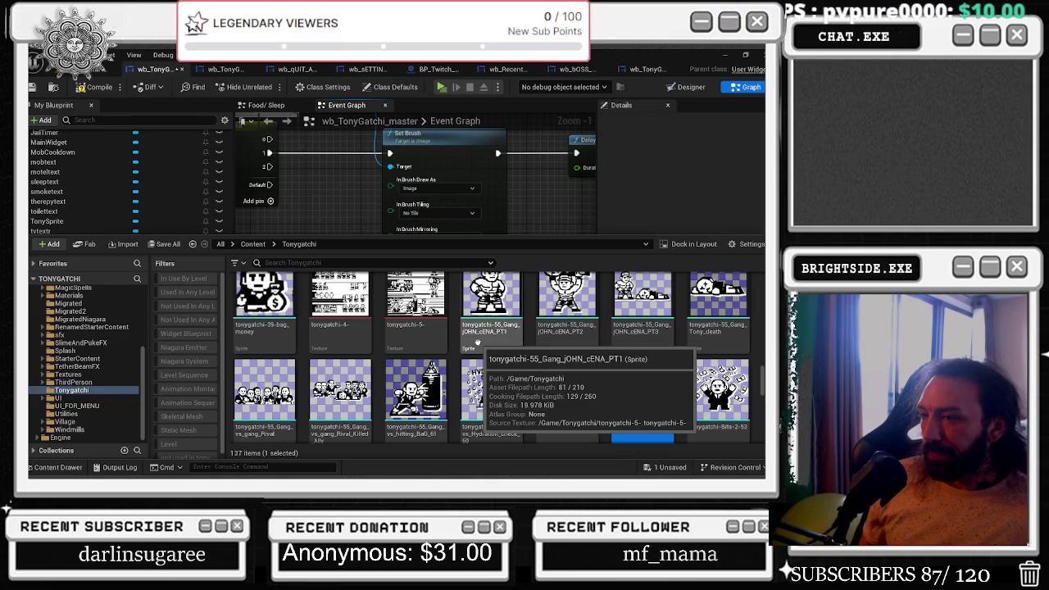
{"action": "left_click", "coordinate": [331, 187]}
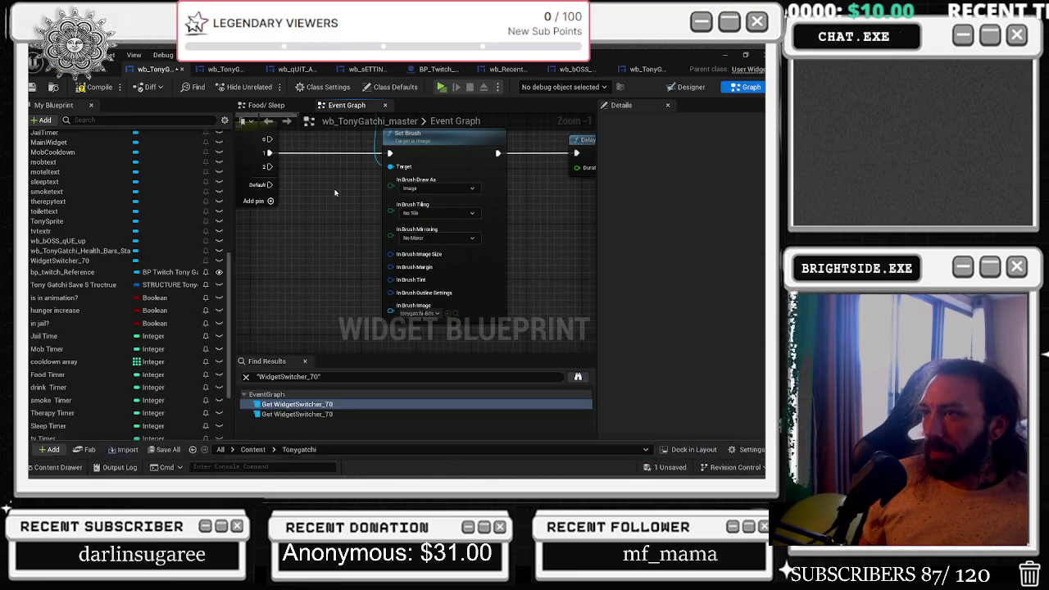
{"action": "scroll", "coordinate": [331, 187], "scroll_direction": "down", "scroll_amount": 2}
{"action": "scroll", "coordinate": [352, 183], "scroll_direction": "down", "scroll_amount": 2}
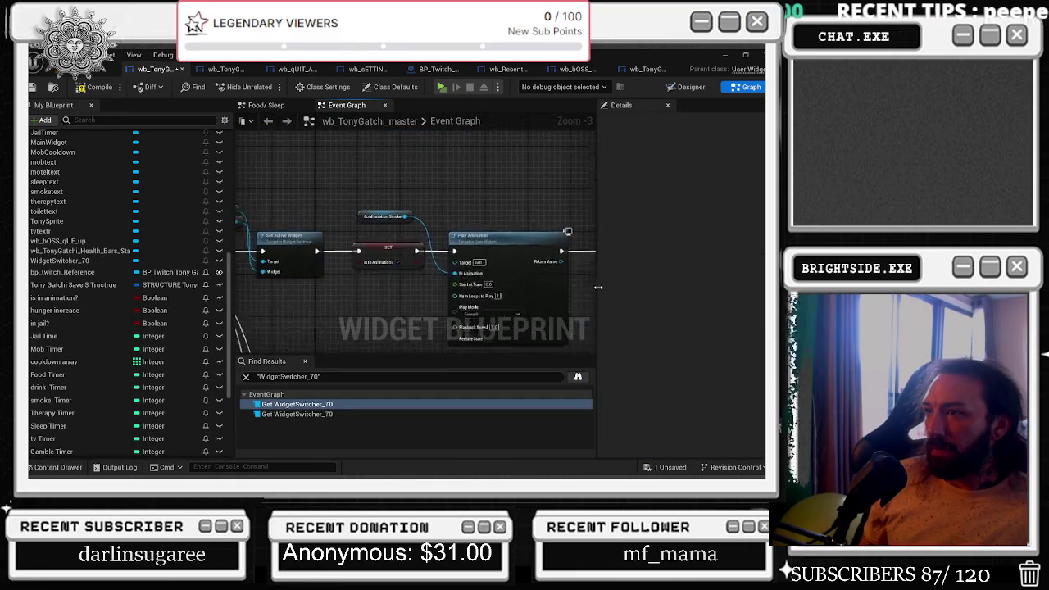
Box-select the BOSS_FIGHT event with its Sequence and search the blueprint for 'BOSS FIGHT'.
{"action": "scroll", "coordinate": [332, 206], "scroll_direction": "up", "scroll_amount": 3}
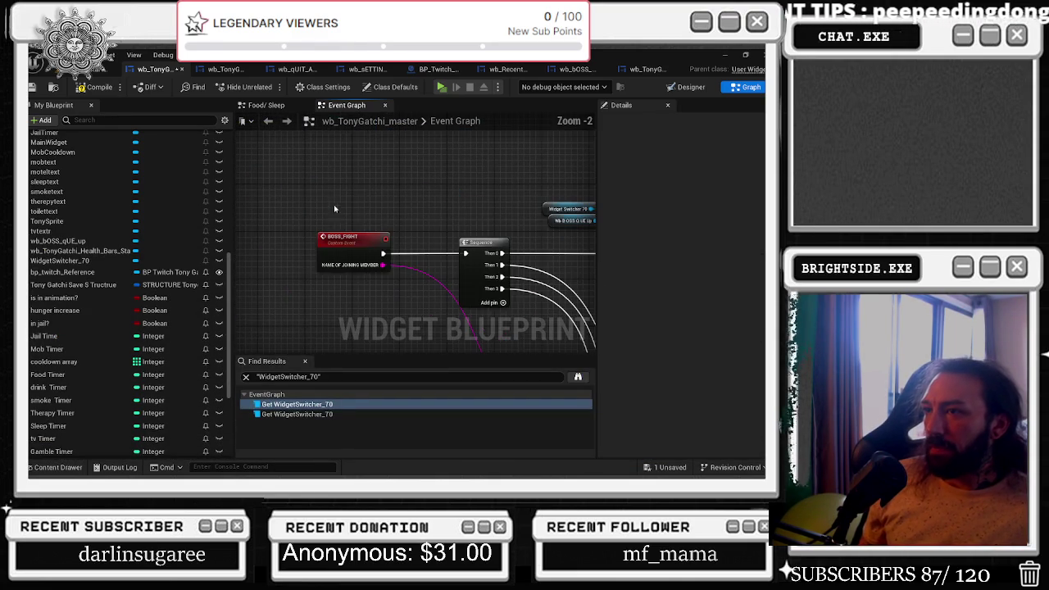
{"action": "left_click_drag", "start_coordinate": [290, 193], "coordinate": [457, 305]}
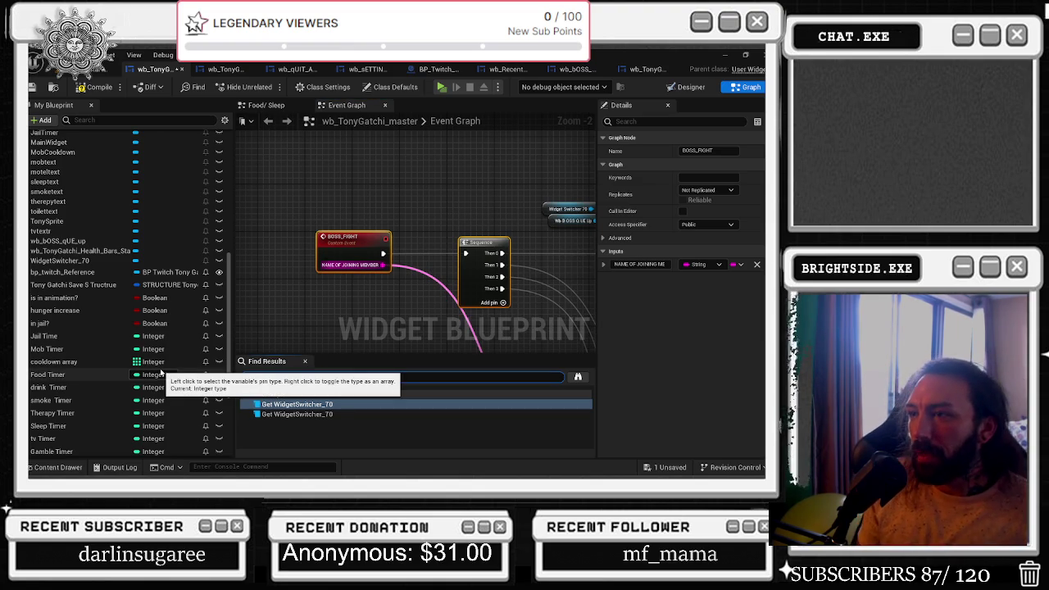
{"action": "key", "text": "shift+alt+f"}
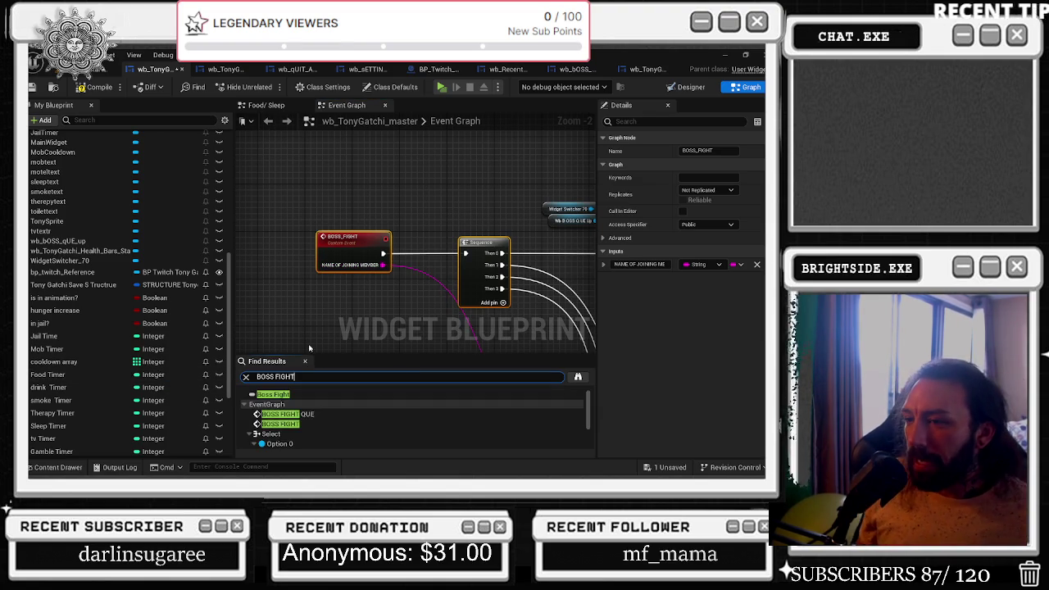
Jump from the BOSS FIGHT QUE search result to its event and Branch in the graph.
{"action": "left_click", "coordinate": [295, 413]}
{"action": "double_click", "coordinate": [296, 415]}
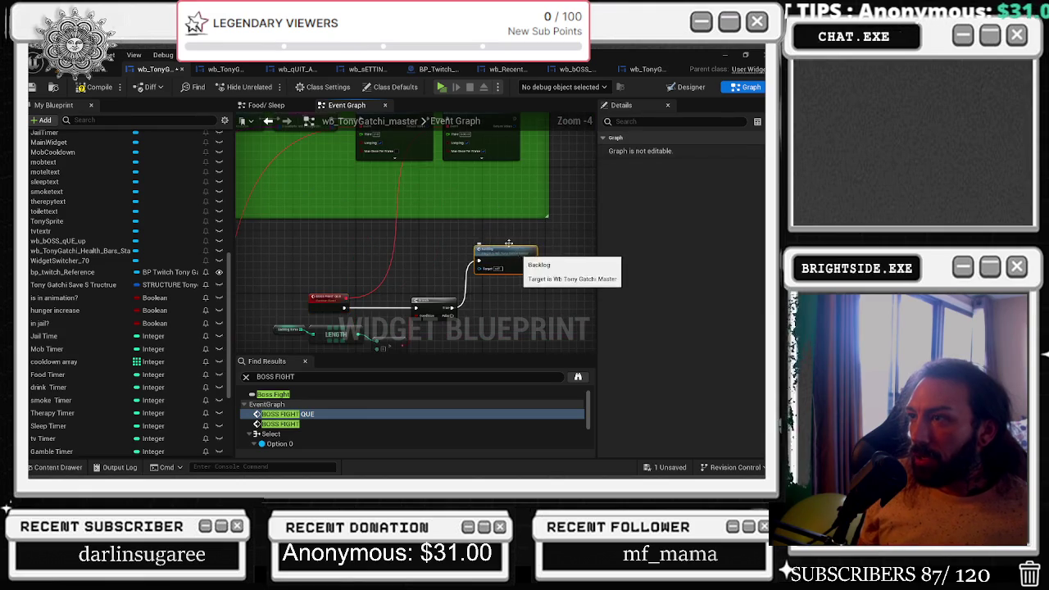
{"action": "scroll", "coordinate": [437, 189], "scroll_direction": "up", "scroll_amount": 3}
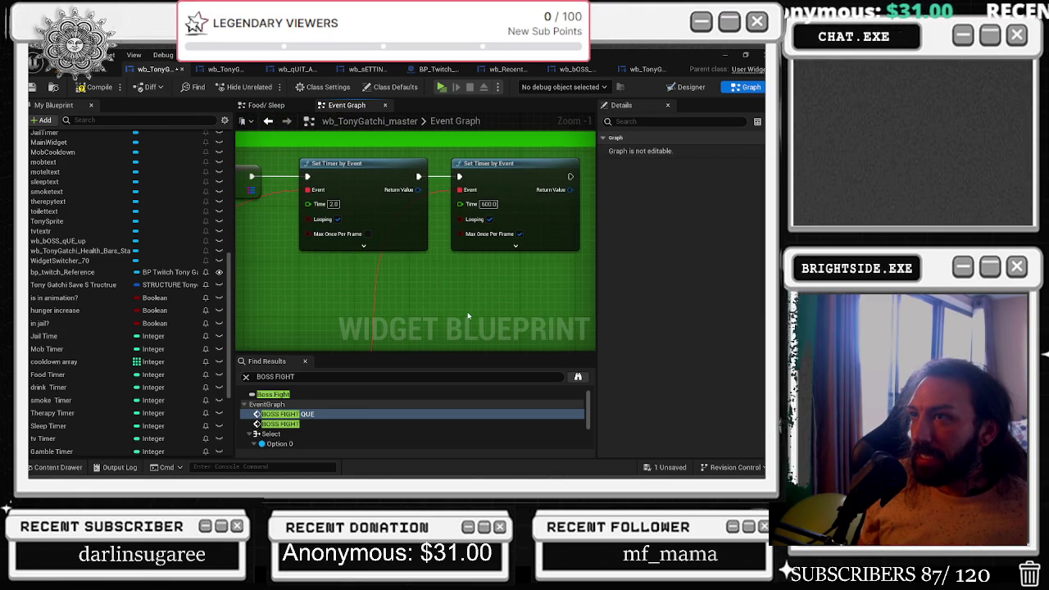
{"action": "scroll", "coordinate": [459, 177], "scroll_direction": "down", "scroll_amount": 2}
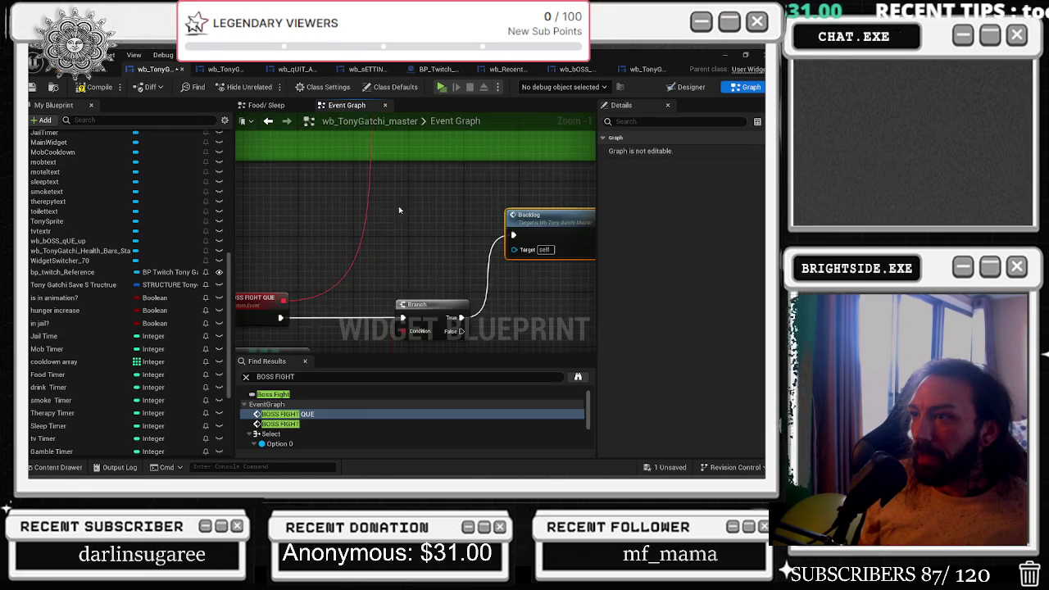
{"action": "mouse_move", "coordinate": [257, 224]}
{"action": "left_mouse_down"}
{"action": "mouse_move", "coordinate": [436, 320]}
{"action": "mouse_move", "coordinate": [446, 300]}
{"action": "mouse_move", "coordinate": [435, 318]}
{"action": "mouse_move", "coordinate": [460, 328]}
{"action": "mouse_move", "coordinate": [496, 237]}
{"action": "left_mouse_up"}
{"action": "left_click", "coordinate": [513, 254]}
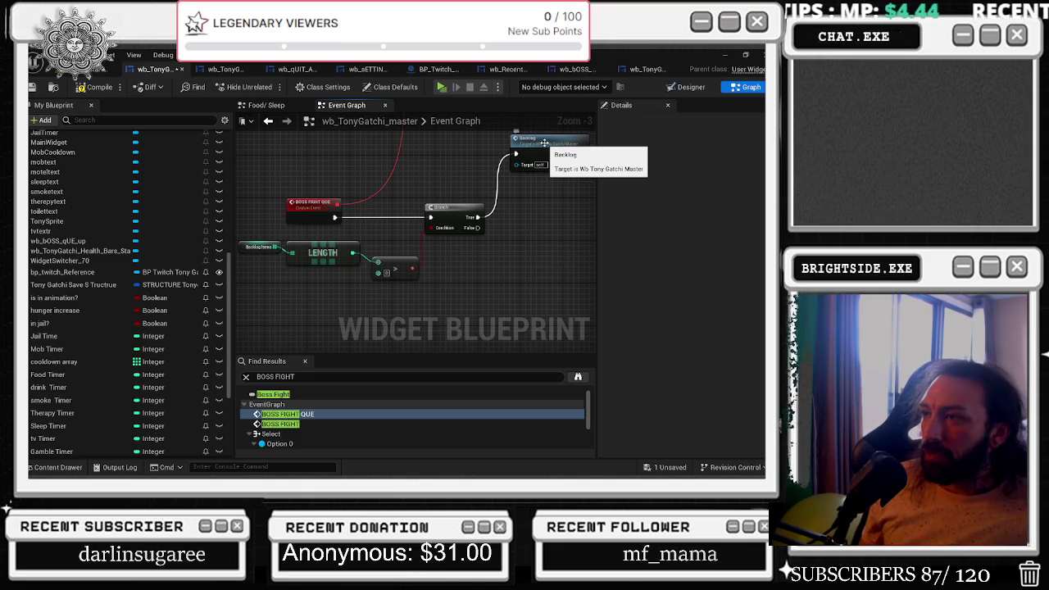
Select the backlog Length and > comparison nodes, then drag a wire from the Branch's False output.
{"action": "left_click_drag", "start_coordinate": [276, 241], "coordinate": [481, 265]}
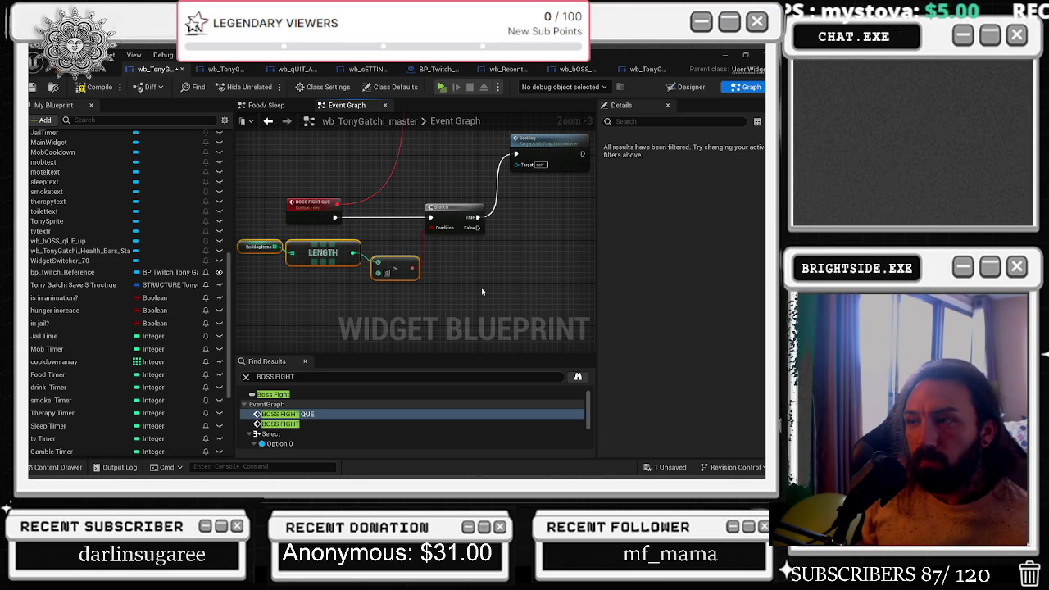
{"action": "scroll", "coordinate": [485, 303], "scroll_direction": "down", "scroll_amount": 2}
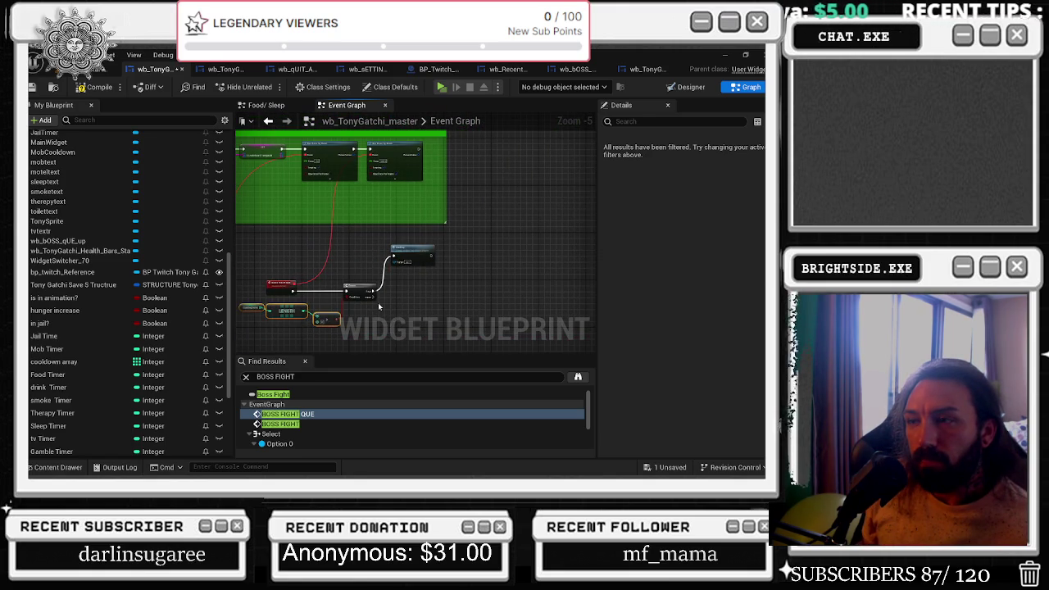
{"action": "scroll", "coordinate": [378, 302], "scroll_direction": "up", "scroll_amount": 1}
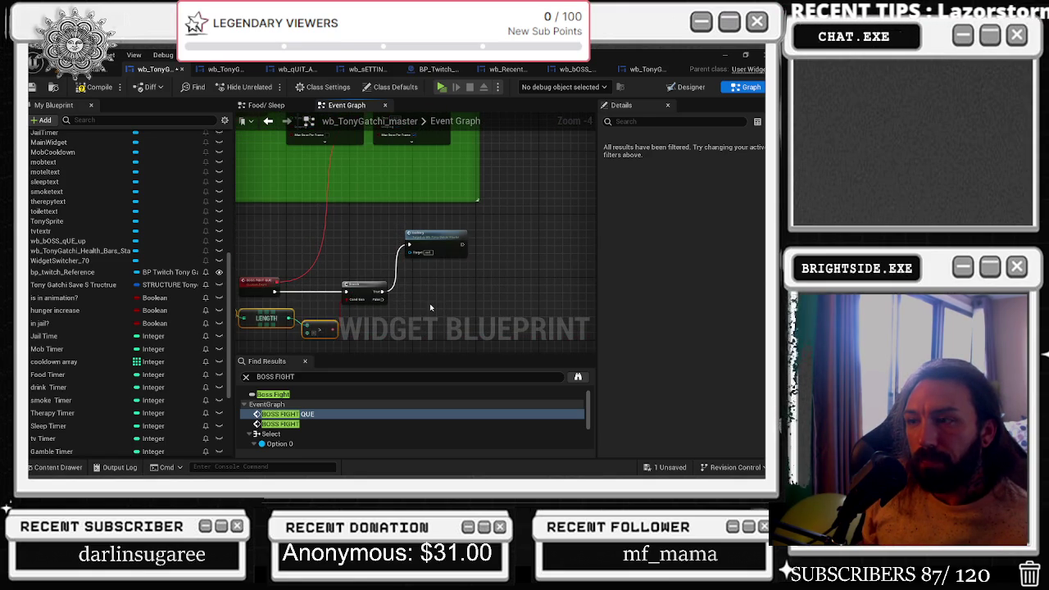
{"action": "left_click_drag", "start_coordinate": [393, 302], "coordinate": [431, 302]}
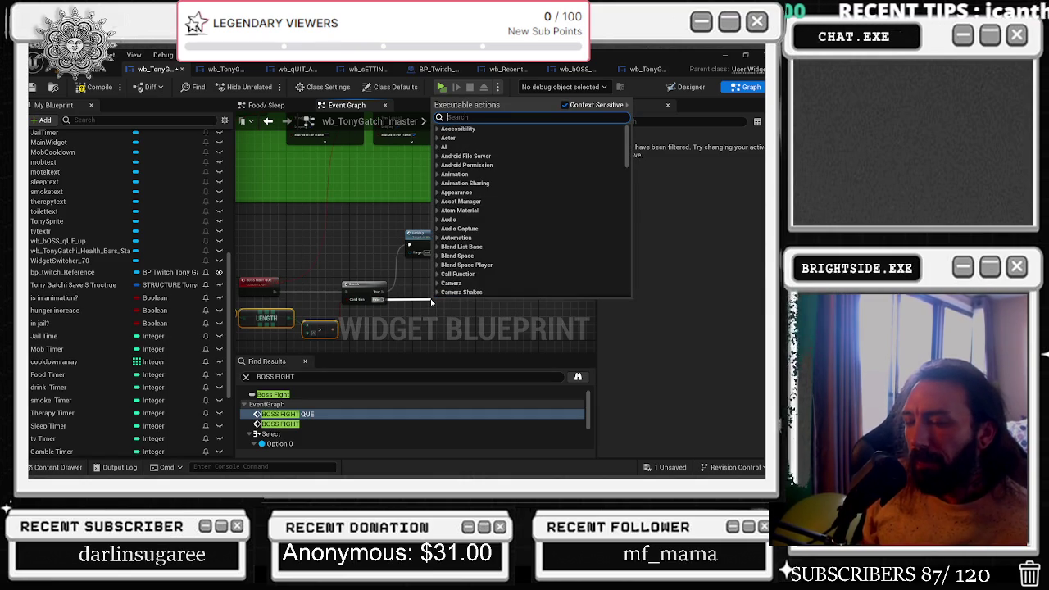
Add a BOSS FIGHT call on the Branch's False output and tidy it beside Backlog.
{"action": "type", "text": "BV"}
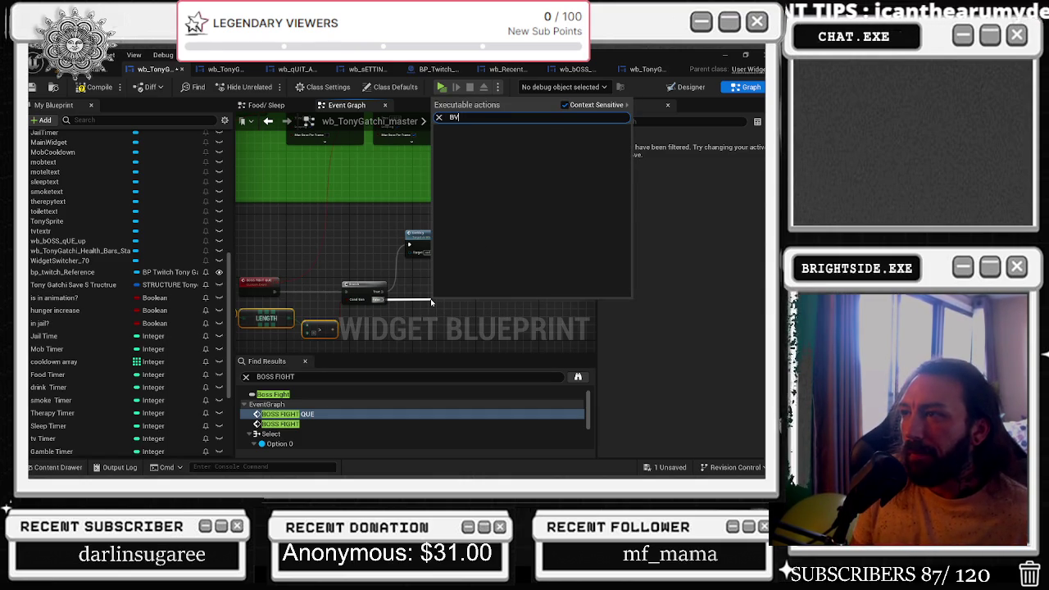
{"action": "type", "text": "oss"}
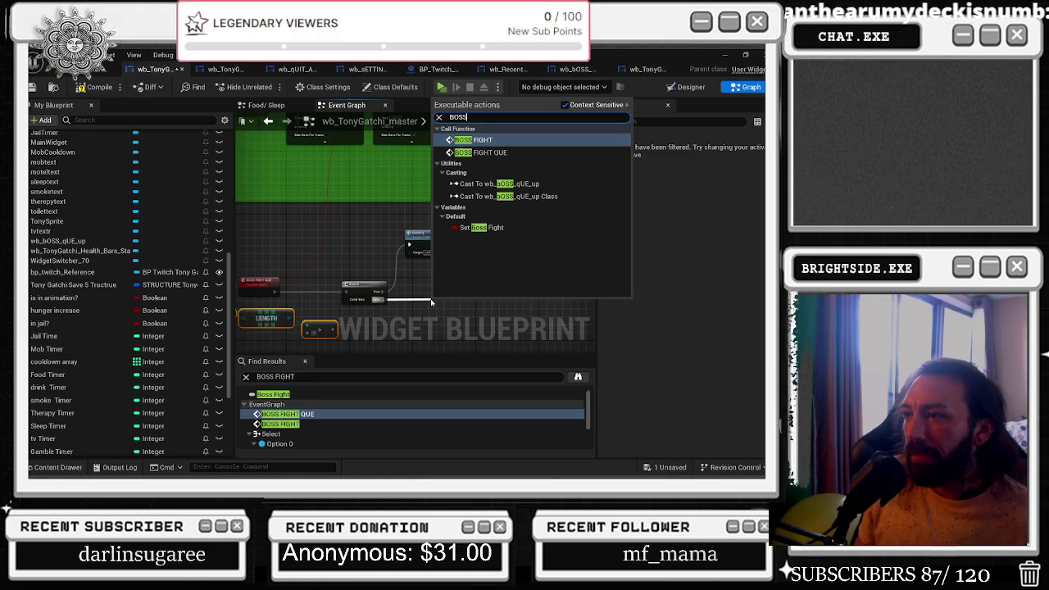
{"action": "key", "text": "Return"}
{"action": "left_click_drag", "start_coordinate": [451, 315], "coordinate": [441, 301]}
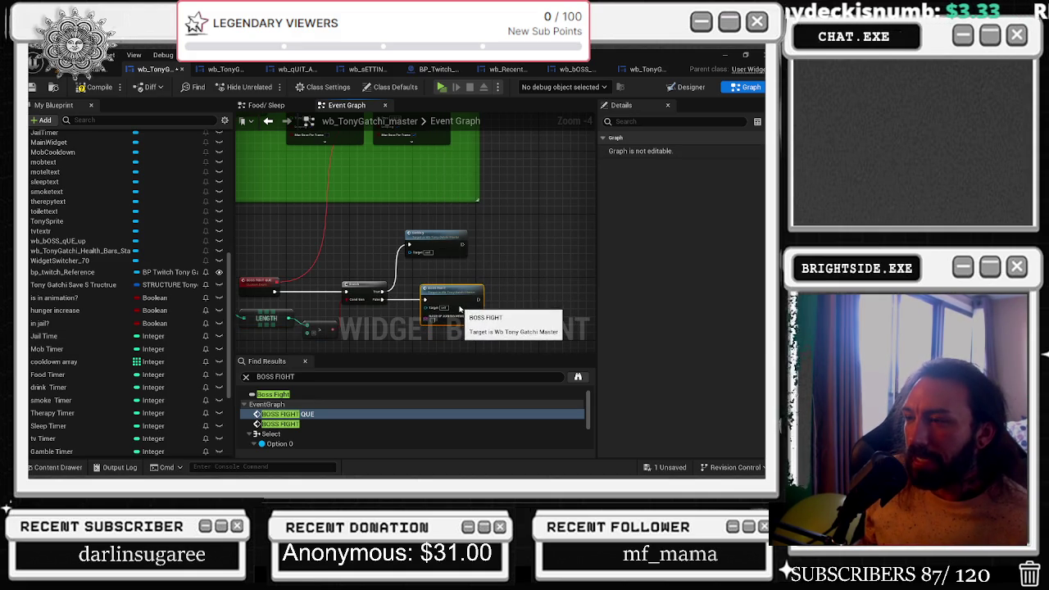
{"action": "scroll", "coordinate": [408, 281], "scroll_direction": "down", "scroll_amount": 1}
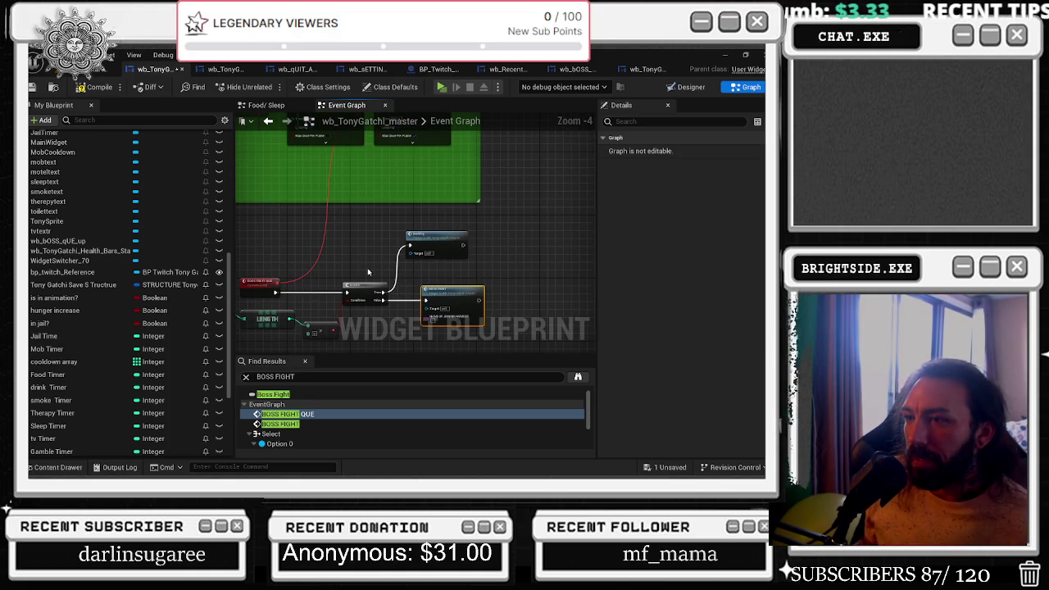
{"action": "scroll", "coordinate": [368, 273], "scroll_direction": "down", "scroll_amount": 1}
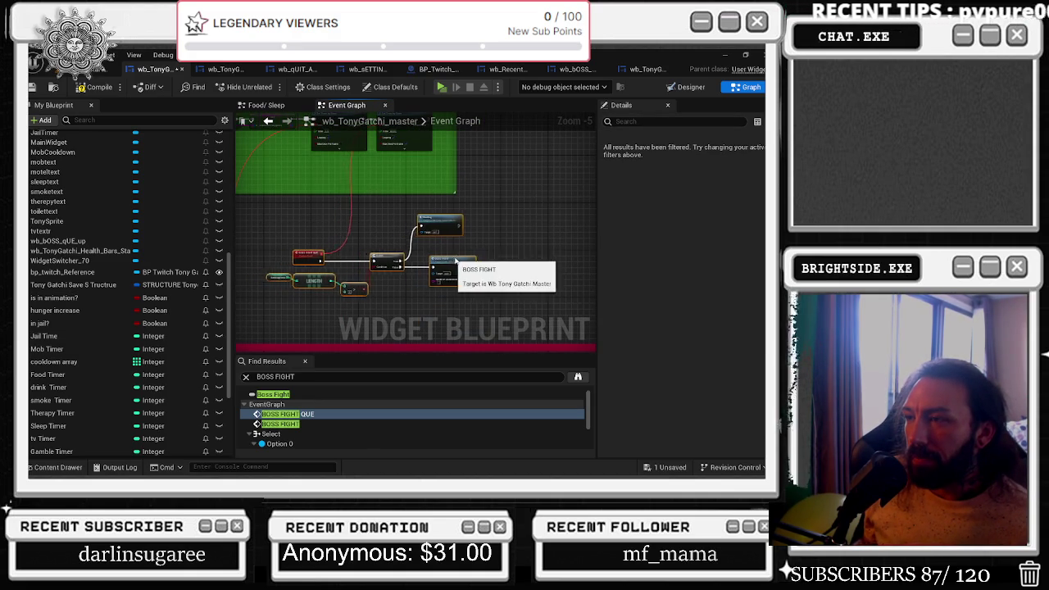
{"action": "scroll", "coordinate": [468, 256], "scroll_direction": "up", "scroll_amount": 2}
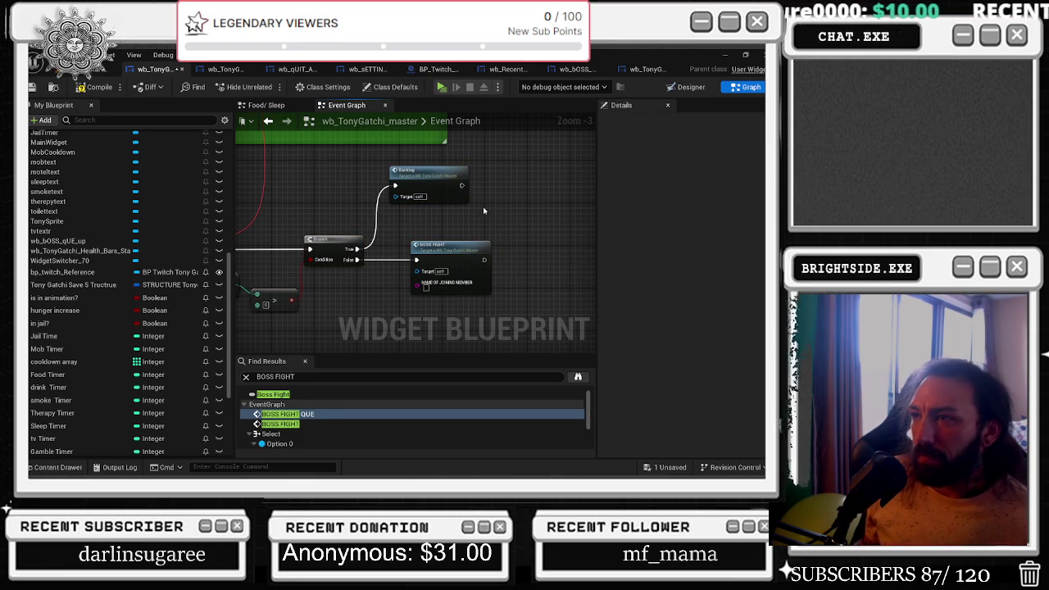
{"action": "left_click_drag", "start_coordinate": [439, 180], "coordinate": [449, 181]}
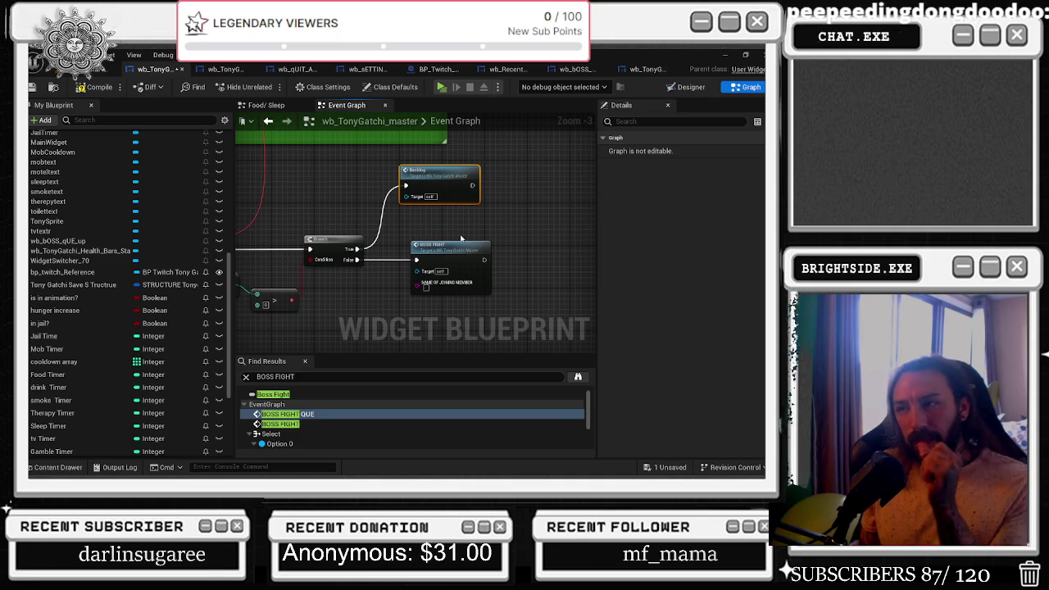
Inspect the Backlog node, then navigate back to the BOSS FIGHT QUE branch logic.
{"action": "scroll", "coordinate": [401, 254], "scroll_direction": "down", "scroll_amount": 3}
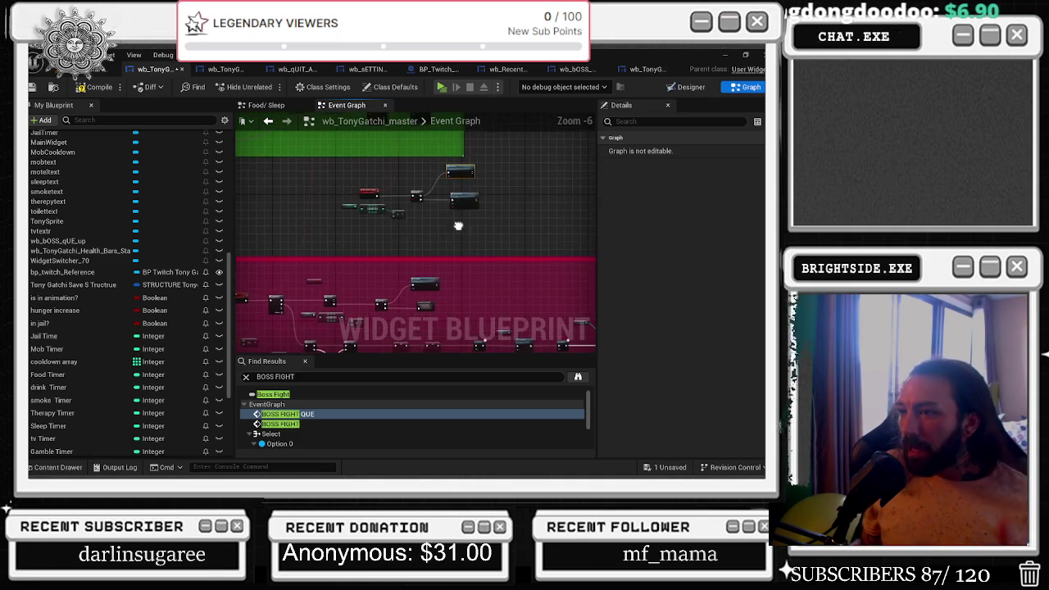
{"action": "scroll", "coordinate": [440, 280], "scroll_direction": "up", "scroll_amount": 4}
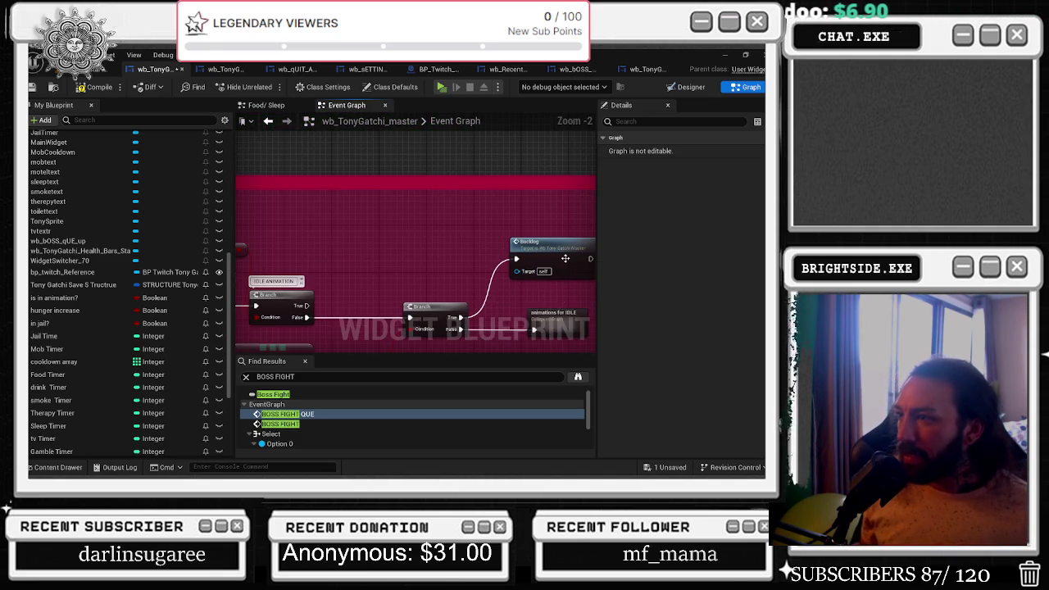
{"action": "scroll", "coordinate": [564, 258], "scroll_direction": "down", "scroll_amount": 4}
{"action": "scroll", "coordinate": [459, 246], "scroll_direction": "up", "scroll_amount": 7}
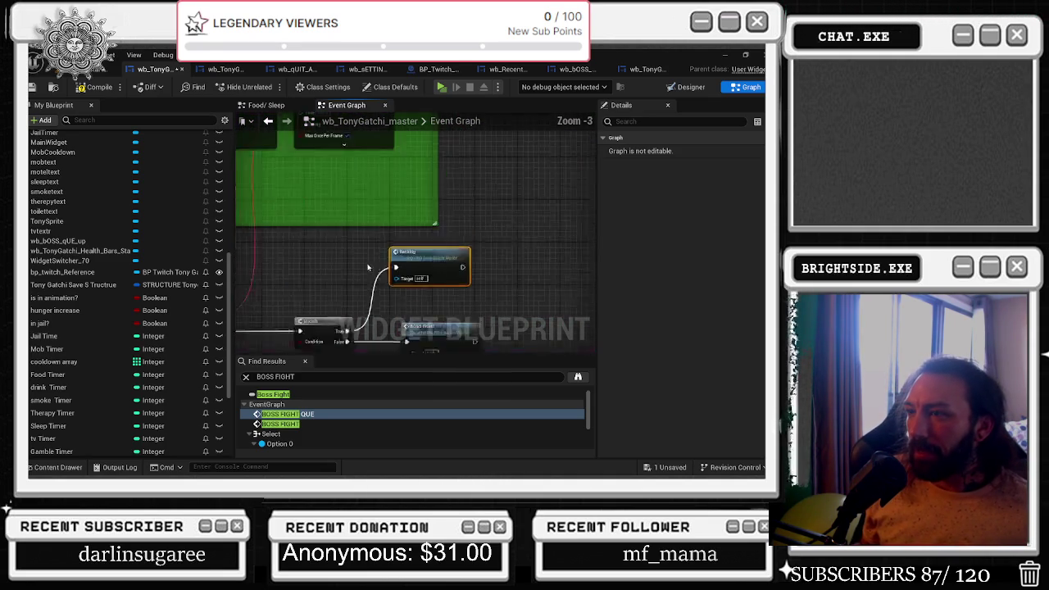
{"action": "left_click", "coordinate": [443, 242]}
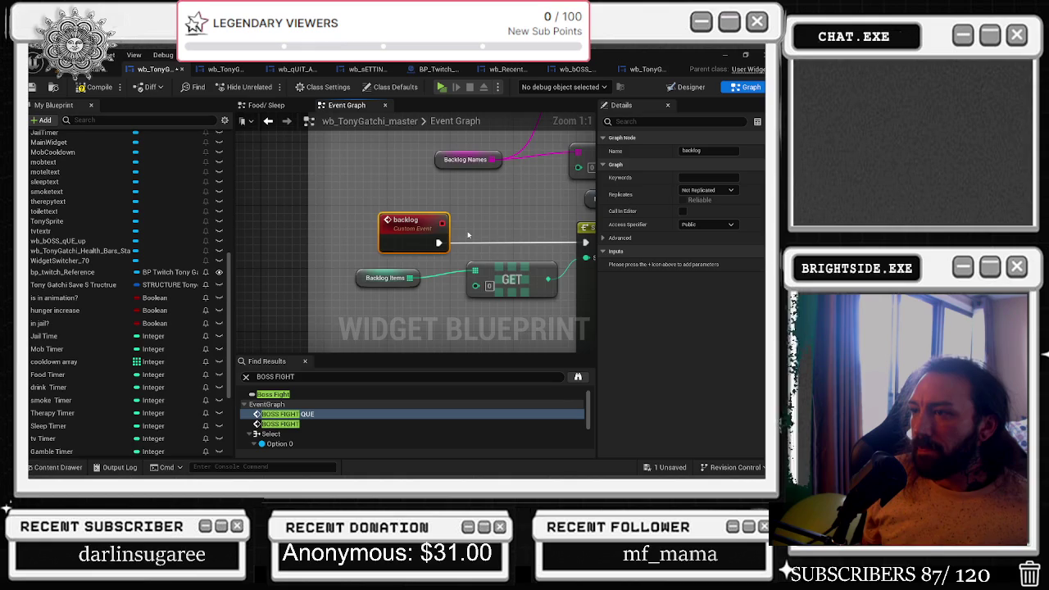
{"action": "scroll", "coordinate": [502, 223], "scroll_direction": "down", "scroll_amount": 1}
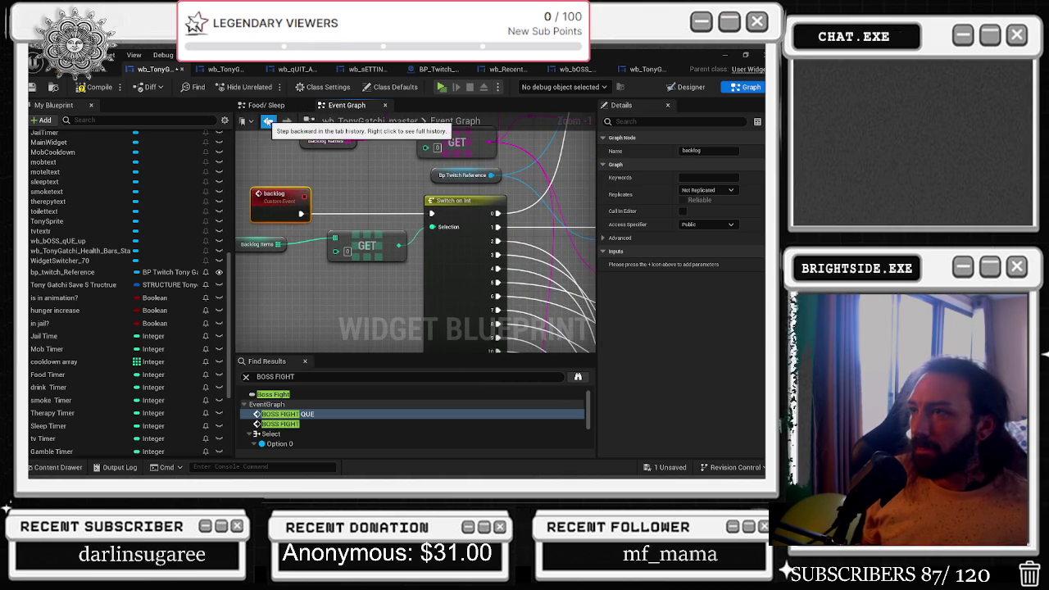
{"action": "left_click", "coordinate": [287, 120]}
{"action": "left_click", "coordinate": [268, 120]}
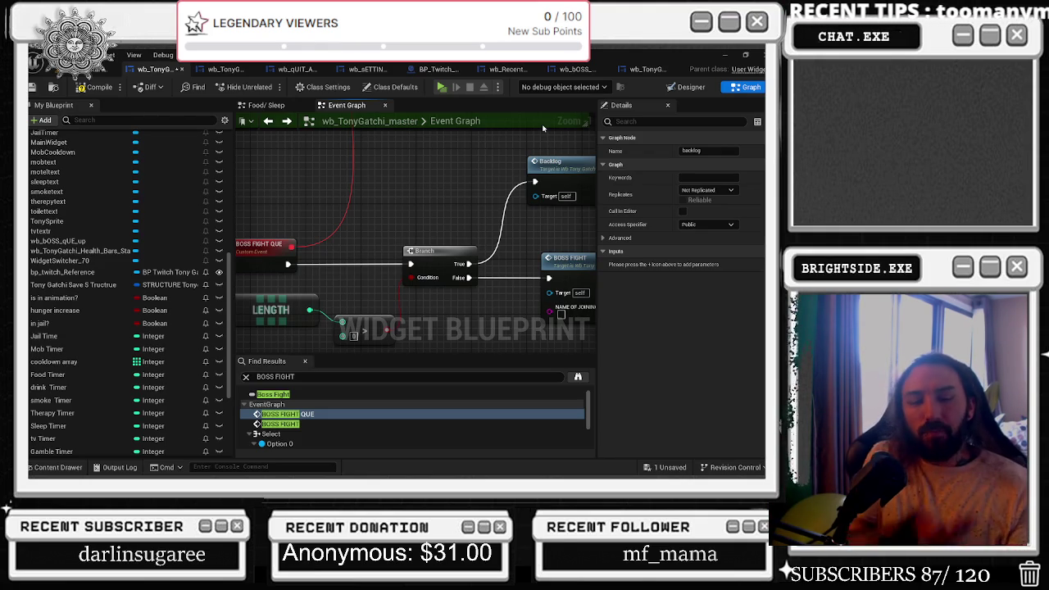
Select the BOSS FIGHT call, drag from its joining-member pin, and open the BOSS_FIGHT event definition.
{"action": "left_click_drag", "start_coordinate": [446, 142], "coordinate": [361, 149]}
{"action": "left_click_drag", "start_coordinate": [529, 225], "coordinate": [483, 209]}
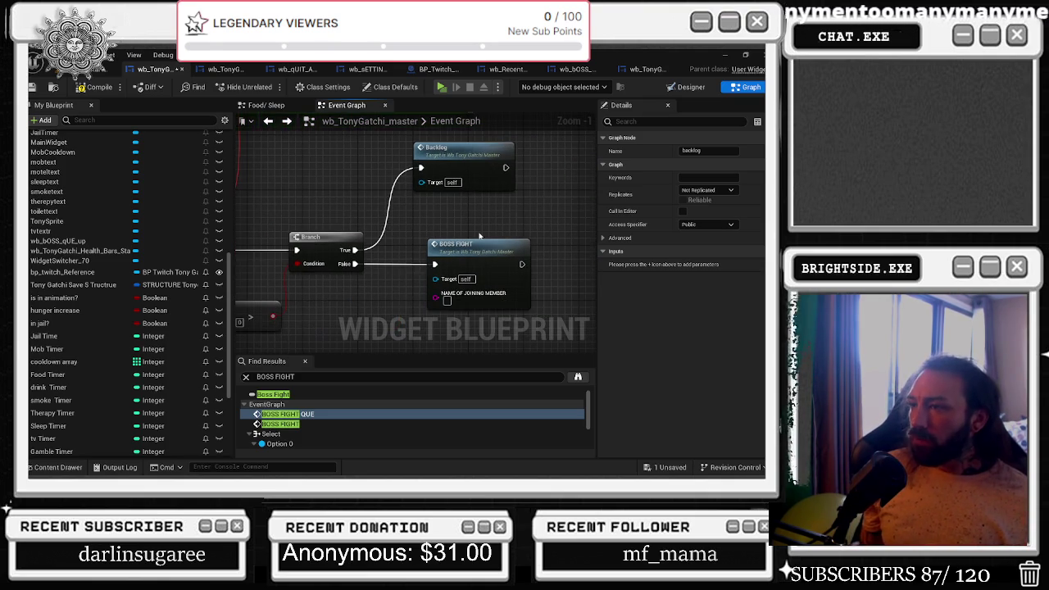
{"action": "left_click", "coordinate": [477, 248]}
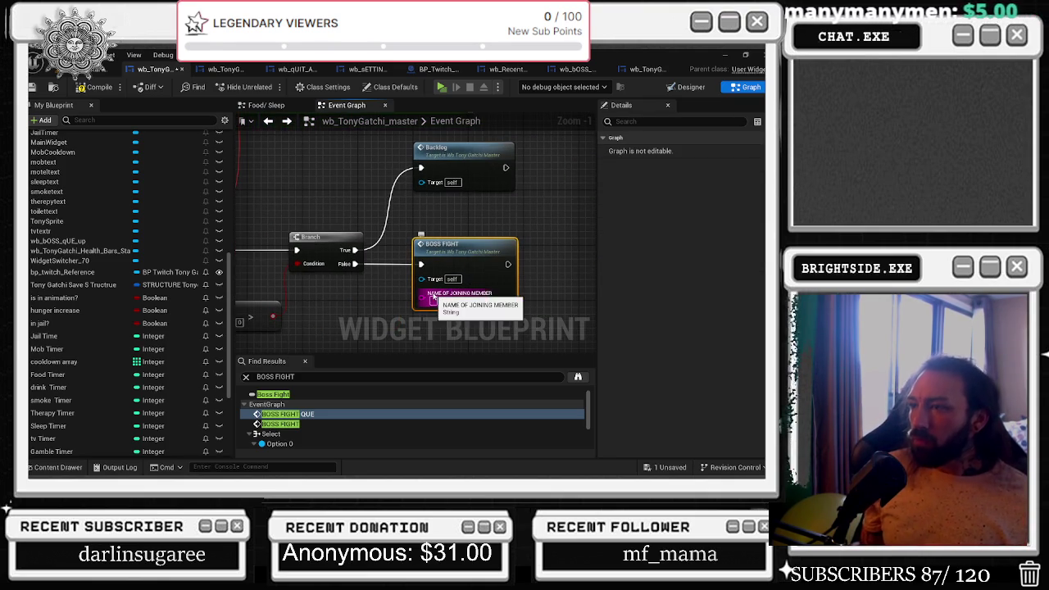
{"action": "left_click_drag", "start_coordinate": [345, 243], "coordinate": [492, 280]}
{"action": "mouse_move", "coordinate": [494, 242]}
{"action": "left_mouse_down"}
{"action": "mouse_move", "coordinate": [401, 236]}
{"action": "mouse_move", "coordinate": [555, 243]}
{"action": "left_mouse_up"}
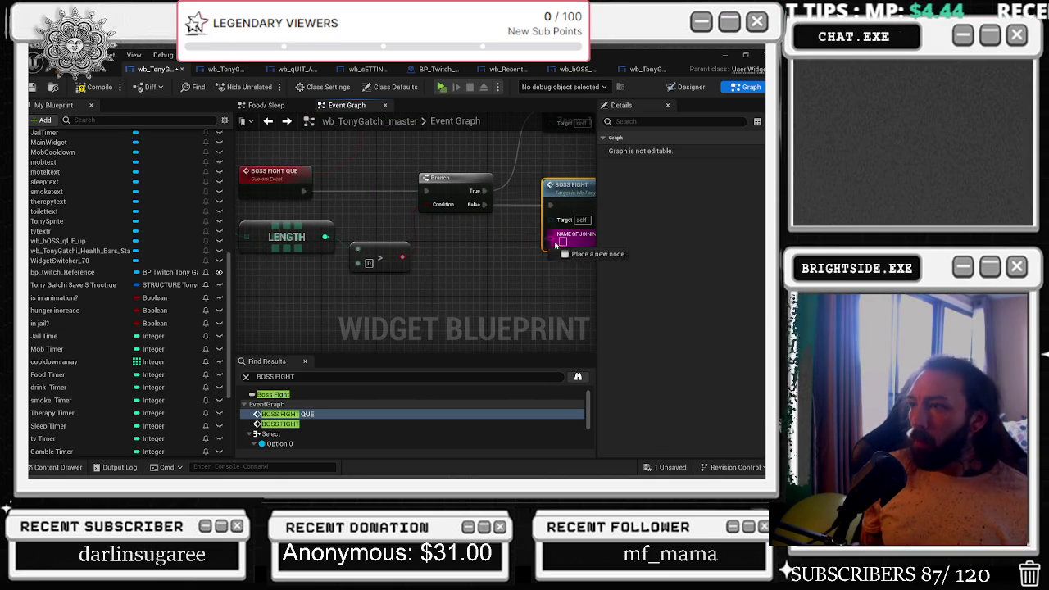
{"action": "double_click", "coordinate": [569, 198]}
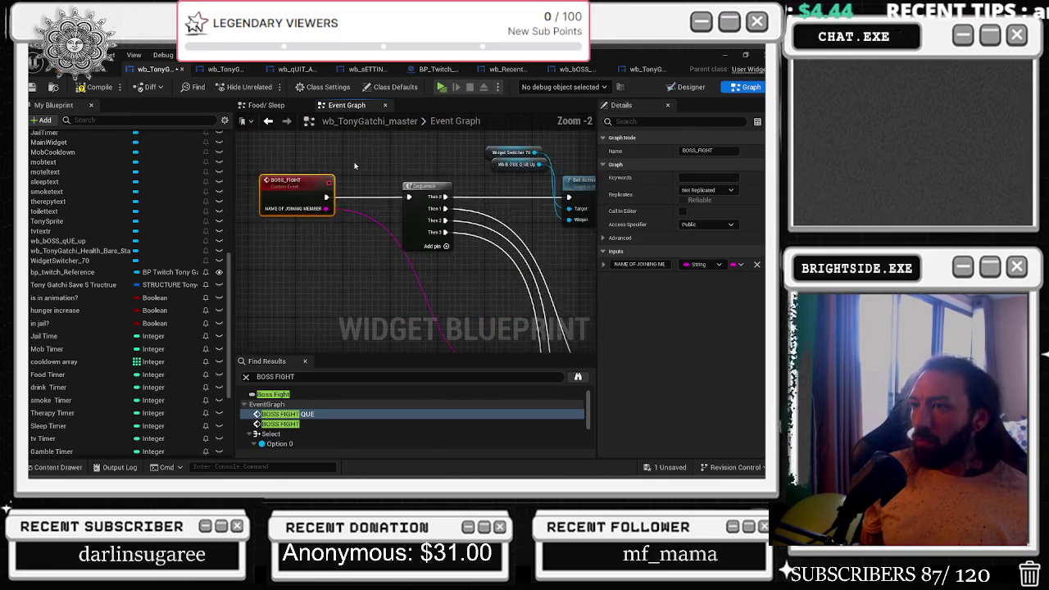
Follow the BOSS_FIGHT chain past Set Active Widget to the Delay, Tony Sprite and Set Brush nodes.
{"action": "mouse_move", "coordinate": [532, 227]}
{"action": "left_mouse_down"}
{"action": "mouse_move", "coordinate": [334, 223]}
{"action": "mouse_move", "coordinate": [361, 259]}
{"action": "left_mouse_up"}
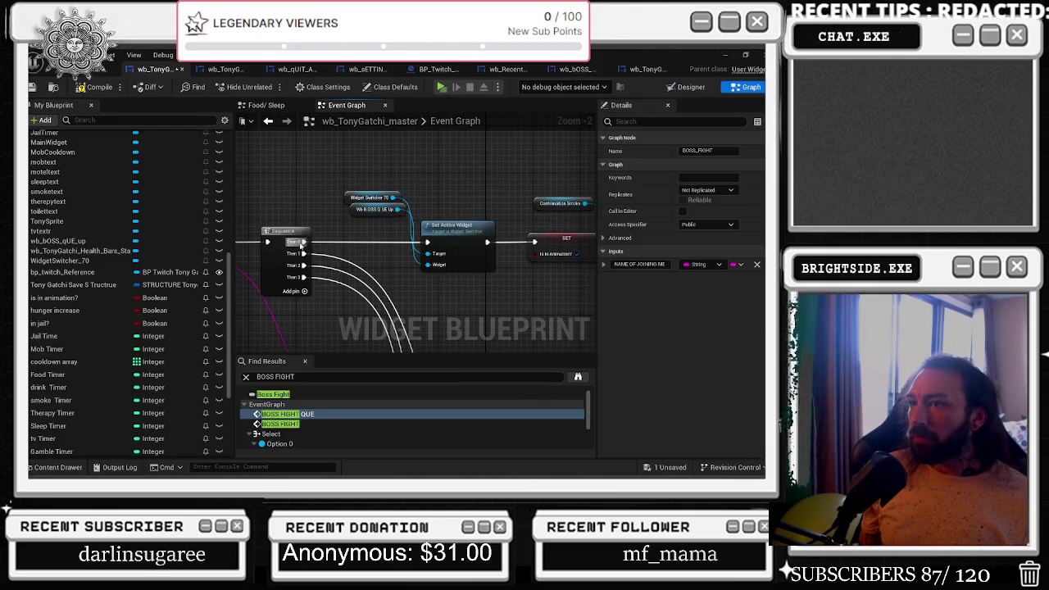
{"action": "left_click_drag", "start_coordinate": [343, 183], "coordinate": [445, 261]}
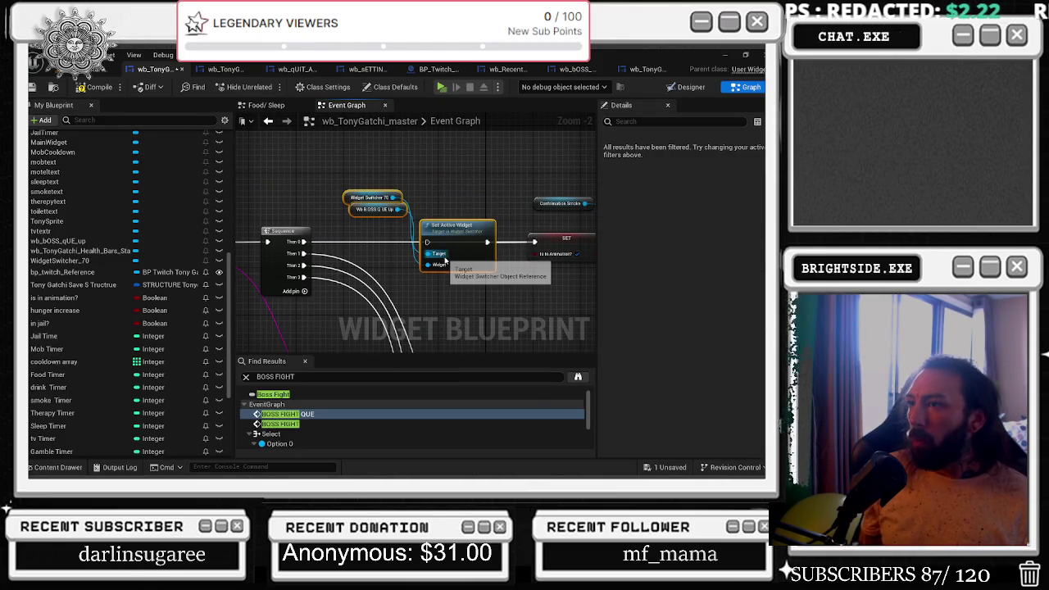
{"action": "mouse_move", "coordinate": [511, 168]}
{"action": "left_mouse_down"}
{"action": "mouse_move", "coordinate": [590, 262]}
{"action": "mouse_move", "coordinate": [613, 270]}
{"action": "left_mouse_up"}
{"action": "left_click_drag", "start_coordinate": [433, 215], "coordinate": [236, 187]}
{"action": "left_click_drag", "start_coordinate": [470, 190], "coordinate": [246, 189]}
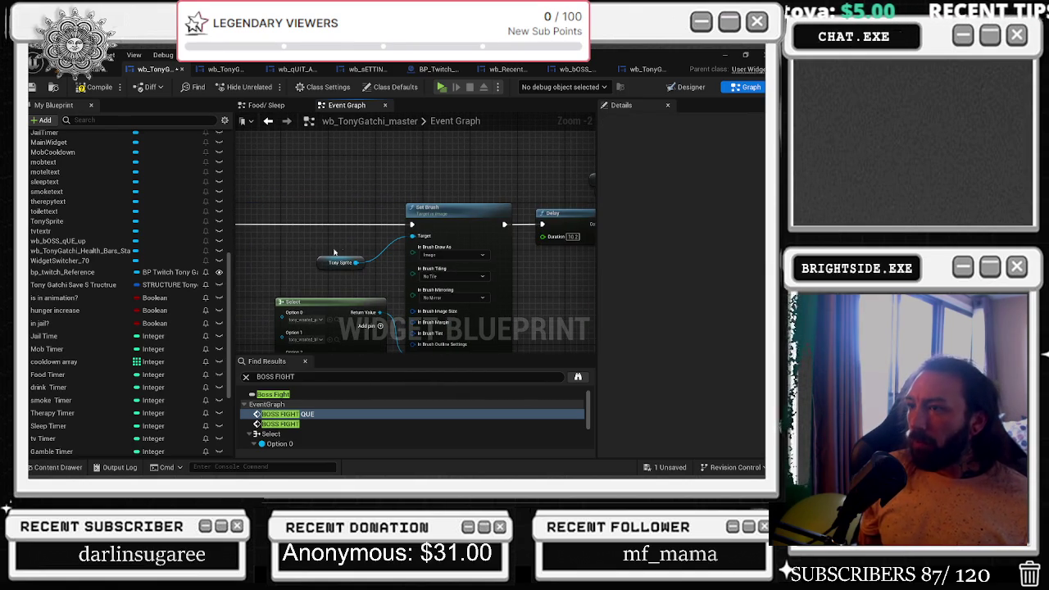
Move RANDOM, Select, Set Brush and Tony Sprite further left, then return to BOSS FIGHT QUE.
{"action": "left_click", "coordinate": [317, 262]}
{"action": "scroll", "coordinate": [357, 196], "scroll_direction": "down", "scroll_amount": 2}
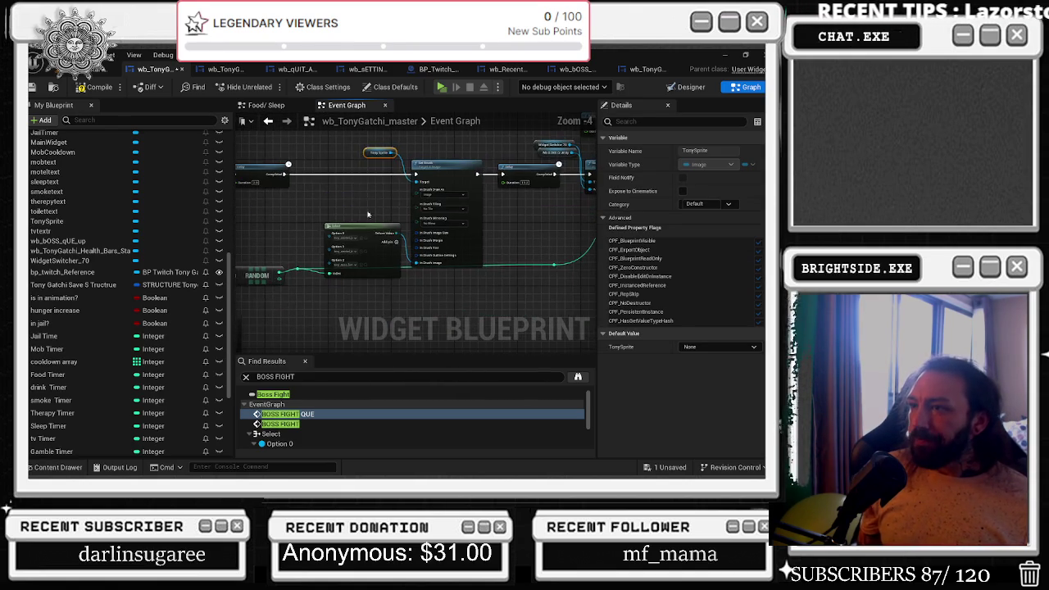
{"action": "left_click_drag", "start_coordinate": [294, 238], "coordinate": [414, 219]}
{"action": "left_click_drag", "start_coordinate": [320, 231], "coordinate": [459, 269]}
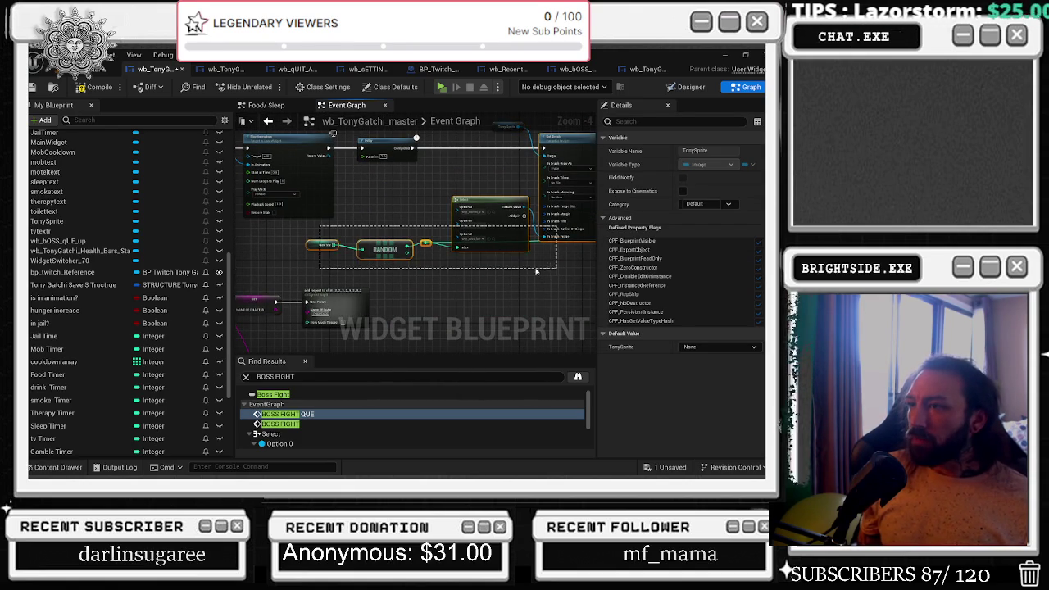
{"action": "mouse_move", "coordinate": [503, 236]}
{"action": "left_mouse_down"}
{"action": "mouse_move", "coordinate": [408, 236]}
{"action": "mouse_move", "coordinate": [332, 259]}
{"action": "left_mouse_up"}
{"action": "left_click", "coordinate": [463, 182]}
{"action": "left_click_drag", "start_coordinate": [463, 182], "coordinate": [391, 184]}
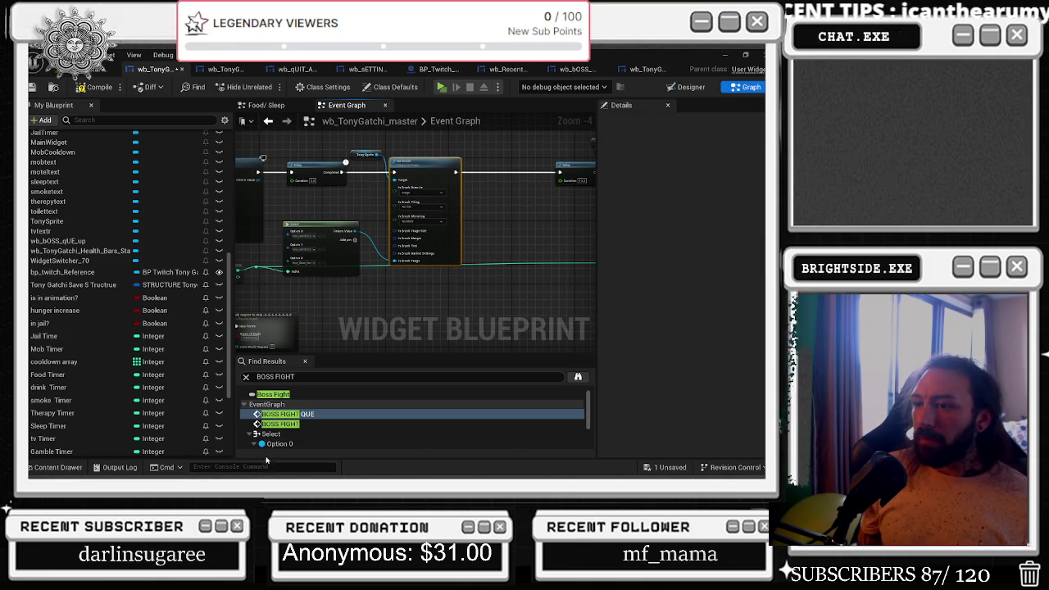
{"action": "left_click", "coordinate": [288, 414]}
{"action": "double_click", "coordinate": [421, 222]}
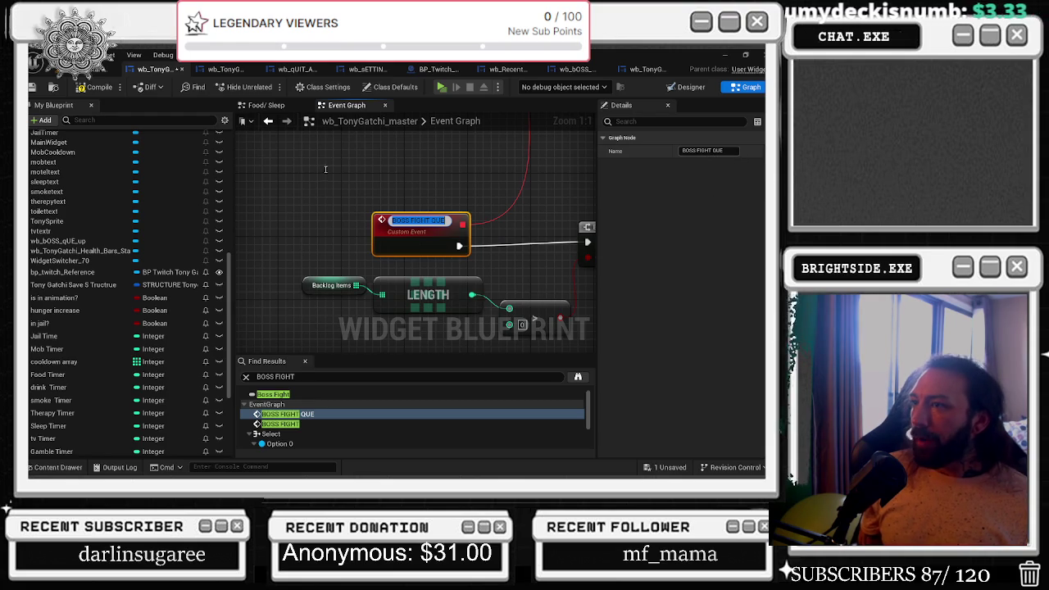
Edit the BOSS FIGHT QUE name, then jump to BOSS FIGHT's random chat message nodes.
{"action": "left_click", "coordinate": [713, 150]}
{"action": "type", "text": "INITIAT"}
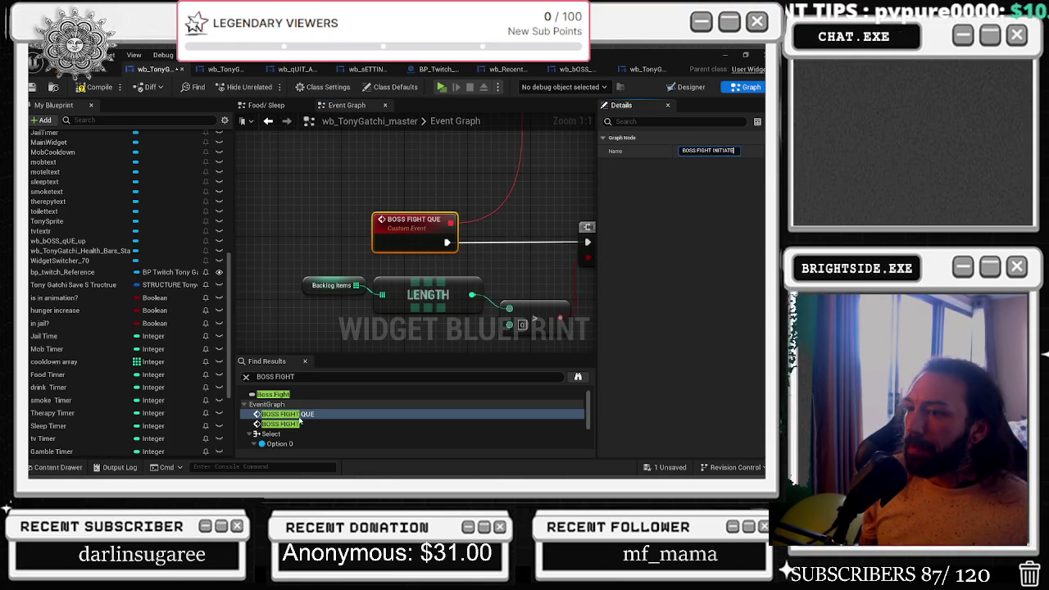
{"action": "double_click", "coordinate": [278, 425]}
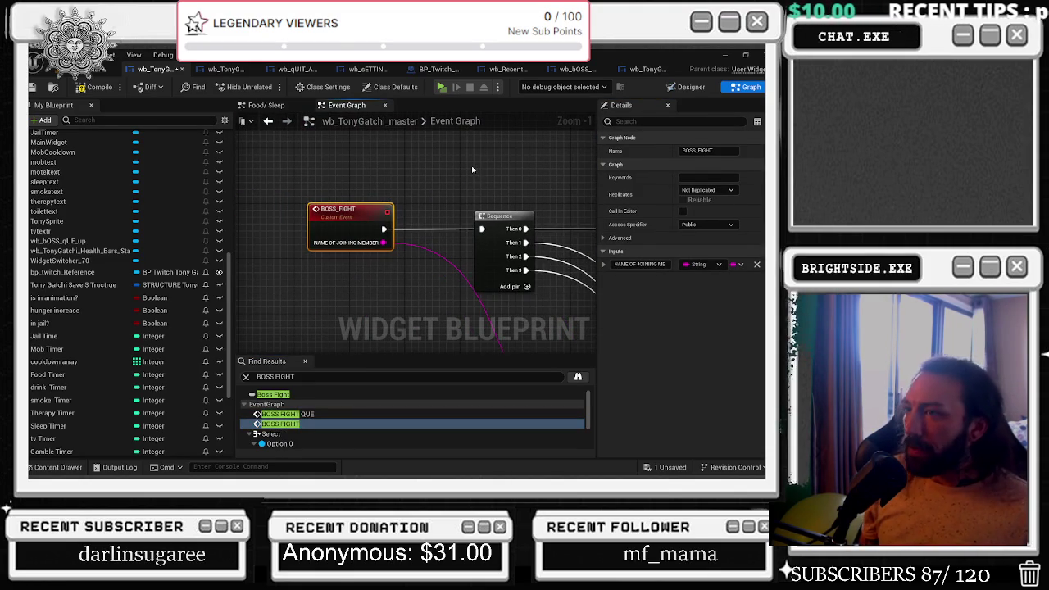
{"action": "mouse_move", "coordinate": [471, 170]}
{"action": "left_mouse_down"}
{"action": "mouse_move", "coordinate": [369, 187]}
{"action": "mouse_move", "coordinate": [410, 295]}
{"action": "left_mouse_up"}
Shift the Confirmation Smoke, SET and Play Animation nodes to the left.
{"action": "scroll", "coordinate": [412, 313], "scroll_direction": "down", "scroll_amount": 2}
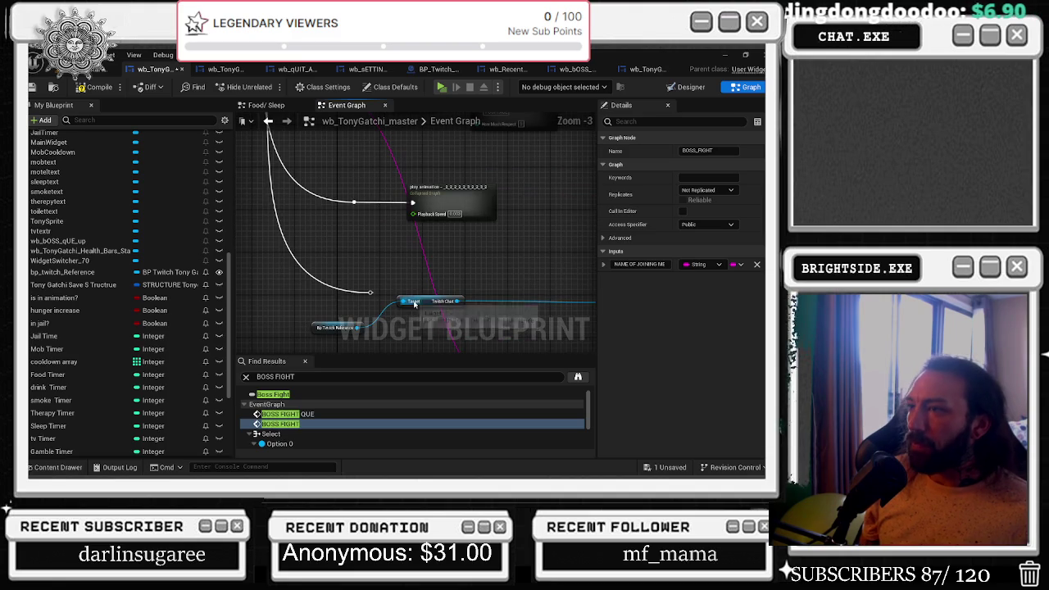
{"action": "scroll", "coordinate": [415, 295], "scroll_direction": "down", "scroll_amount": 5}
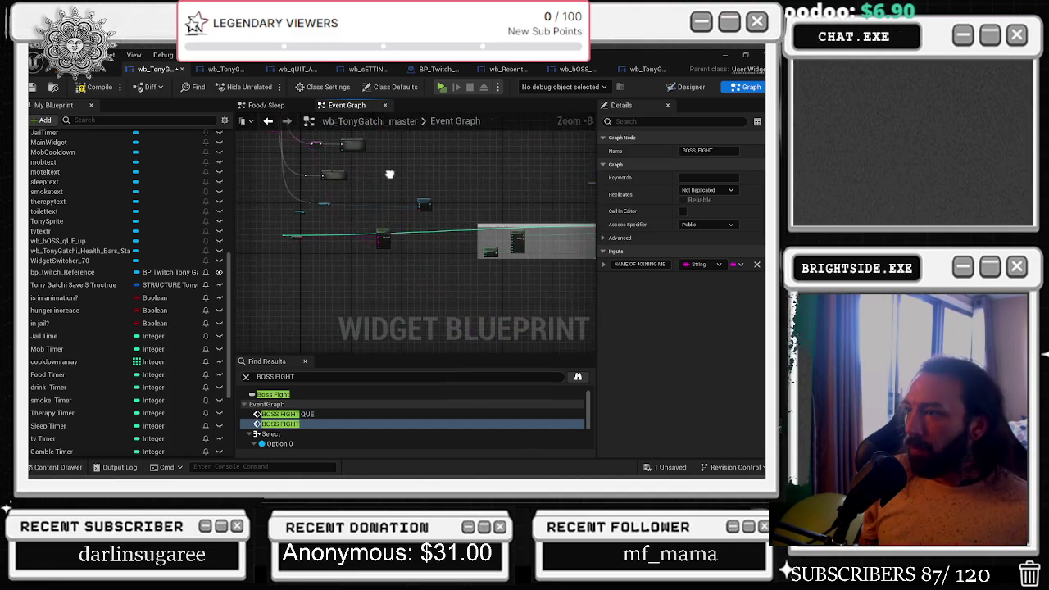
{"action": "scroll", "coordinate": [398, 298], "scroll_direction": "up", "scroll_amount": 6}
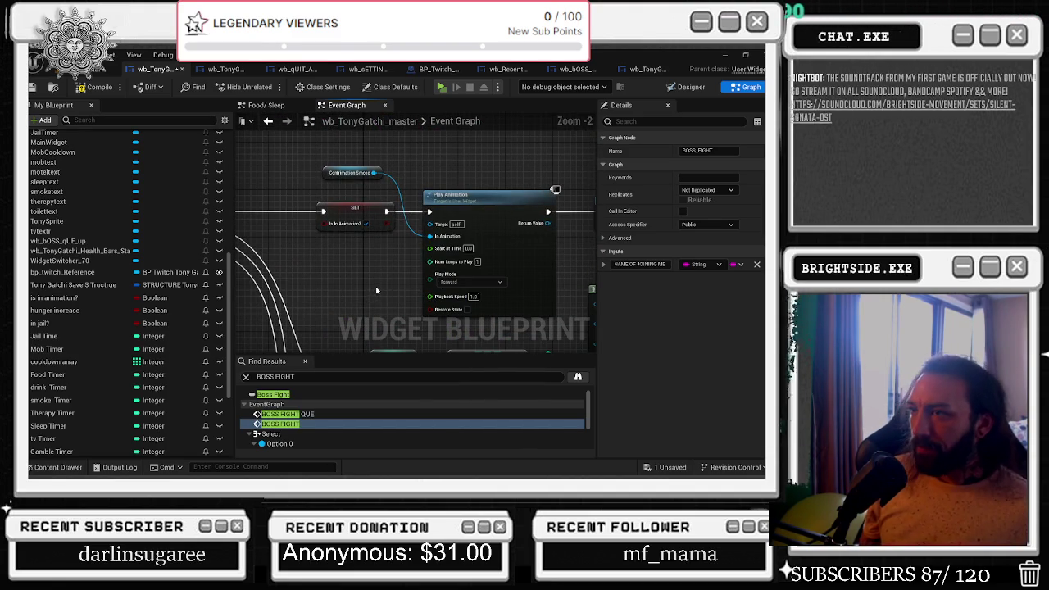
{"action": "left_click_drag", "start_coordinate": [303, 156], "coordinate": [566, 245]}
{"action": "mouse_move", "coordinate": [513, 201]}
{"action": "left_mouse_down"}
{"action": "mouse_move", "coordinate": [311, 194]}
{"action": "mouse_move", "coordinate": [378, 196]}
{"action": "left_mouse_up"}
Delete the extra Delay node and select the WidgetSwitcher_70 reference and the Delay before Set Active Widget.
{"action": "mouse_move", "coordinate": [350, 257]}
{"action": "left_mouse_down"}
{"action": "mouse_move", "coordinate": [390, 245]}
{"action": "mouse_move", "coordinate": [376, 262]}
{"action": "left_mouse_up"}
{"action": "scroll", "coordinate": [361, 253], "scroll_direction": "down", "scroll_amount": 1}
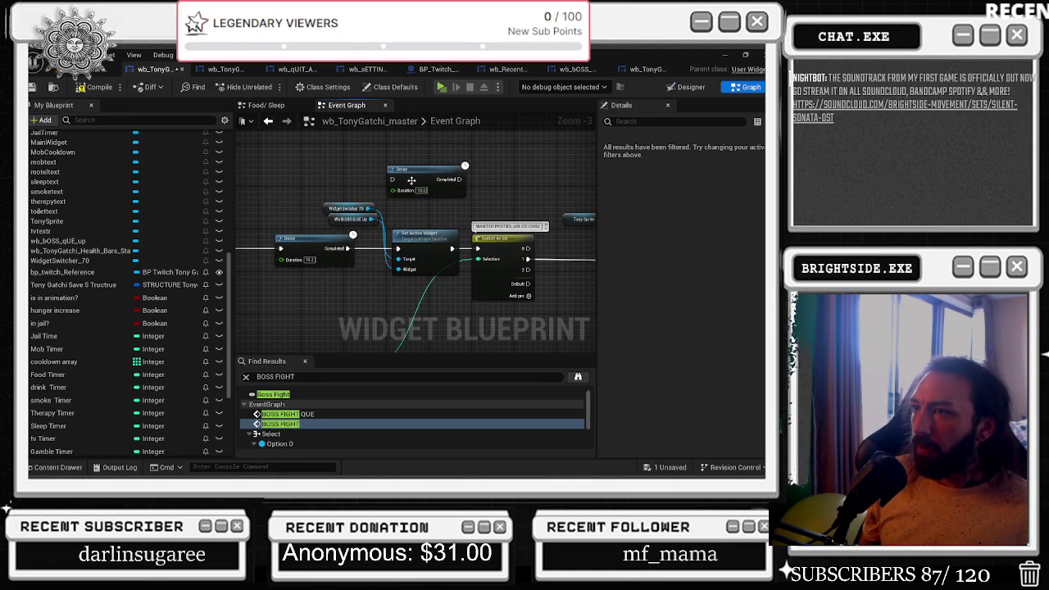
{"action": "key", "text": "Delete"}
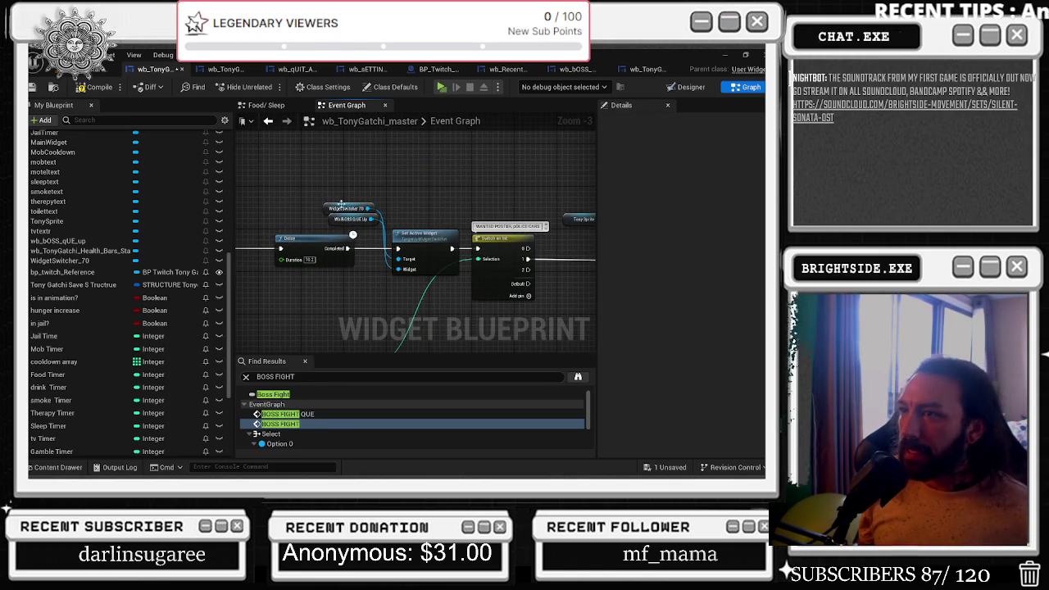
{"action": "left_click", "coordinate": [332, 216]}
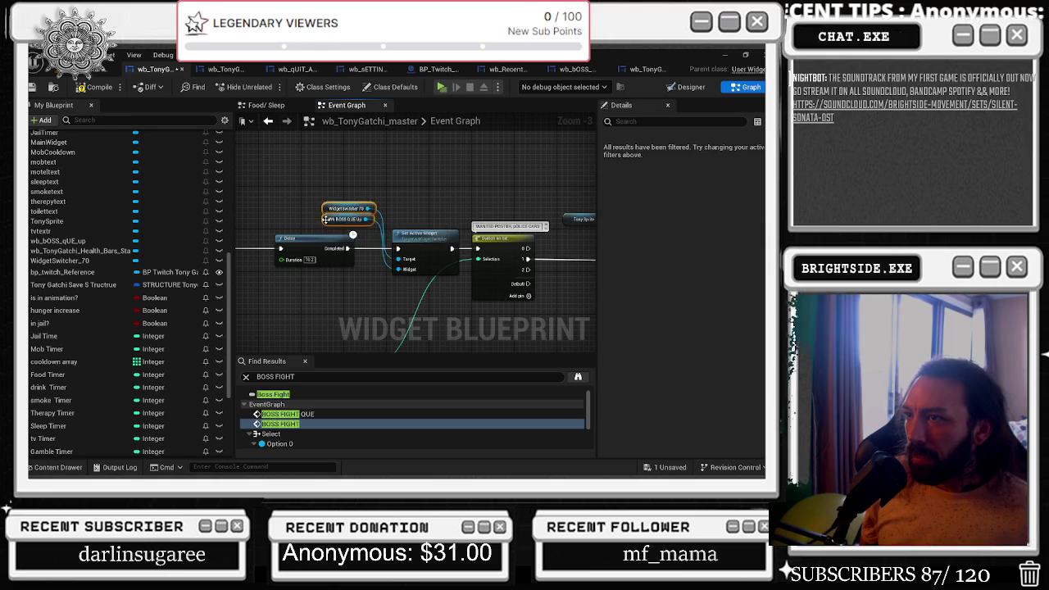
{"action": "left_click", "coordinate": [328, 205]}
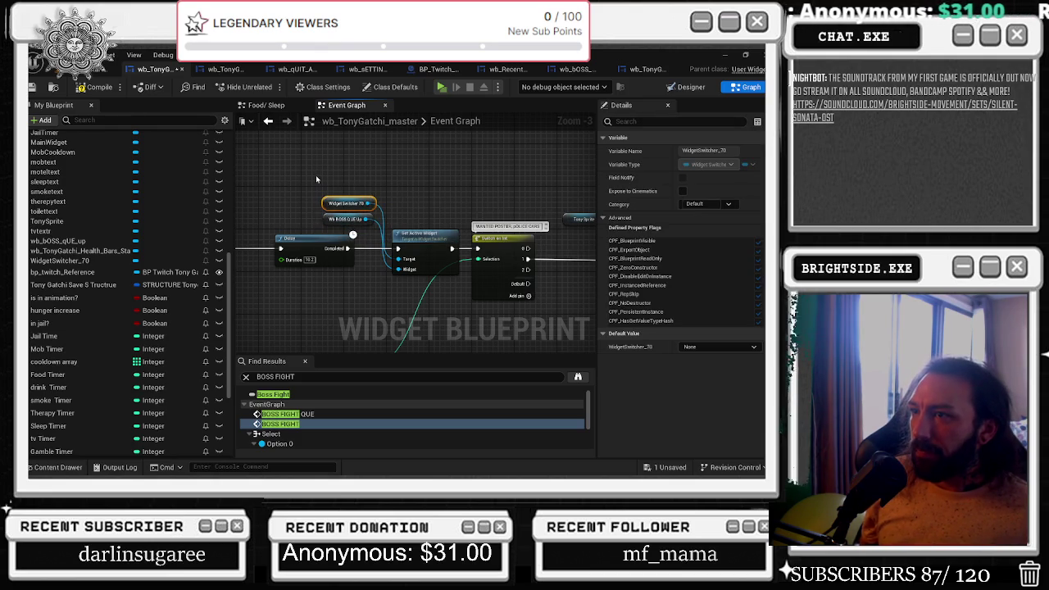
{"action": "left_click", "coordinate": [294, 238]}
Center the Delay node and nudge the Switch on Int node slightly right.
{"action": "left_click_drag", "start_coordinate": [291, 231], "coordinate": [374, 243]}
{"action": "scroll", "coordinate": [374, 243], "scroll_direction": "down", "scroll_amount": 3}
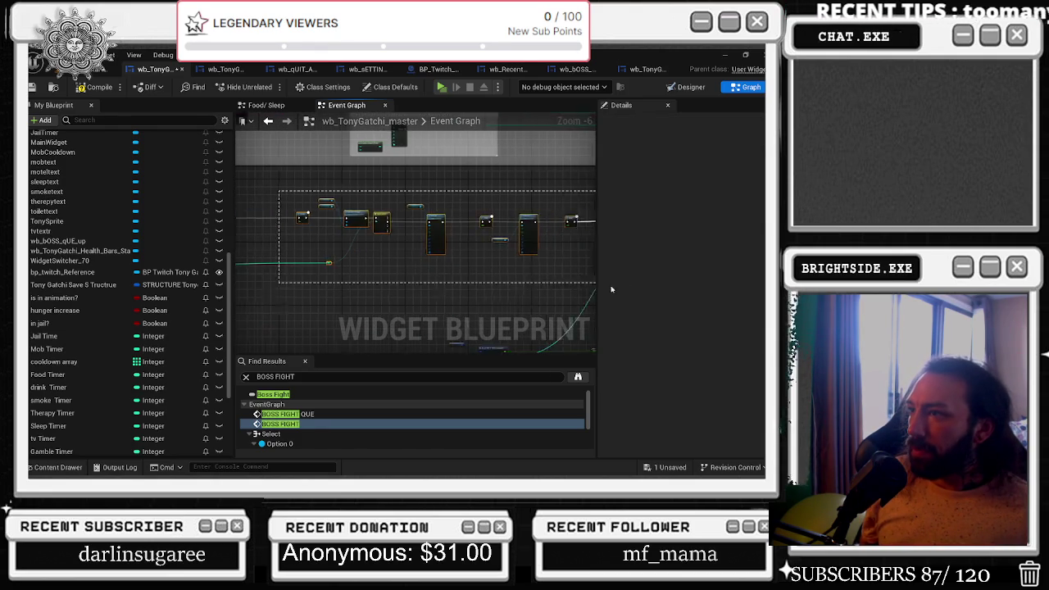
{"action": "left_click", "coordinate": [369, 263]}
{"action": "scroll", "coordinate": [325, 238], "scroll_direction": "up", "scroll_amount": 4}
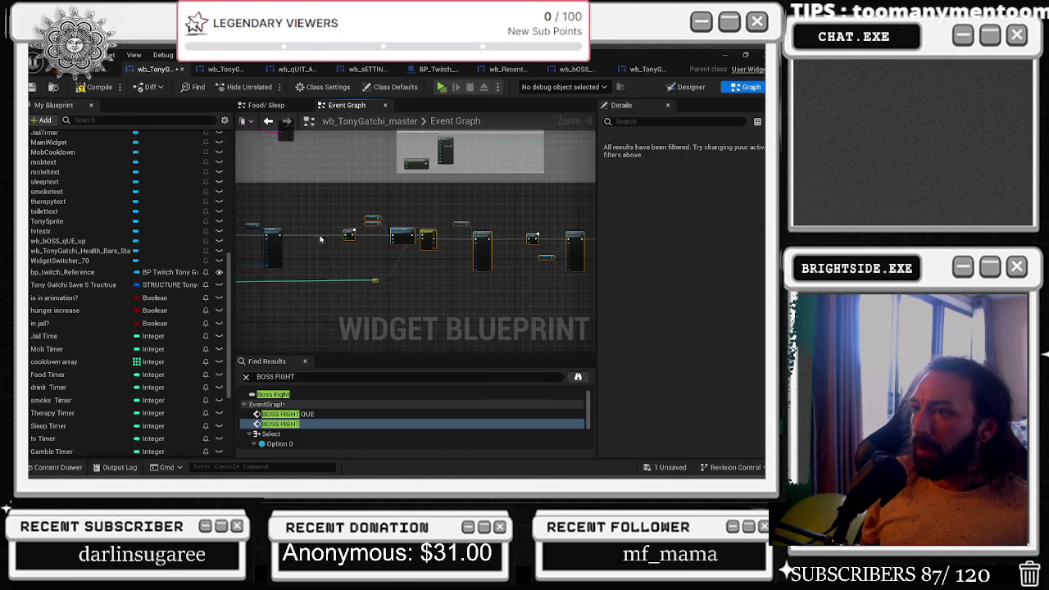
{"action": "mouse_move", "coordinate": [439, 244]}
{"action": "left_mouse_down"}
{"action": "mouse_move", "coordinate": [379, 237]}
{"action": "mouse_move", "coordinate": [372, 261]}
{"action": "left_mouse_up"}
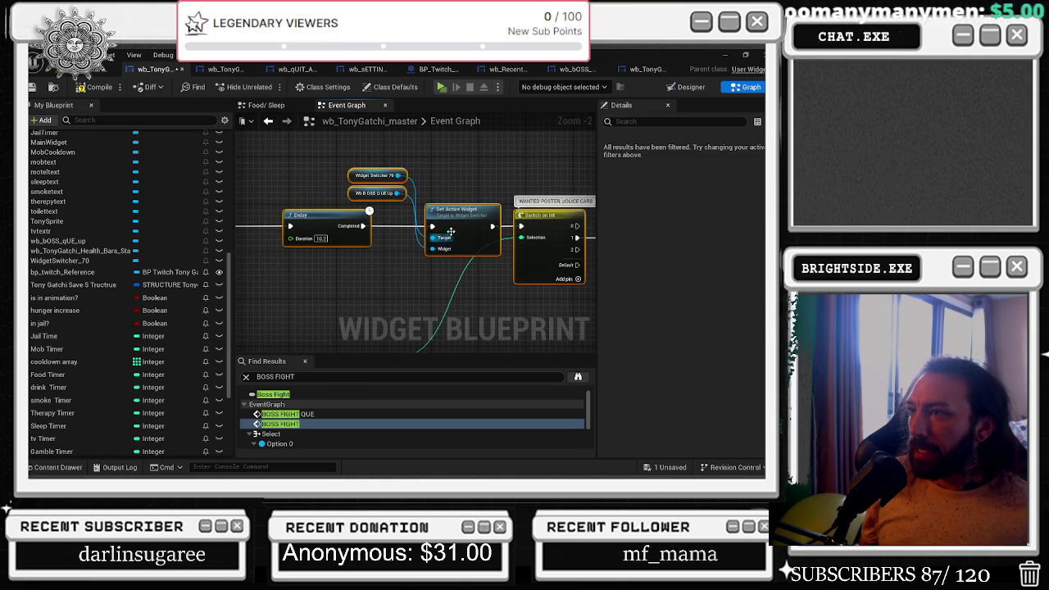
{"action": "left_click_drag", "start_coordinate": [447, 281], "coordinate": [295, 271]}
{"action": "left_click", "coordinate": [343, 223]}
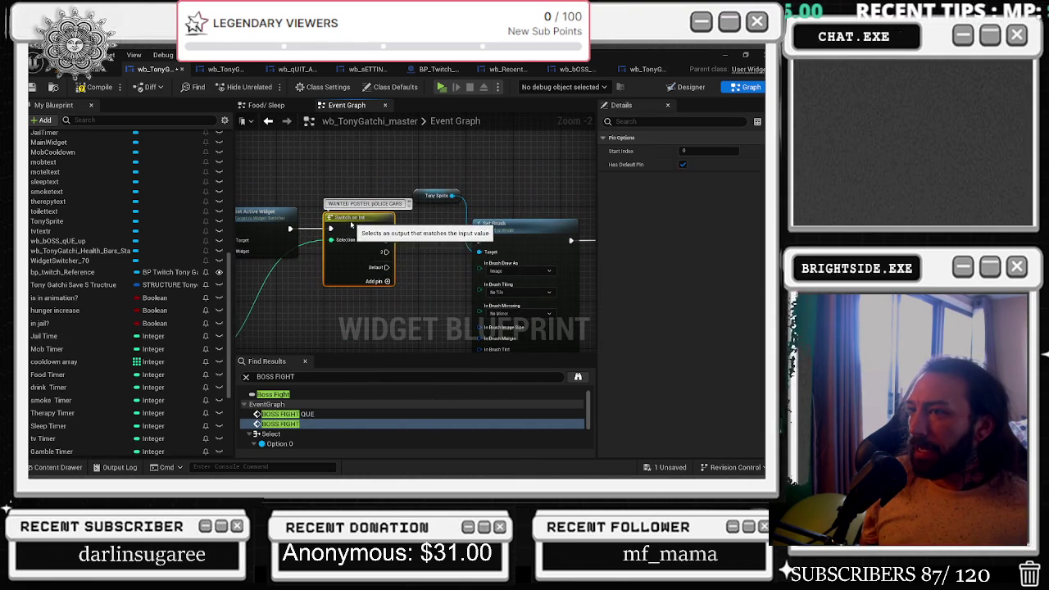
{"action": "left_click_drag", "start_coordinate": [348, 225], "coordinate": [355, 225]}
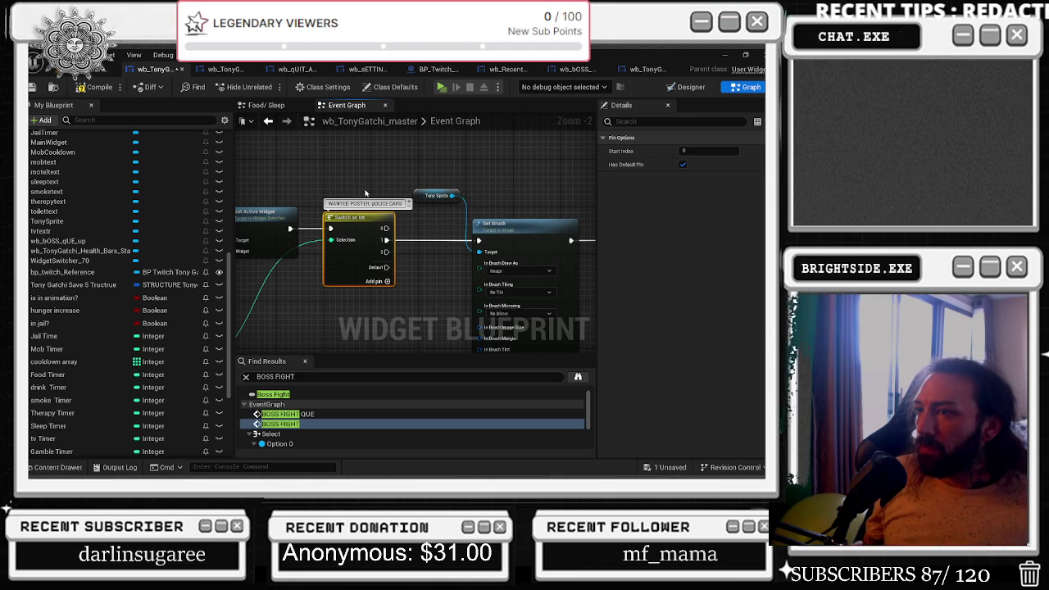
Marquee-select the whole BOSS_FIGHT node chain and realign it into a row.
{"action": "scroll", "coordinate": [360, 190], "scroll_direction": "down", "scroll_amount": 4}
{"action": "left_click_drag", "start_coordinate": [345, 179], "coordinate": [558, 243]}
{"action": "mouse_move", "coordinate": [491, 209]}
{"action": "left_mouse_down"}
{"action": "mouse_move", "coordinate": [354, 210]}
{"action": "mouse_move", "coordinate": [426, 210]}
{"action": "left_mouse_up"}
{"action": "left_click", "coordinate": [480, 205]}
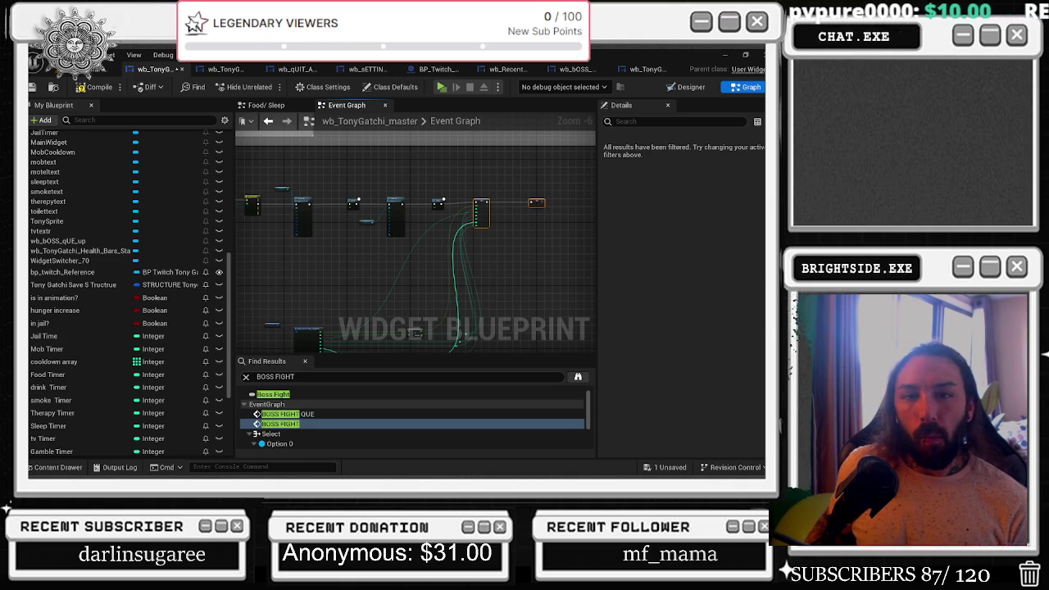
Check the Add Respect To Chat graph, then move the SET and add-respect nodes down-right.
{"action": "scroll", "coordinate": [378, 233], "scroll_direction": "up", "scroll_amount": 4}
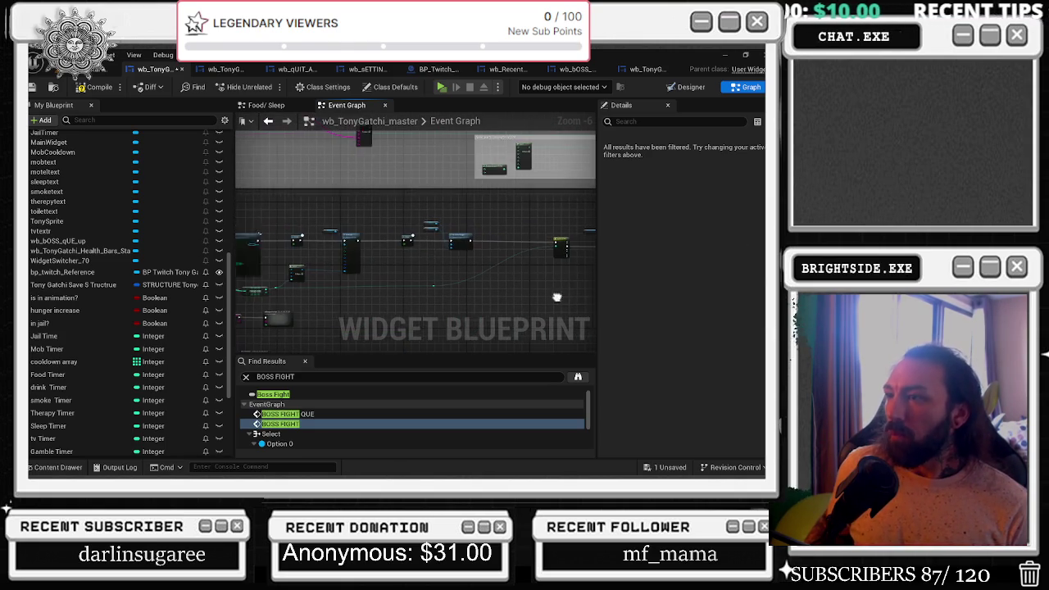
{"action": "scroll", "coordinate": [423, 257], "scroll_direction": "down", "scroll_amount": 1}
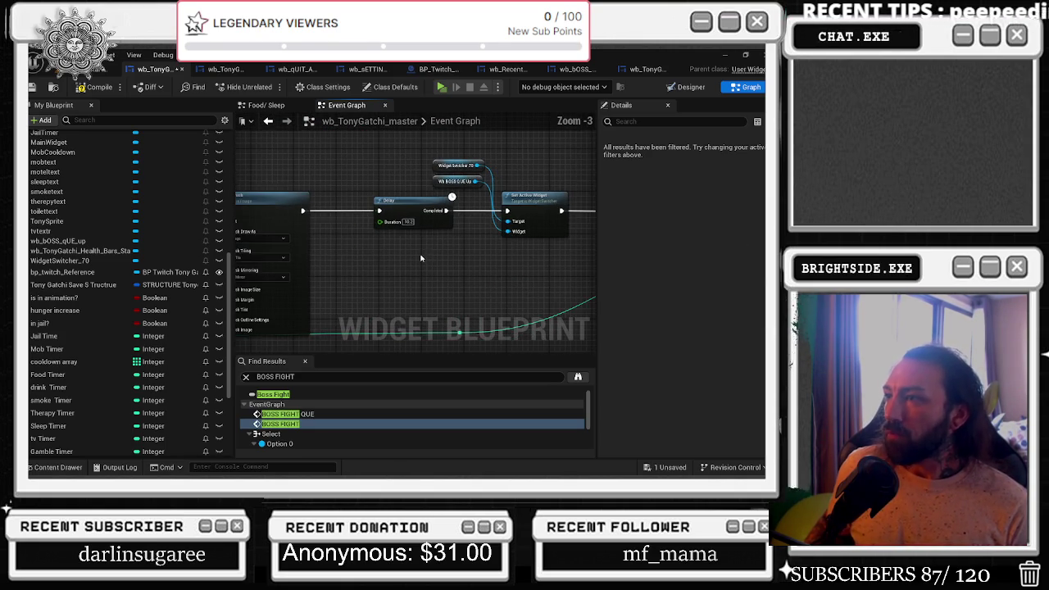
{"action": "mouse_move", "coordinate": [366, 239]}
{"action": "left_mouse_down"}
{"action": "mouse_move", "coordinate": [286, 182]}
{"action": "mouse_move", "coordinate": [236, 117]}
{"action": "left_mouse_up"}
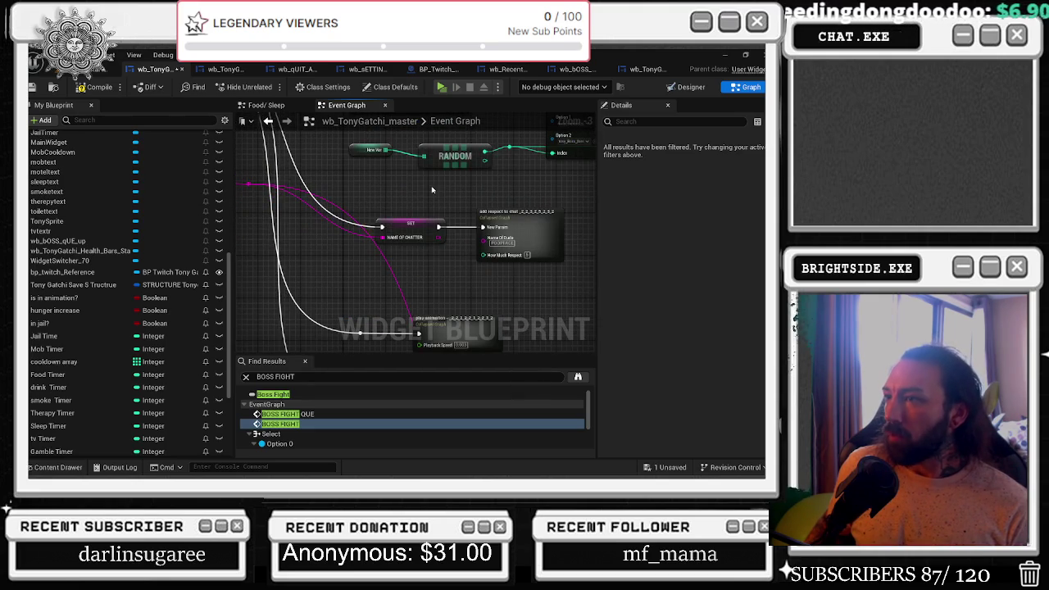
{"action": "left_click_drag", "start_coordinate": [385, 193], "coordinate": [530, 255]}
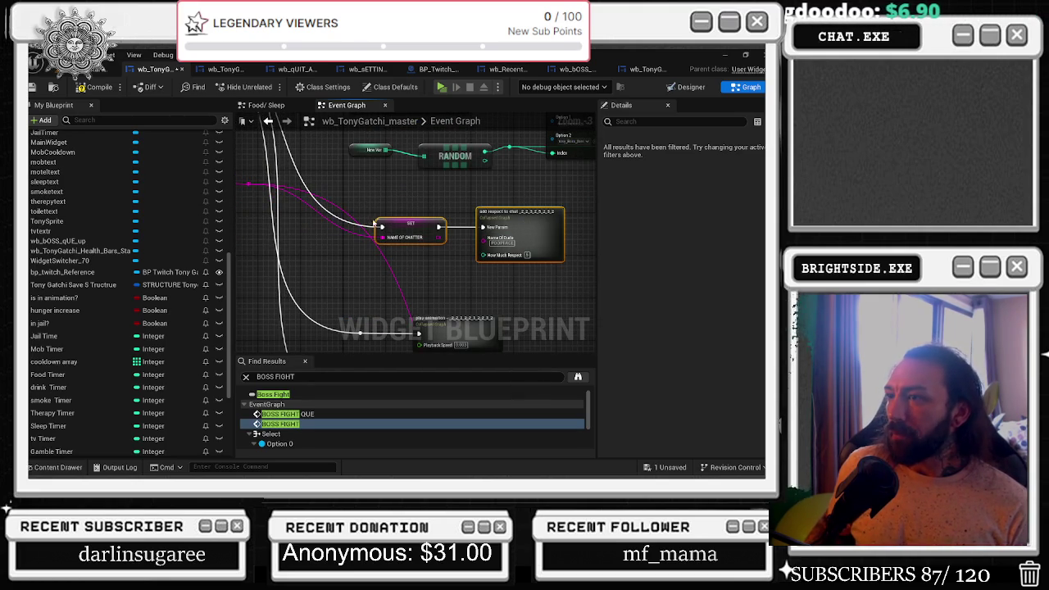
{"action": "double_click", "coordinate": [542, 224]}
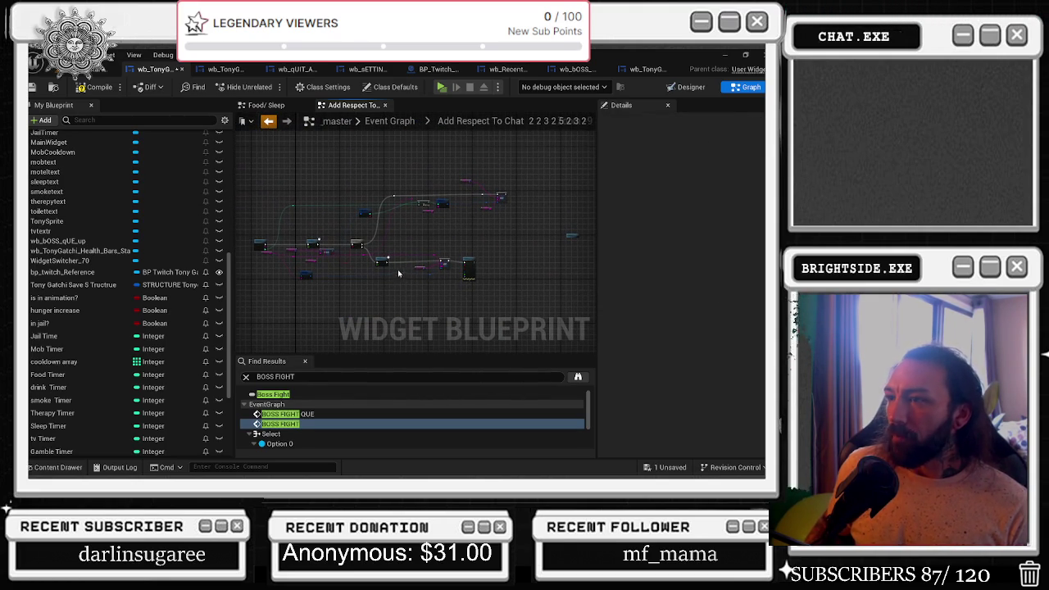
{"action": "key", "text": "alt+Left"}
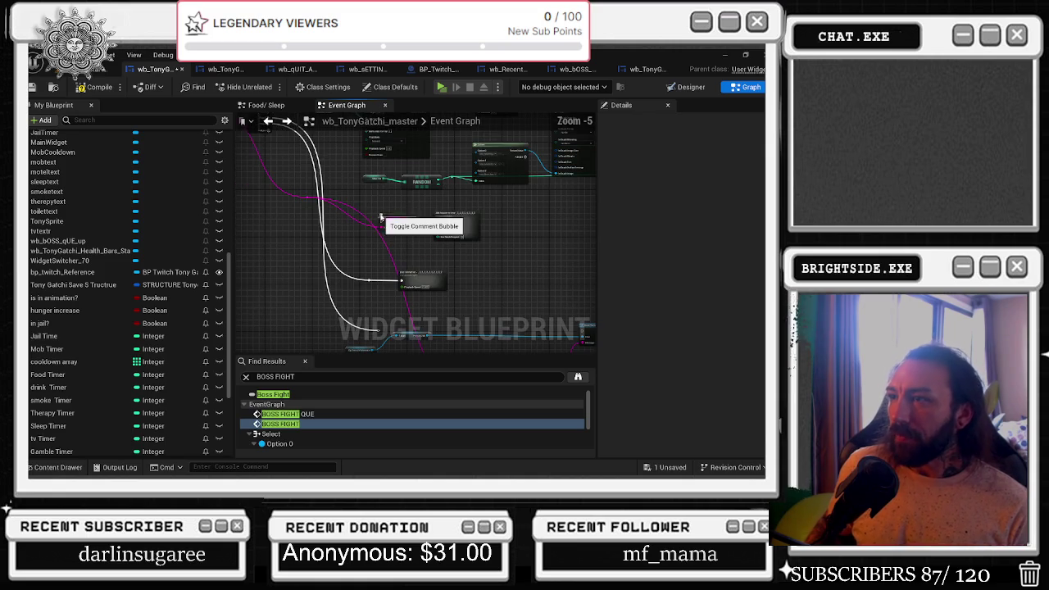
{"action": "left_click_drag", "start_coordinate": [405, 232], "coordinate": [470, 257]}
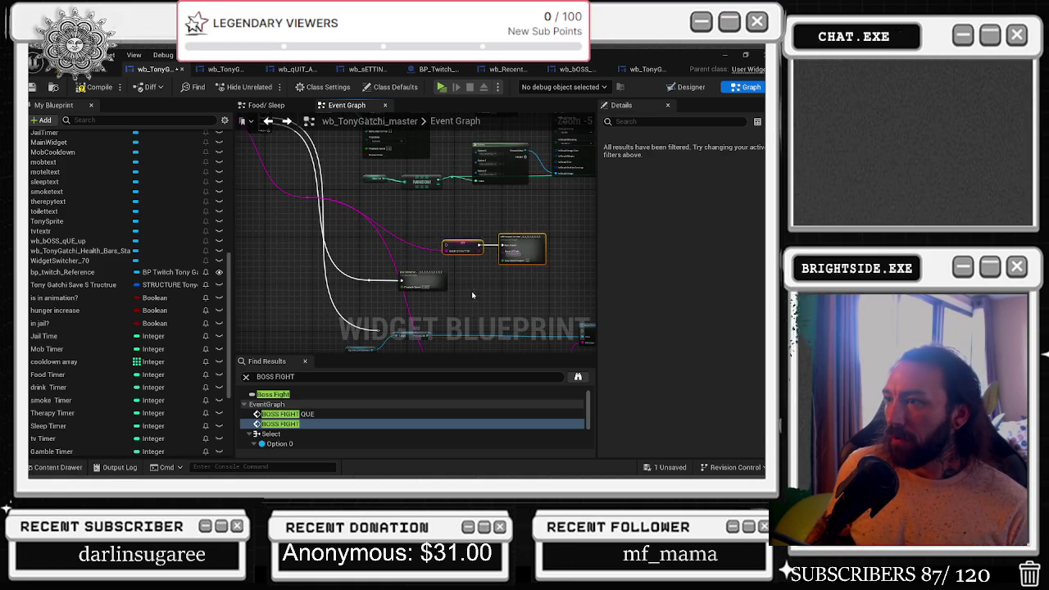
Move the Play Animation node to the right.
{"action": "scroll", "coordinate": [492, 291], "scroll_direction": "up", "scroll_amount": 2}
{"action": "scroll", "coordinate": [310, 261], "scroll_direction": "down", "scroll_amount": 1}
{"action": "mouse_move", "coordinate": [387, 268]}
{"action": "left_mouse_down"}
{"action": "mouse_move", "coordinate": [501, 274]}
{"action": "mouse_move", "coordinate": [303, 104]}
{"action": "mouse_move", "coordinate": [308, 238]}
{"action": "mouse_move", "coordinate": [516, 240]}
{"action": "mouse_move", "coordinate": [355, 177]}
{"action": "mouse_move", "coordinate": [367, 241]}
{"action": "left_mouse_up"}
{"action": "scroll", "coordinate": [369, 189], "scroll_direction": "down", "scroll_amount": 2}
{"action": "scroll", "coordinate": [318, 236], "scroll_direction": "up", "scroll_amount": 2}
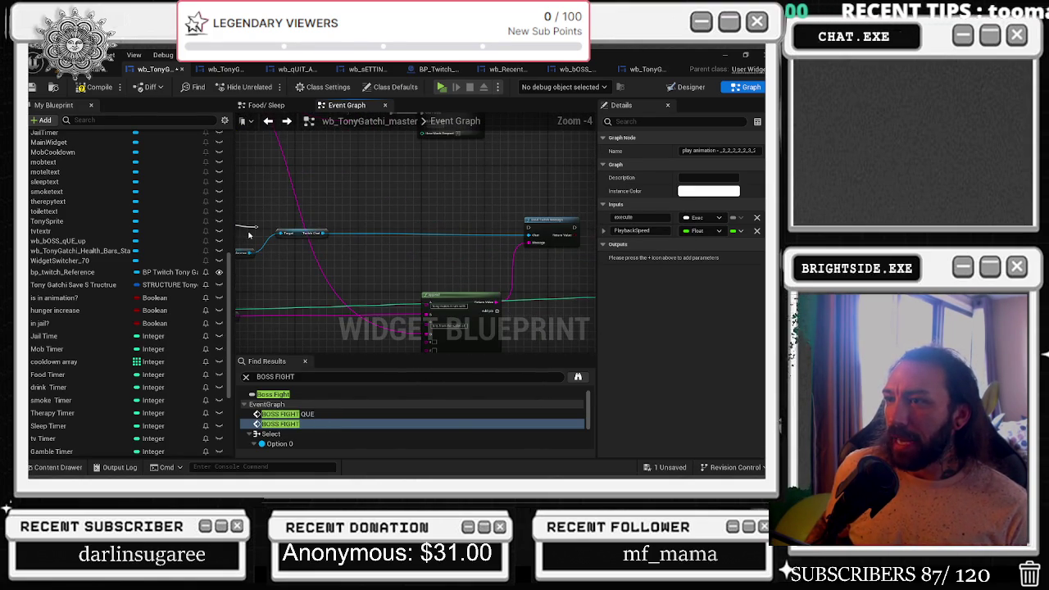
{"action": "left_click", "coordinate": [543, 181]}
Raise the small wired node and shift the Select node up and left.
{"action": "scroll", "coordinate": [309, 271], "scroll_direction": "down", "scroll_amount": 1}
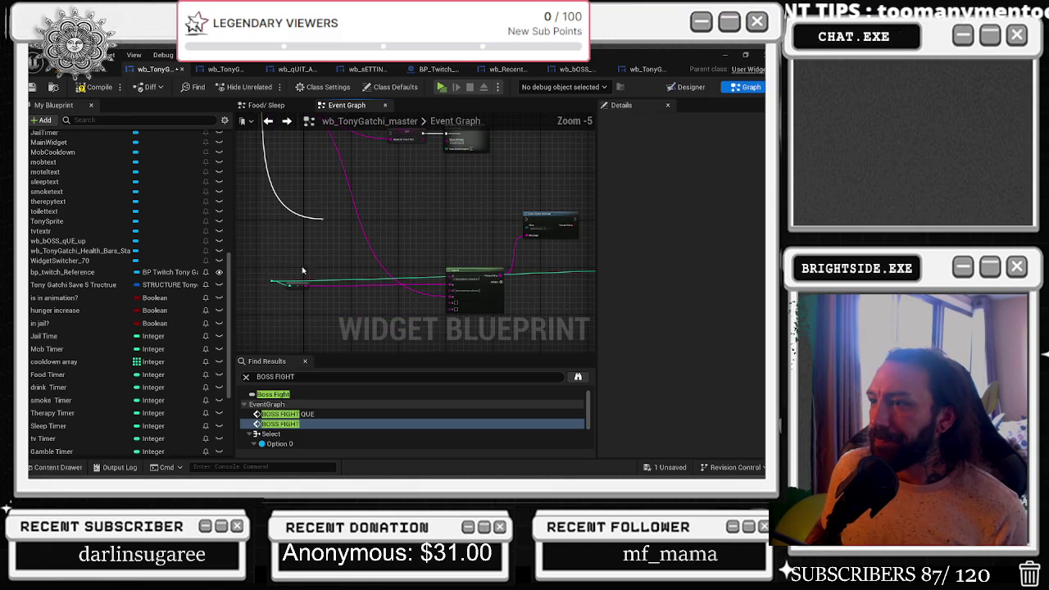
{"action": "left_click_drag", "start_coordinate": [296, 285], "coordinate": [292, 256]}
{"action": "mouse_move", "coordinate": [473, 271]}
{"action": "left_mouse_down"}
{"action": "mouse_move", "coordinate": [463, 261]}
{"action": "mouse_move", "coordinate": [494, 233]}
{"action": "left_mouse_up"}
{"action": "left_click_drag", "start_coordinate": [551, 212], "coordinate": [551, 172]}
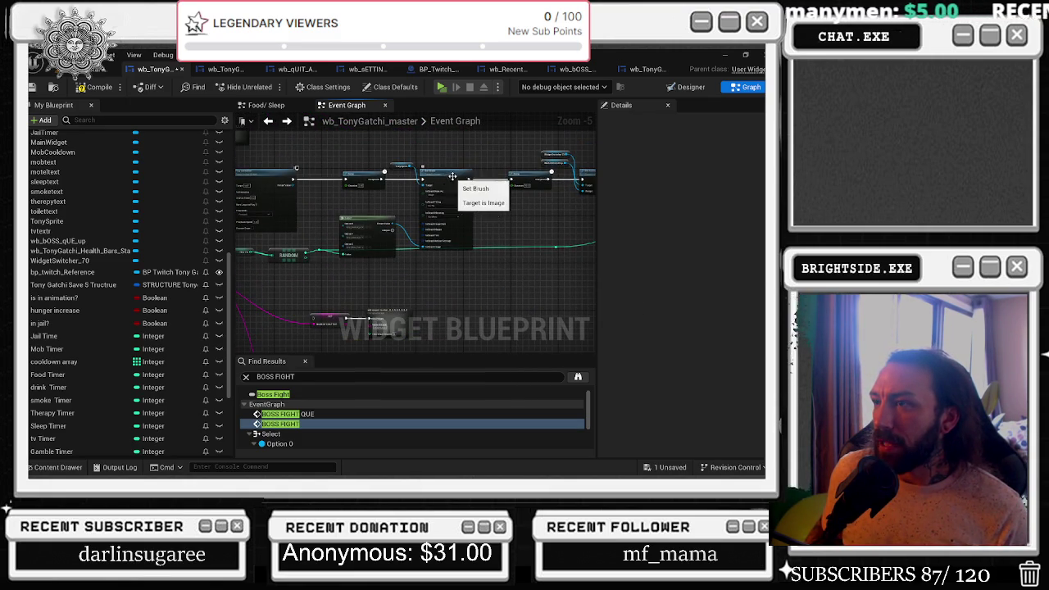
Add a Sequence node in front of the 10.2-second Delay.
{"action": "scroll", "coordinate": [454, 178], "scroll_direction": "up", "scroll_amount": 2}
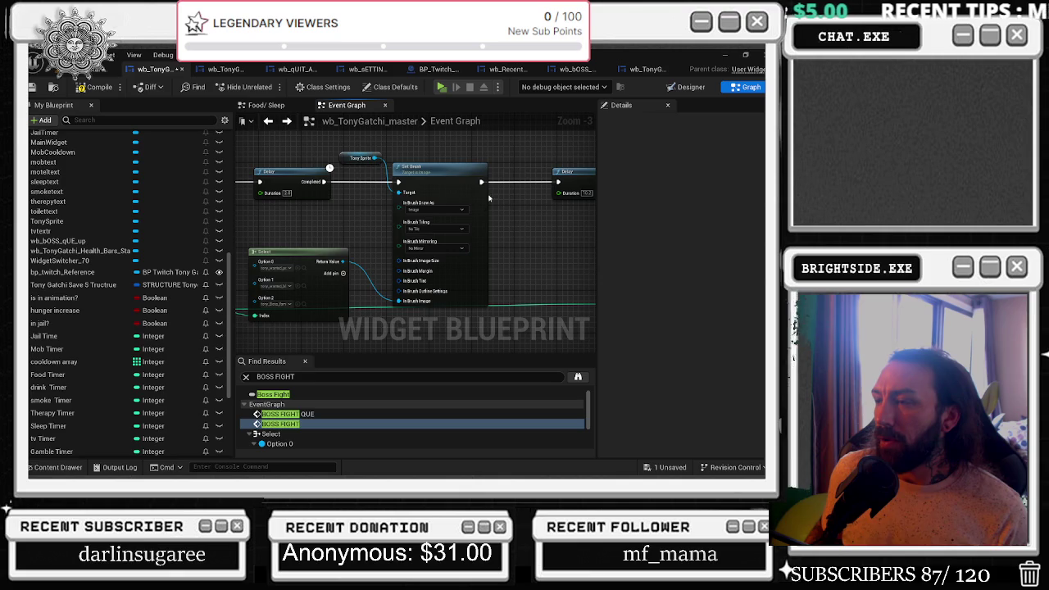
{"action": "mouse_move", "coordinate": [349, 246]}
{"action": "left_mouse_down"}
{"action": "mouse_move", "coordinate": [510, 210]}
{"action": "mouse_move", "coordinate": [468, 192]}
{"action": "mouse_move", "coordinate": [464, 204]}
{"action": "mouse_move", "coordinate": [335, 212]}
{"action": "mouse_move", "coordinate": [345, 199]}
{"action": "mouse_move", "coordinate": [327, 209]}
{"action": "left_mouse_up"}
{"action": "left_click", "coordinate": [327, 199]}
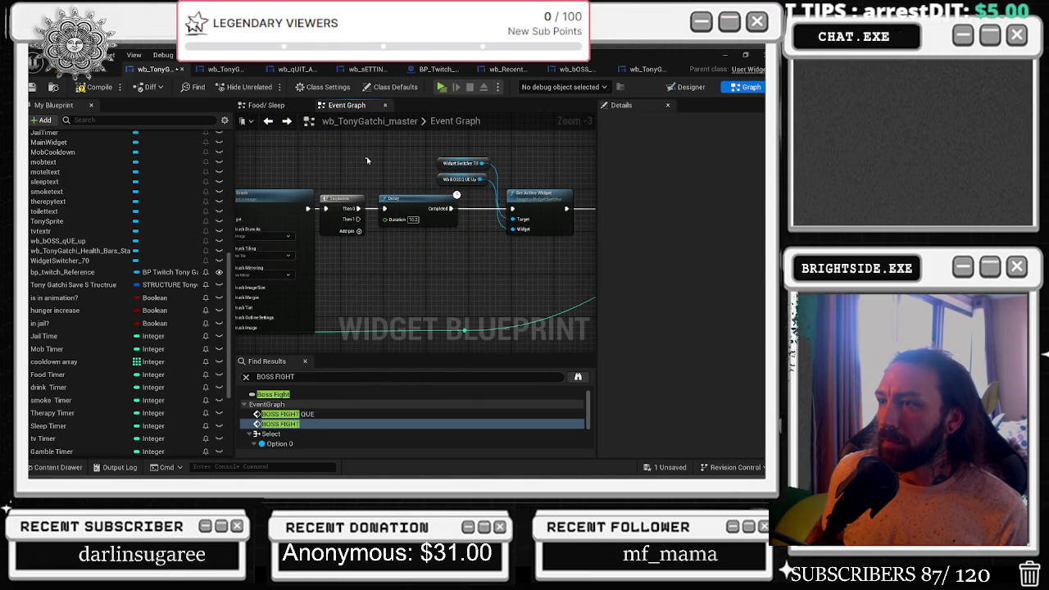
Bring the Send Twitch Message node down-left beside the Sequence.
{"action": "scroll", "coordinate": [367, 161], "scroll_direction": "down", "scroll_amount": 3}
{"action": "left_click_drag", "start_coordinate": [336, 260], "coordinate": [368, 210]}
{"action": "scroll", "coordinate": [451, 159], "scroll_direction": "up", "scroll_amount": 7}
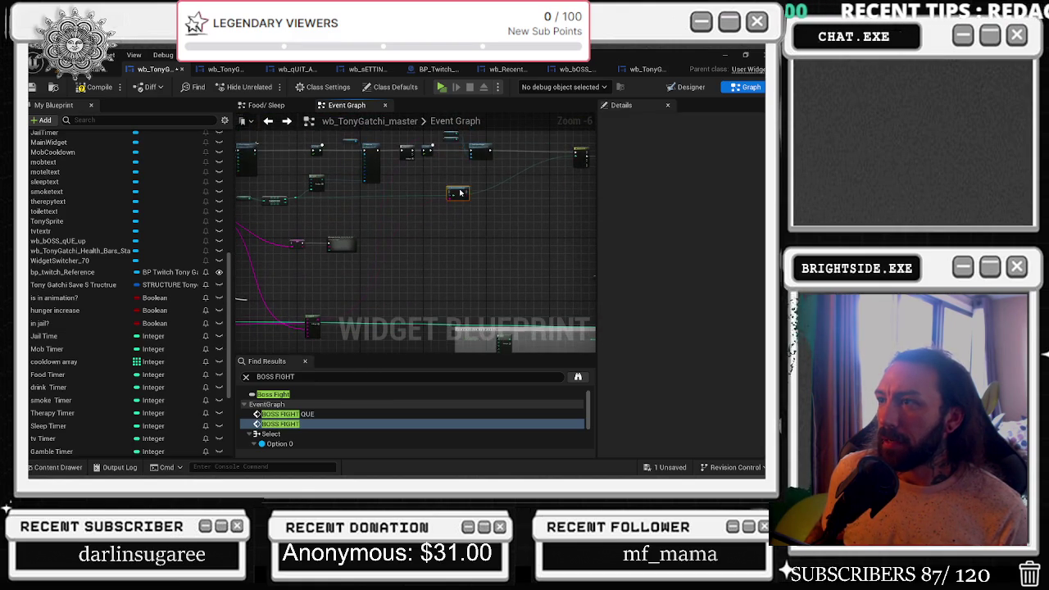
{"action": "mouse_move", "coordinate": [460, 181]}
{"action": "left_mouse_down"}
{"action": "mouse_move", "coordinate": [423, 224]}
{"action": "mouse_move", "coordinate": [366, 213]}
{"action": "left_mouse_up"}
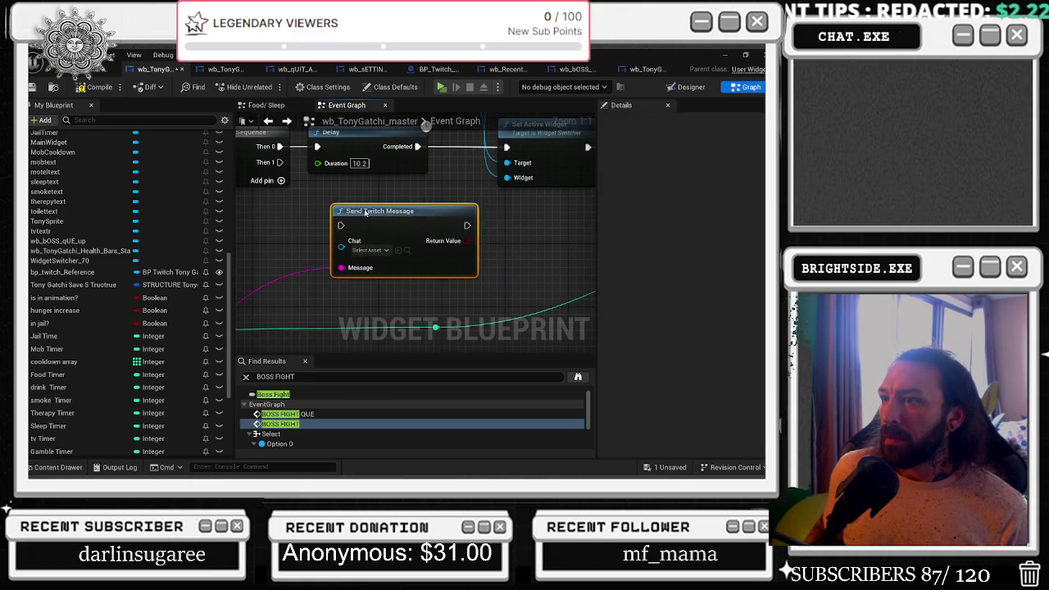
Wire the Sequence's Then 1 output into Send Twitch Message's exec pin.
{"action": "mouse_move", "coordinate": [280, 162]}
{"action": "left_mouse_down"}
{"action": "mouse_move", "coordinate": [334, 223]}
{"action": "mouse_move", "coordinate": [388, 242]}
{"action": "left_mouse_up"}
{"action": "scroll", "coordinate": [389, 242], "scroll_direction": "down", "scroll_amount": 10}
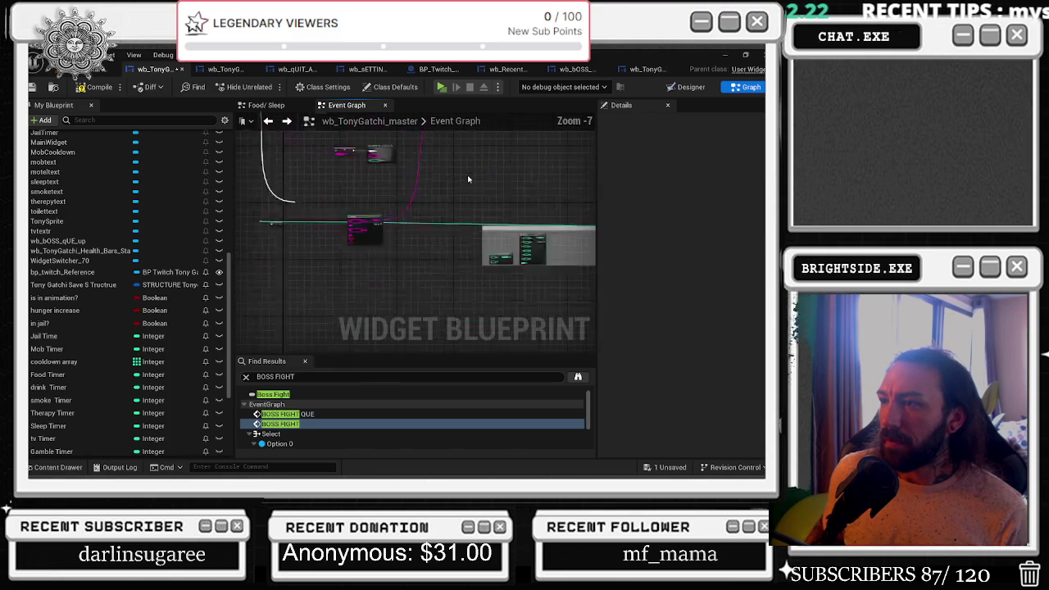
{"action": "scroll", "coordinate": [476, 207], "scroll_direction": "up", "scroll_amount": 5}
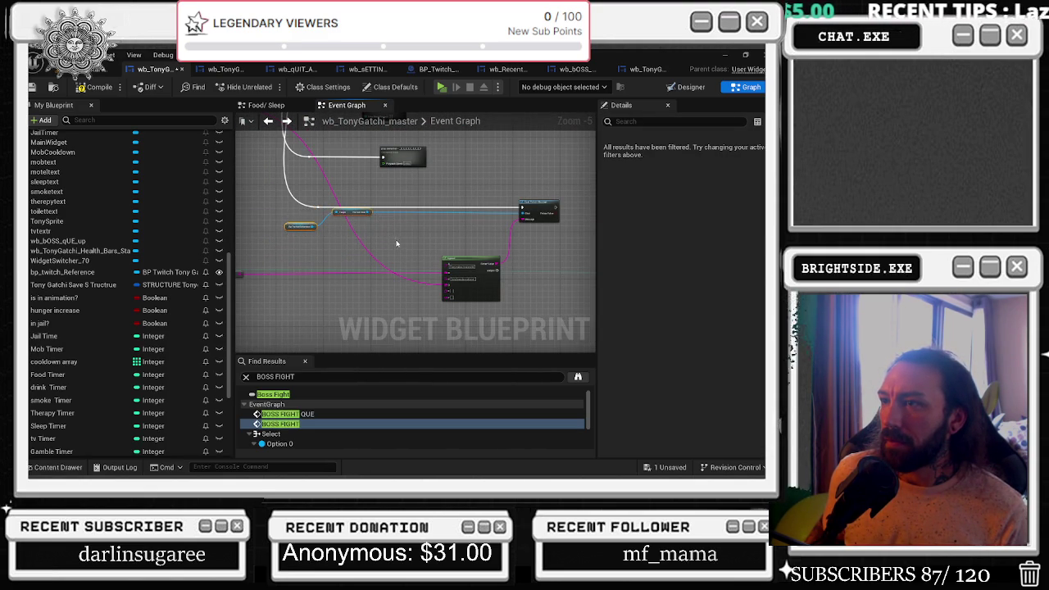
{"action": "left_click", "coordinate": [367, 281]}
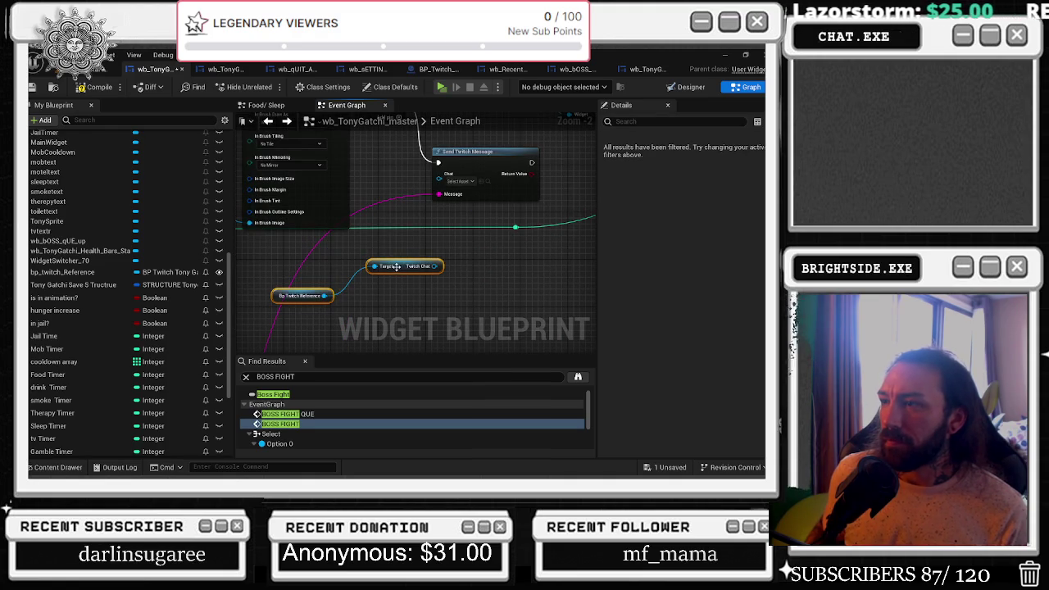
Connect the Twitch Chat getter from BP Twitch Reference to Send Twitch Message's Chat pin.
{"action": "left_click_drag", "start_coordinate": [396, 267], "coordinate": [355, 248]}
{"action": "mouse_move", "coordinate": [423, 223]}
{"action": "left_mouse_down"}
{"action": "mouse_move", "coordinate": [441, 177]}
{"action": "mouse_move", "coordinate": [467, 190]}
{"action": "mouse_move", "coordinate": [591, 195]}
{"action": "mouse_move", "coordinate": [572, 255]}
{"action": "left_mouse_up"}
{"action": "scroll", "coordinate": [442, 182], "scroll_direction": "down", "scroll_amount": 3}
{"action": "left_click", "coordinate": [454, 256]}
{"action": "scroll", "coordinate": [378, 303], "scroll_direction": "up", "scroll_amount": 1}
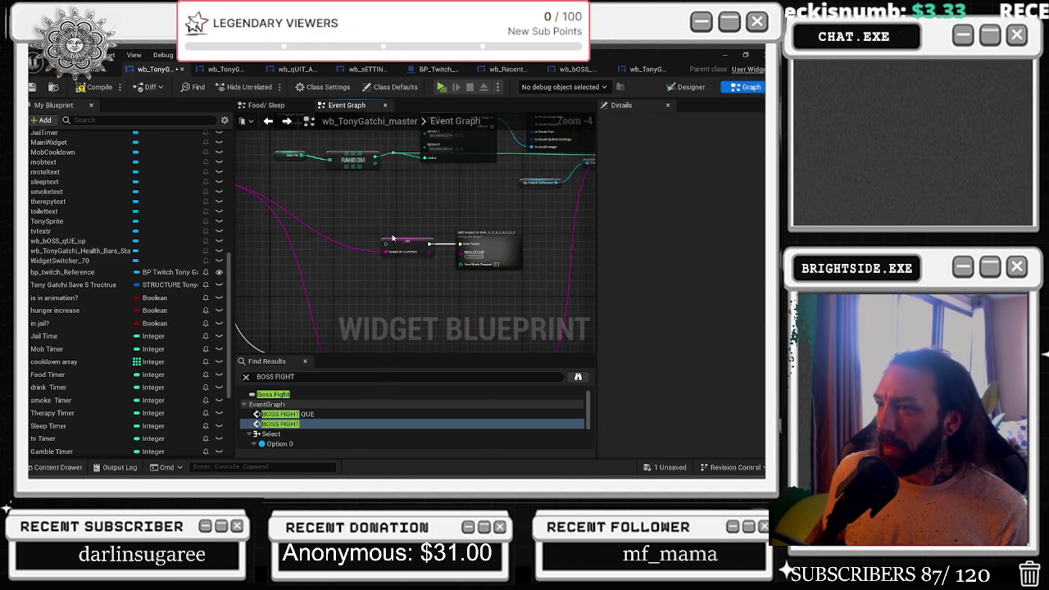
Slide the small collapsed node right along its wire.
{"action": "mouse_move", "coordinate": [376, 229]}
{"action": "left_mouse_down"}
{"action": "mouse_move", "coordinate": [499, 259]}
{"action": "mouse_move", "coordinate": [459, 279]}
{"action": "left_mouse_up"}
{"action": "scroll", "coordinate": [499, 259], "scroll_direction": "down", "scroll_amount": 3}
{"action": "scroll", "coordinate": [438, 246], "scroll_direction": "up", "scroll_amount": 2}
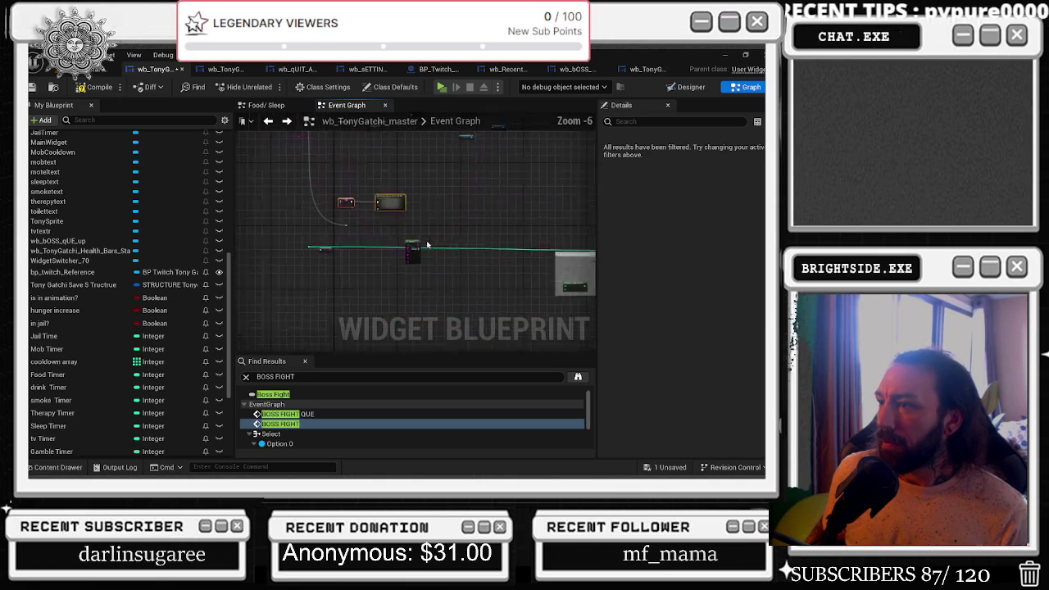
{"action": "left_click", "coordinate": [255, 241]}
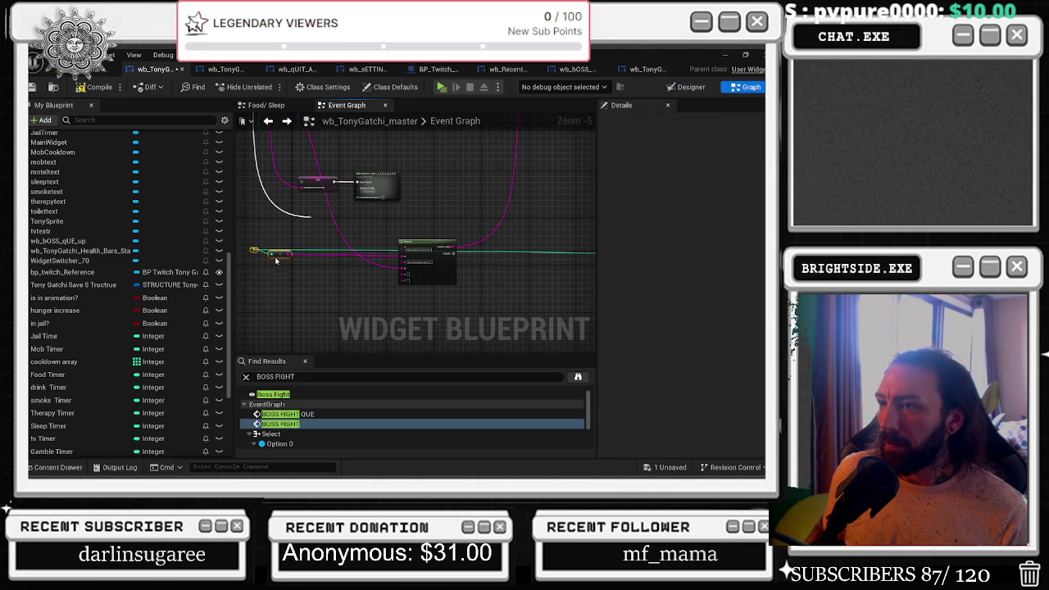
{"action": "right_click", "coordinate": [293, 260]}
{"action": "left_click", "coordinate": [270, 252]}
{"action": "left_click_drag", "start_coordinate": [270, 253], "coordinate": [331, 262]}
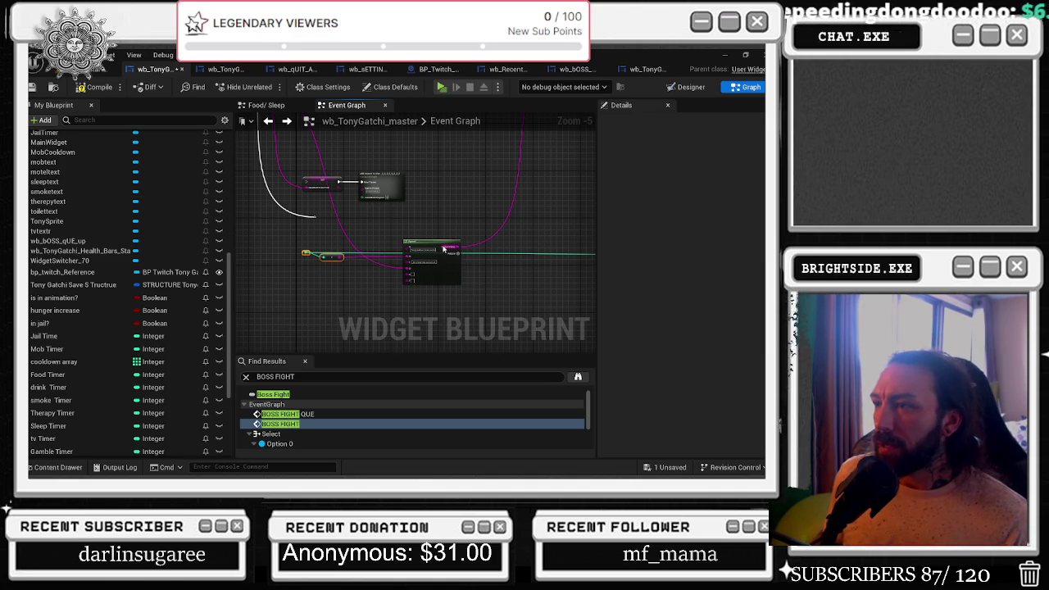
Wire the left node's output into the reroute node near the Append node.
{"action": "left_click_drag", "start_coordinate": [449, 239], "coordinate": [467, 237]}
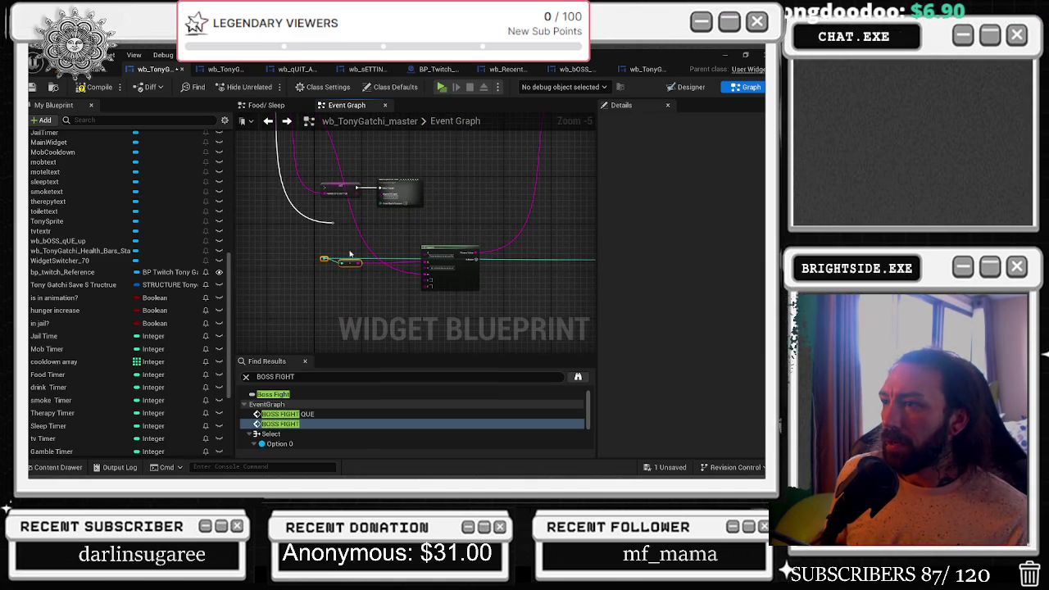
{"action": "scroll", "coordinate": [357, 312], "scroll_direction": "down", "scroll_amount": 2}
{"action": "scroll", "coordinate": [357, 311], "scroll_direction": "up", "scroll_amount": 3}
{"action": "mouse_move", "coordinate": [357, 311]}
{"action": "left_mouse_down"}
{"action": "mouse_move", "coordinate": [291, 220]}
{"action": "mouse_move", "coordinate": [333, 245]}
{"action": "mouse_move", "coordinate": [292, 236]}
{"action": "left_mouse_up"}
{"action": "mouse_move", "coordinate": [267, 202]}
{"action": "left_mouse_down"}
{"action": "mouse_move", "coordinate": [320, 228]}
{"action": "mouse_move", "coordinate": [324, 216]}
{"action": "left_mouse_up"}
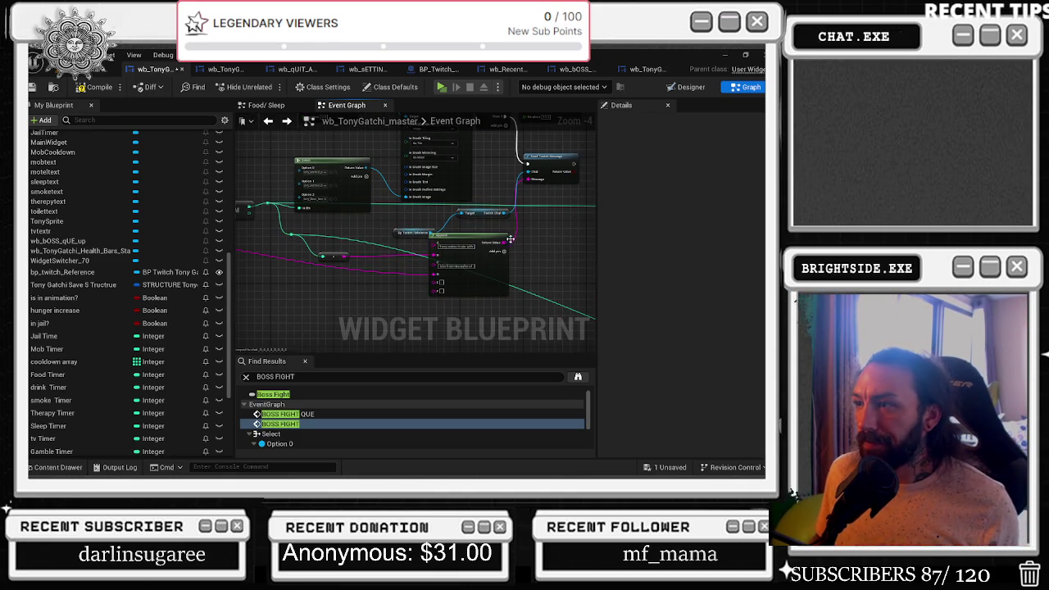
{"action": "scroll", "coordinate": [503, 242], "scroll_direction": "up", "scroll_amount": 2}
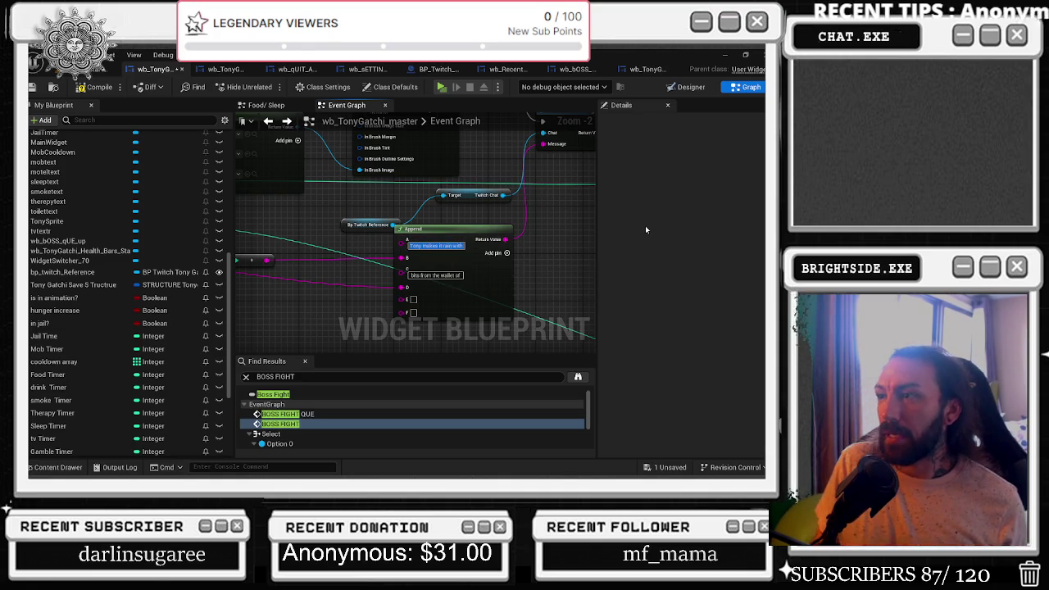
Change the Append node's first string to 'BOSS FIGHT APPROACHING'.
{"action": "key", "text": "BackSpace"}
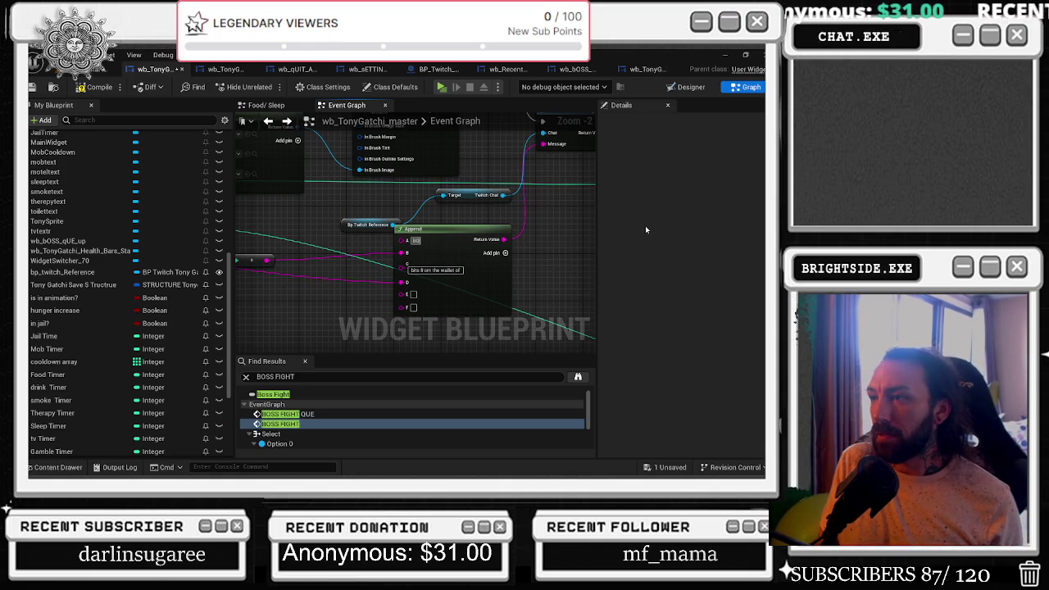
{"action": "type", "text": "BOSS FIGHT APPRE"}
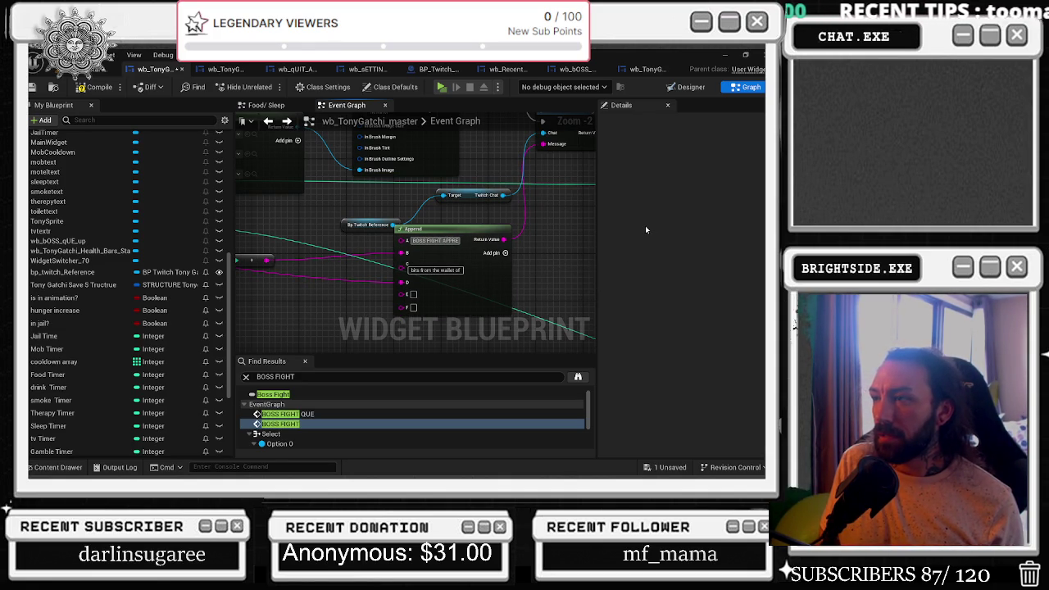
{"action": "type", "text": "OACHING."}
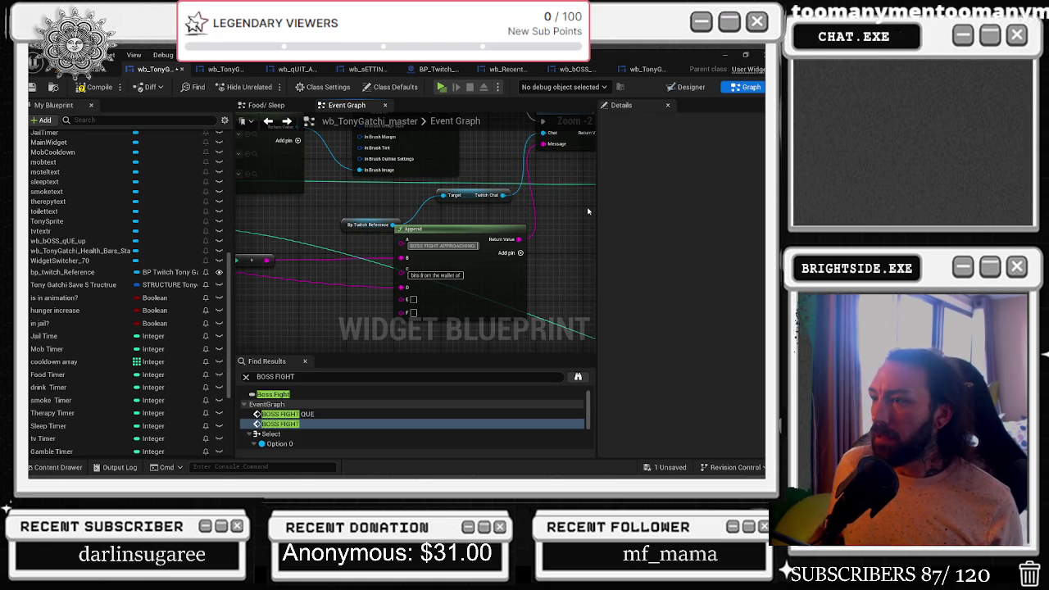
{"action": "left_click_drag", "start_coordinate": [488, 230], "coordinate": [539, 242]}
Drag from the Append B pin and search the actions for Select.
{"action": "mouse_move", "coordinate": [370, 217]}
{"action": "left_mouse_down"}
{"action": "mouse_move", "coordinate": [469, 220]}
{"action": "mouse_move", "coordinate": [511, 245]}
{"action": "mouse_move", "coordinate": [482, 255]}
{"action": "mouse_move", "coordinate": [413, 319]}
{"action": "left_mouse_up"}
{"action": "type", "text": "SELKE"}
{"action": "key", "text": "BackSpace"}
{"action": "key", "text": "BackSpace"}
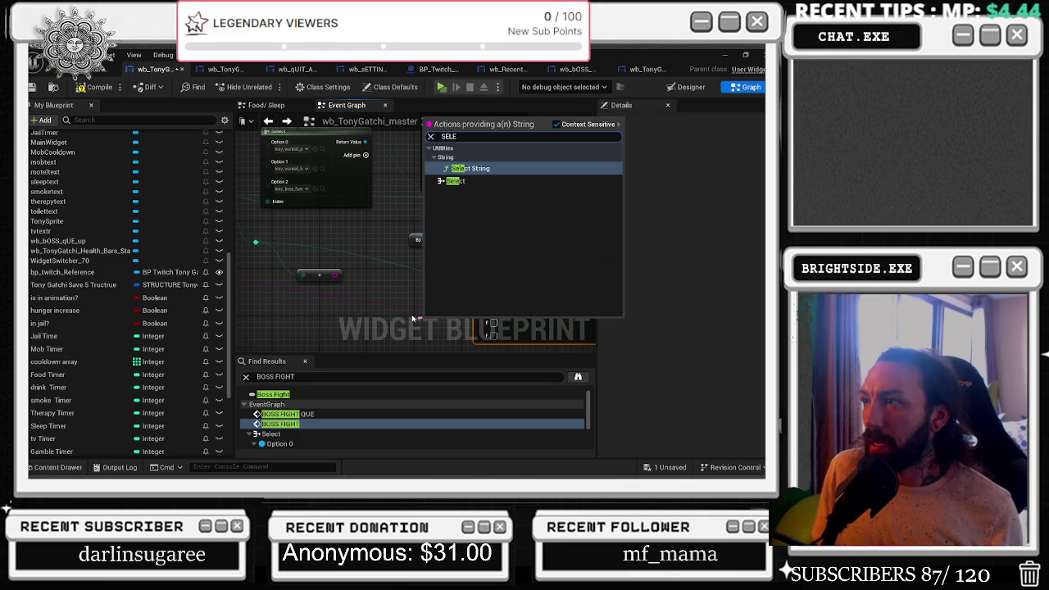
Place a Select node wired into Append and move it up-left.
{"action": "type", "text": "ECT"}
{"action": "key", "text": "Return"}
{"action": "mouse_move", "coordinate": [414, 318]}
{"action": "left_mouse_down"}
{"action": "mouse_move", "coordinate": [349, 287]}
{"action": "mouse_move", "coordinate": [397, 270]}
{"action": "left_mouse_up"}
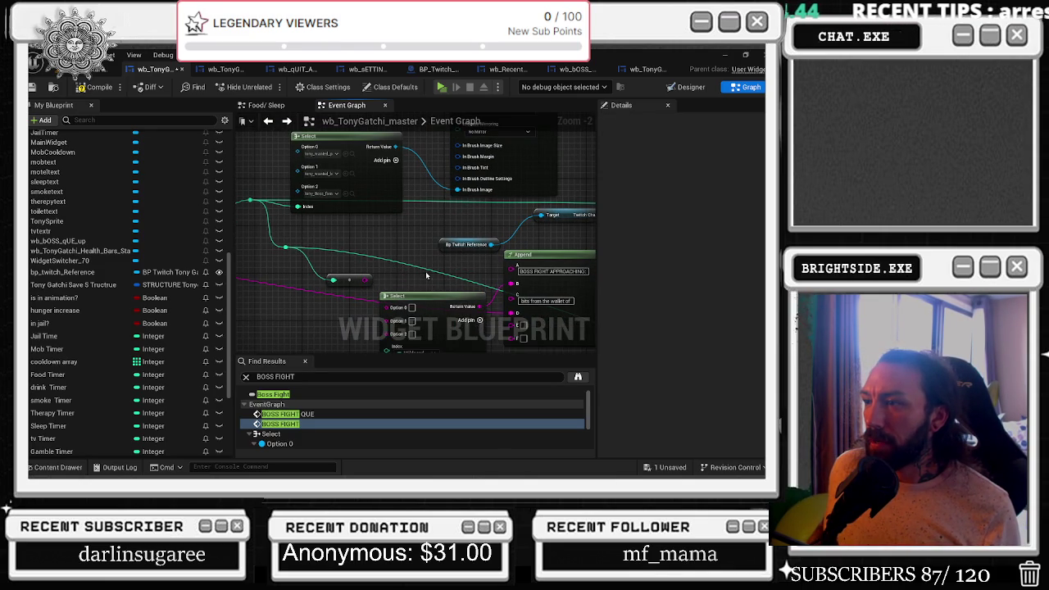
{"action": "left_click_drag", "start_coordinate": [479, 332], "coordinate": [501, 287]}
Feed the reroute wire into the Select Index, delete the leftover node and straighten the wire.
{"action": "left_click_drag", "start_coordinate": [367, 238], "coordinate": [326, 308]}
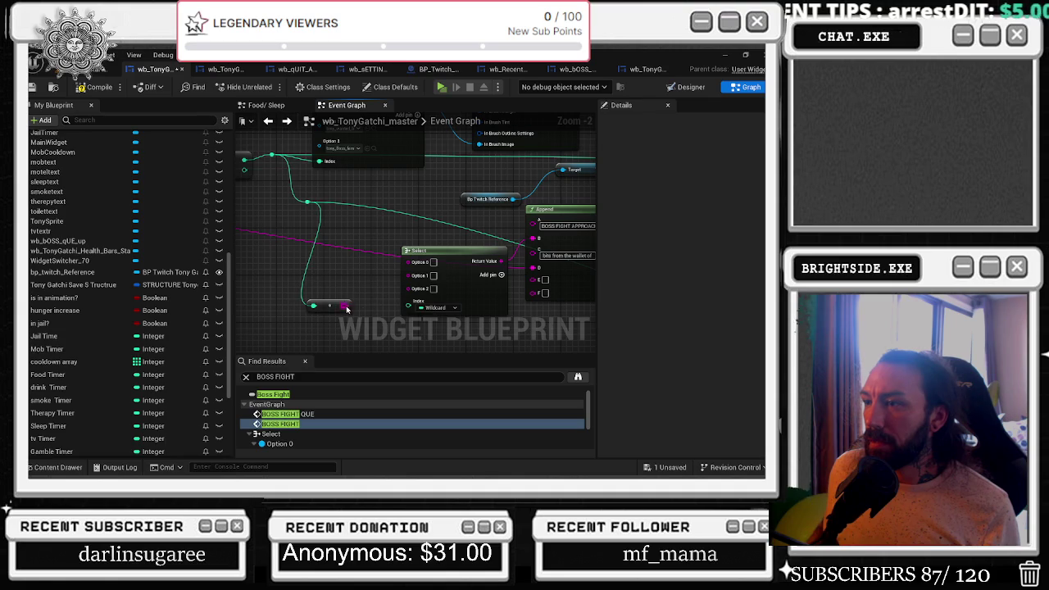
{"action": "left_click_drag", "start_coordinate": [309, 207], "coordinate": [408, 306]}
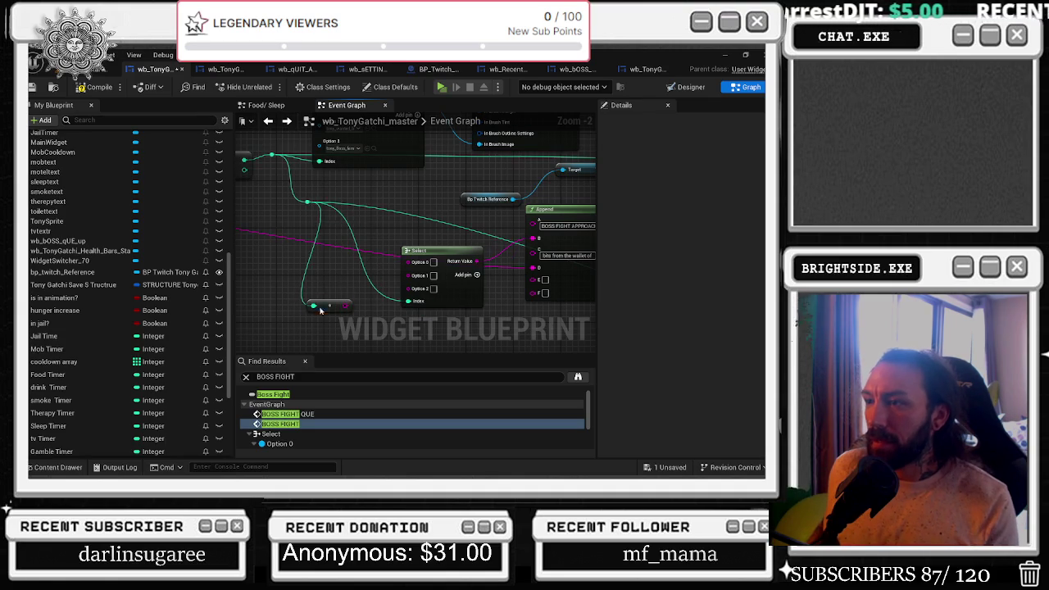
{"action": "left_click", "coordinate": [328, 305]}
{"action": "key", "text": "Delete"}
{"action": "scroll", "coordinate": [361, 280], "scroll_direction": "down", "scroll_amount": 1}
{"action": "scroll", "coordinate": [360, 279], "scroll_direction": "down", "scroll_amount": 2}
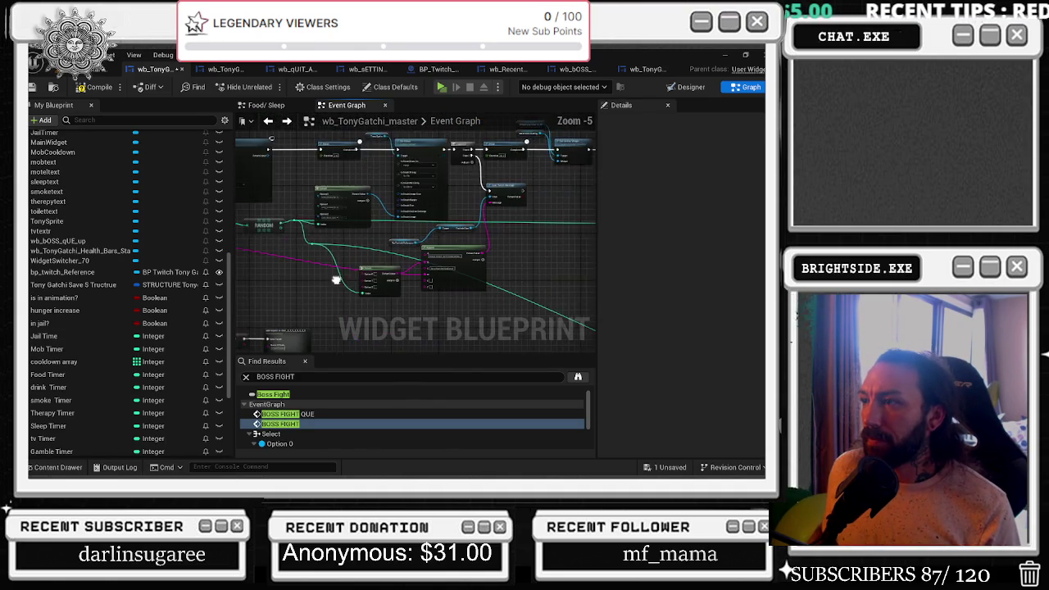
{"action": "left_click_drag", "start_coordinate": [297, 274], "coordinate": [302, 303]}
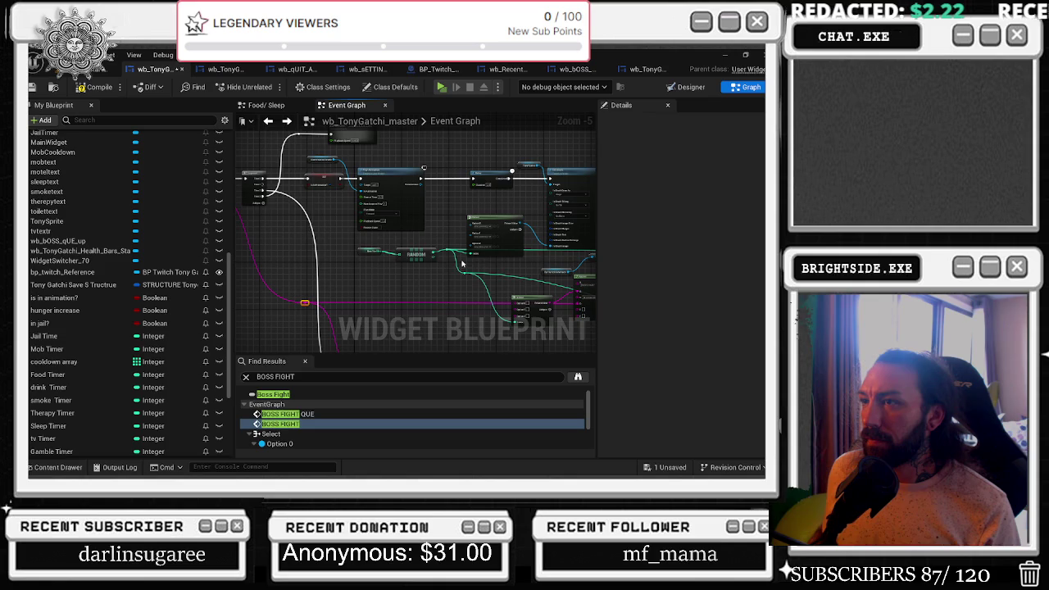
Paste the first boss-fight message into the Select node's Option 0.
{"action": "scroll", "coordinate": [465, 276], "scroll_direction": "up", "scroll_amount": 2}
{"action": "mouse_move", "coordinate": [464, 275]}
{"action": "left_mouse_down"}
{"action": "mouse_move", "coordinate": [443, 278]}
{"action": "mouse_move", "coordinate": [465, 328]}
{"action": "left_mouse_up"}
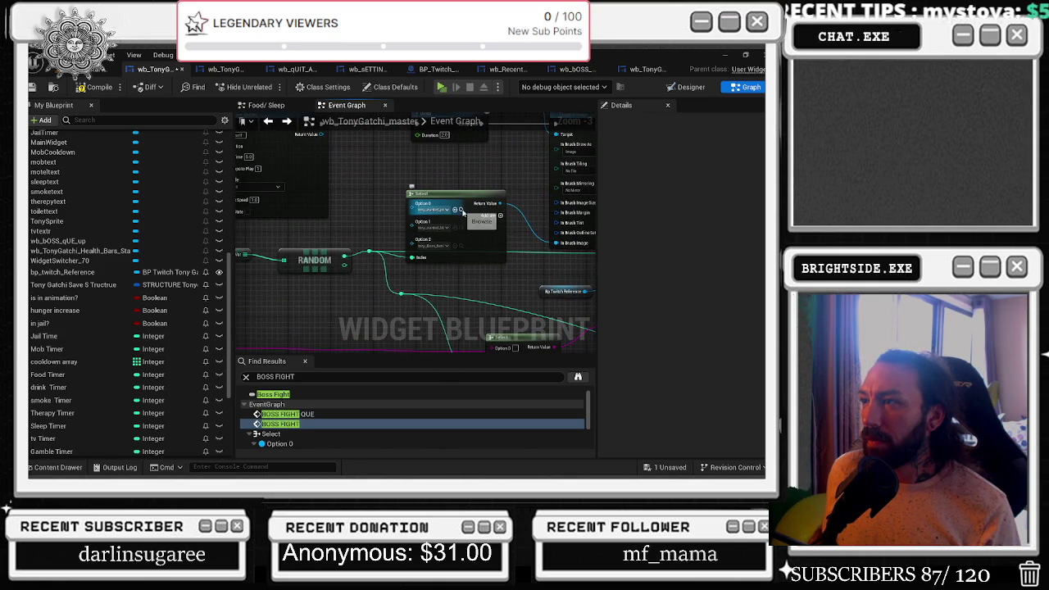
{"action": "key", "text": "ctrl+space"}
{"action": "key", "text": "ctrl+space"}
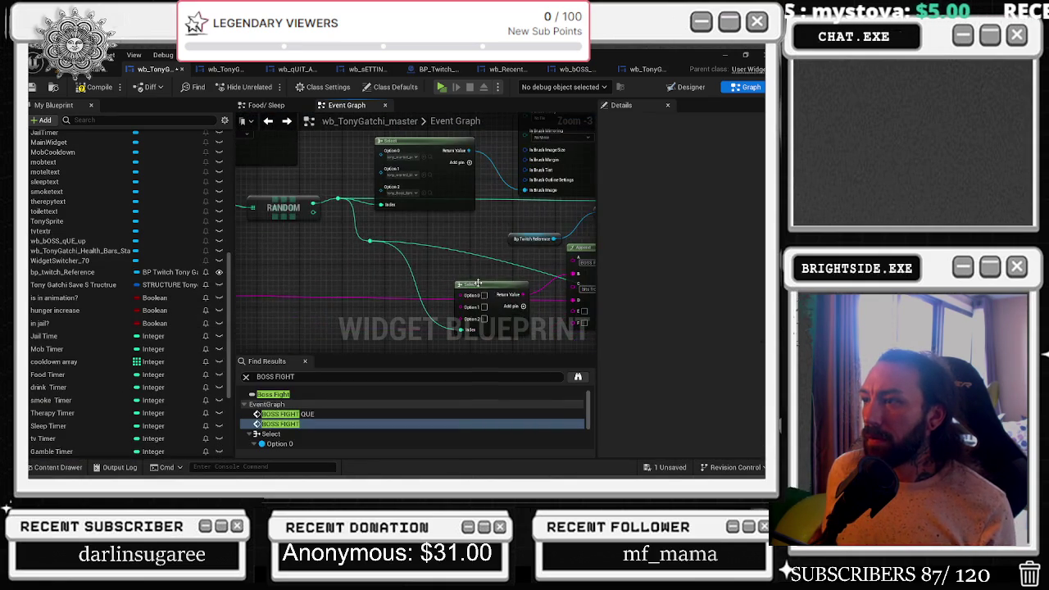
{"action": "left_click_drag", "start_coordinate": [486, 295], "coordinate": [393, 293]}
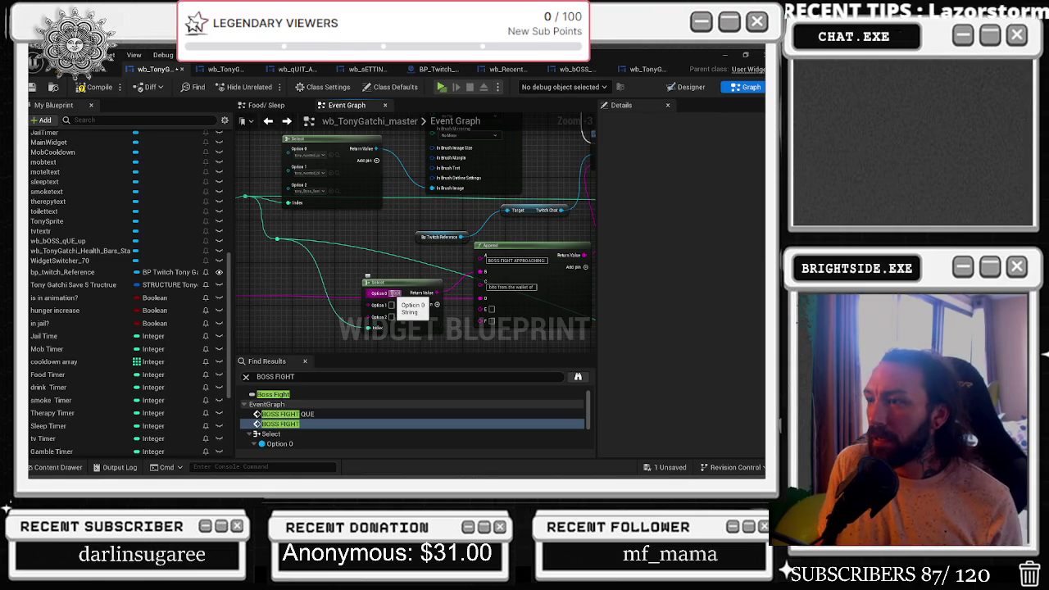
{"action": "left_click", "coordinate": [393, 292]}
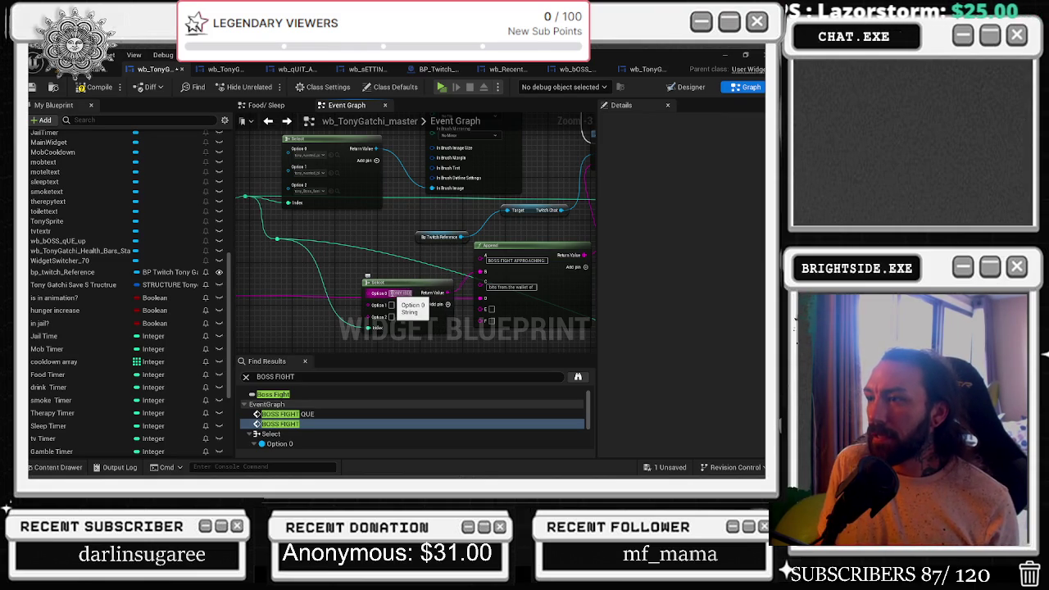
{"action": "key", "text": "ctrl+v"}
{"action": "key", "text": "Return"}
Reword the Option 0 message to 'TONY HAS A BOUNTY ON HIS HEAD' and connect Select to Append.
{"action": "double_click", "coordinate": [405, 298]}
{"action": "type", "text": "HA"}
{"action": "left_click_drag", "start_coordinate": [446, 292], "coordinate": [481, 298]}
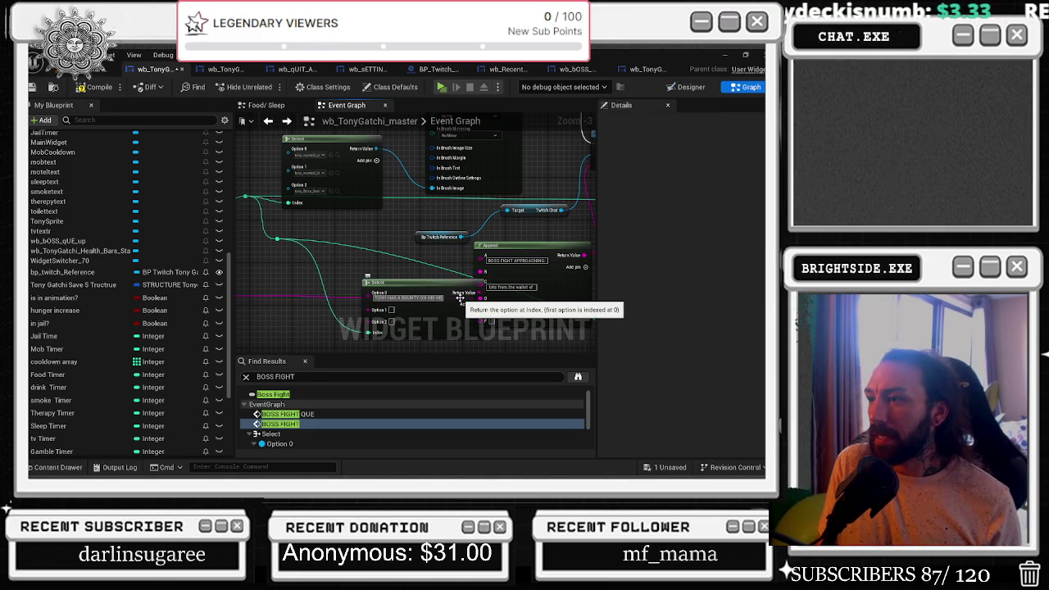
{"action": "mouse_move", "coordinate": [415, 282]}
{"action": "left_mouse_down"}
{"action": "mouse_move", "coordinate": [393, 282]}
{"action": "mouse_move", "coordinate": [404, 261]}
{"action": "mouse_move", "coordinate": [426, 263]}
{"action": "left_mouse_up"}
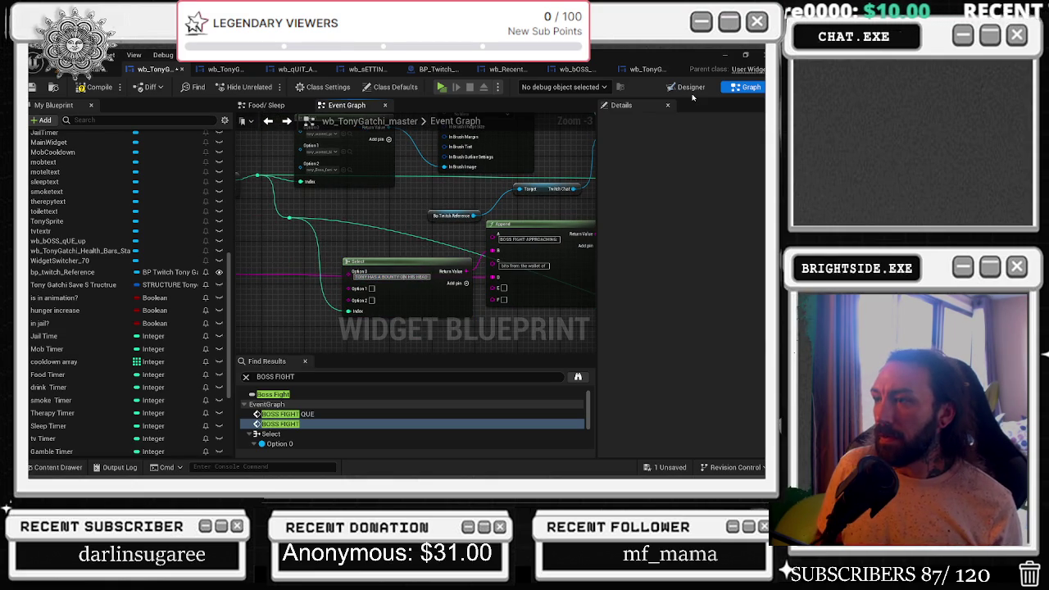
Finish Option 0 with 'HE COULD BE TAKEN OUT BY ANYBODY ON THE STREET.' and link it into Append.
{"action": "type", "text": "{0} IN THE"}
{"action": "key", "text": "BackSpace"}
{"action": "key", "text": "BackSpace"}
{"action": "key", "text": "BackSpace"}
{"action": "type", "text": "HE COULD"}
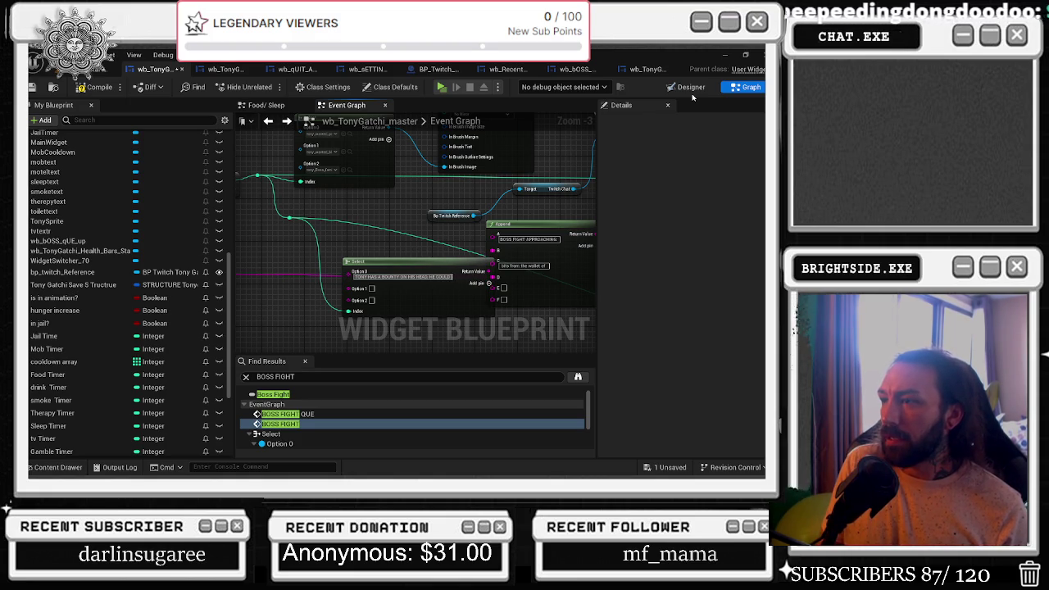
{"action": "type", "text": " BE TAK"}
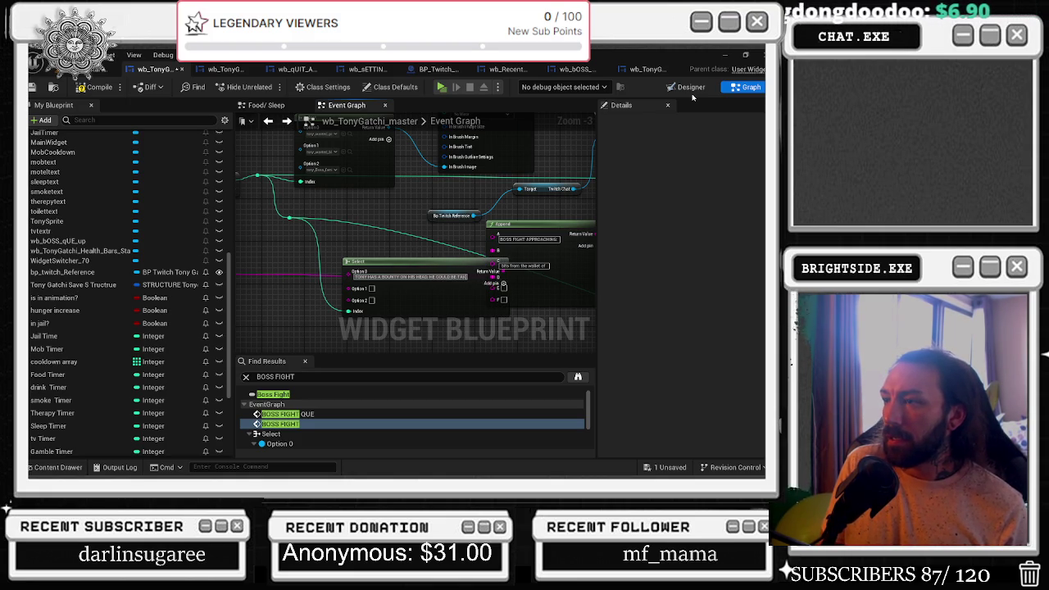
{"action": "type", "text": "EN OUT BY ANYBODY ON "}
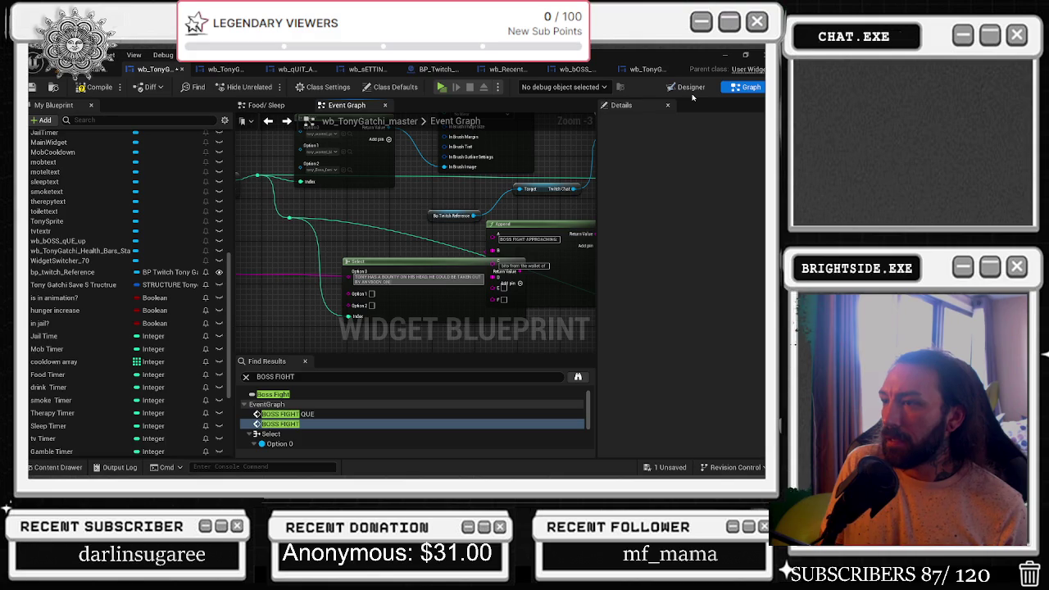
{"action": "type", "text": "THE STREET."}
{"action": "key", "text": "Tab"}
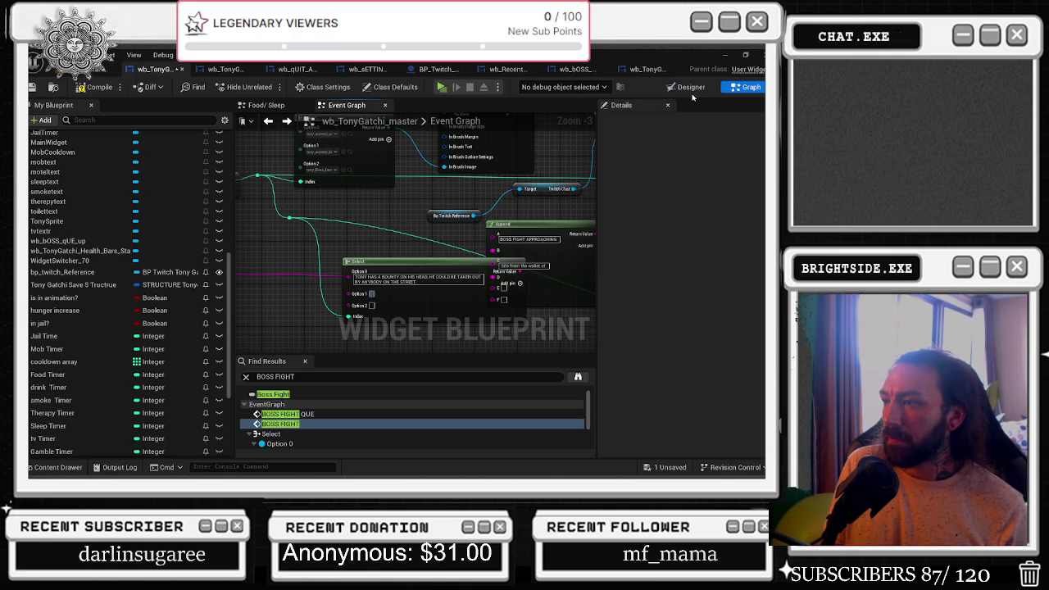
{"action": "mouse_move", "coordinate": [350, 271]}
{"action": "left_mouse_down"}
{"action": "mouse_move", "coordinate": [366, 270]}
{"action": "mouse_move", "coordinate": [310, 261]}
{"action": "left_mouse_up"}
Replace the wallet text with 'TYPE !JOIN TO HELP TONY AGAINST THE ENEMY, YOU WILL BE REWARDED GREATLY'.
{"action": "left_click", "coordinate": [524, 266]}
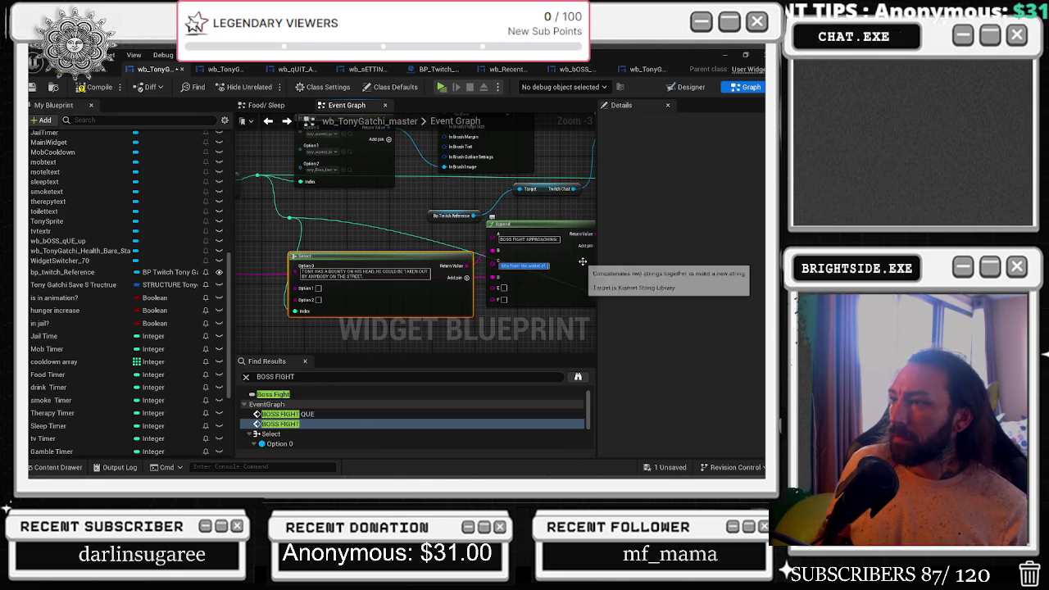
{"action": "key", "text": "BackSpace"}
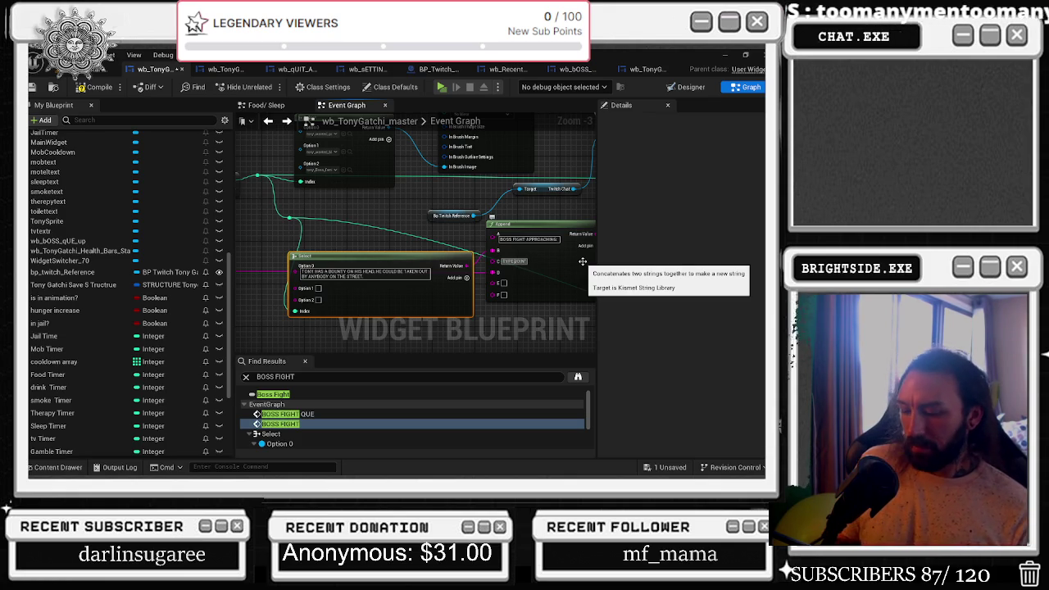
{"action": "type", "text": "' TO"}
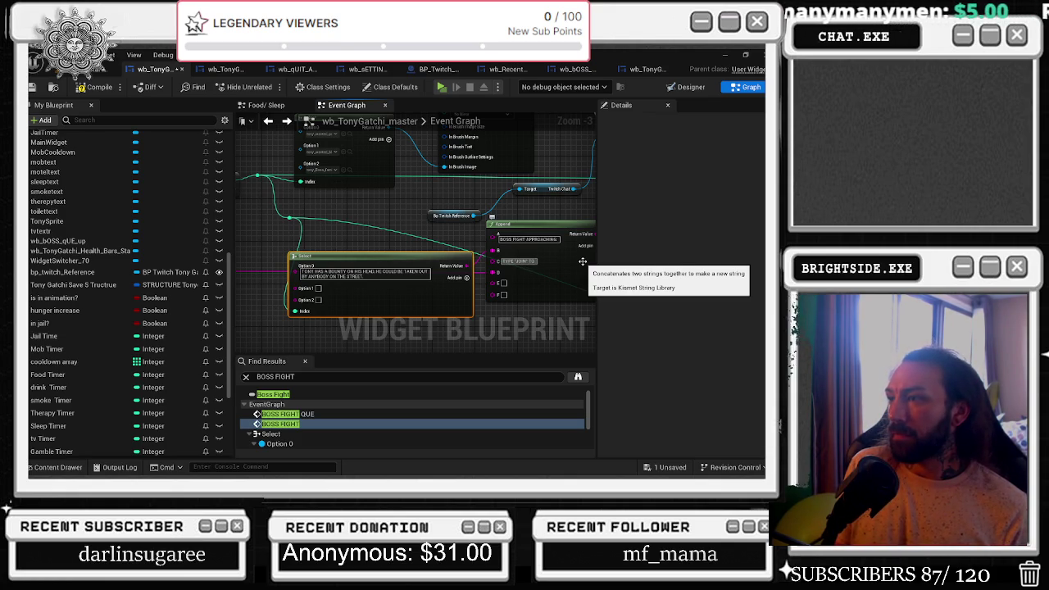
{"action": "type", "text": " HELP TONY AGAIN"}
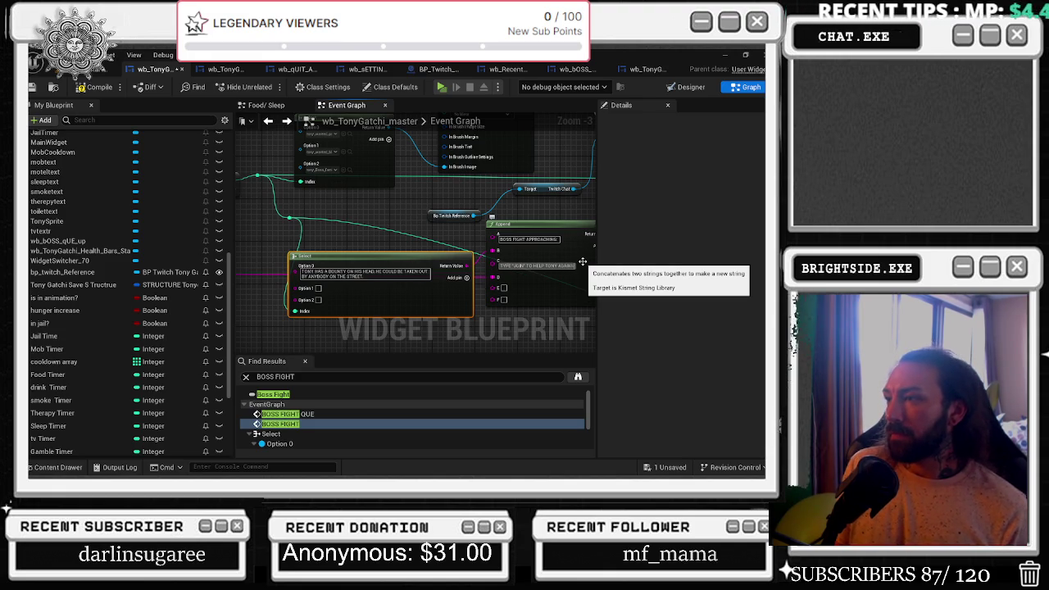
{"action": "type", "text": "ST T"}
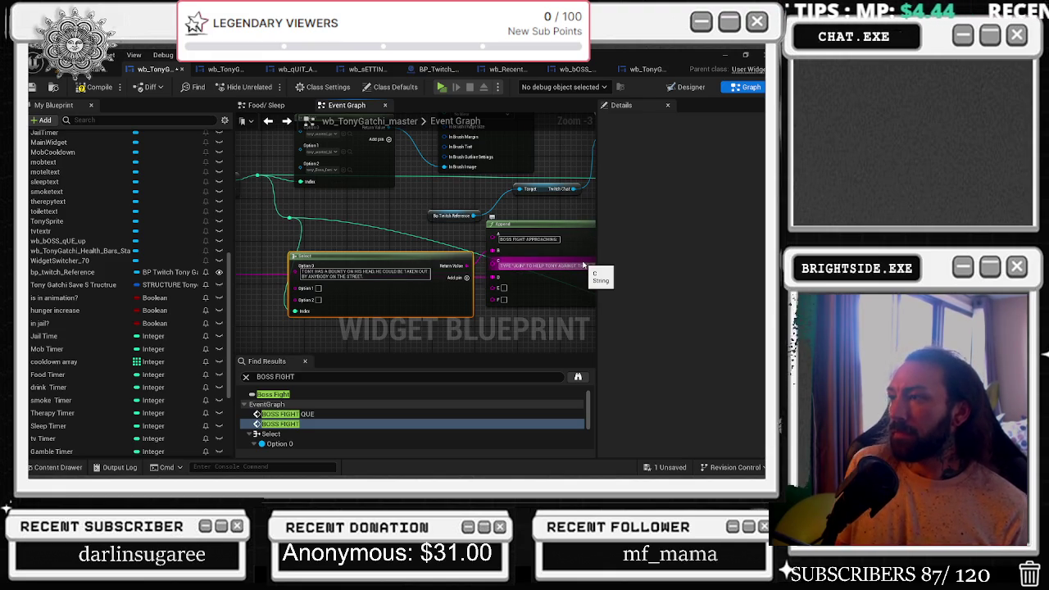
{"action": "type", "text": "HE O"}
{"action": "scroll", "coordinate": [497, 219], "scroll_direction": "down", "scroll_amount": 1}
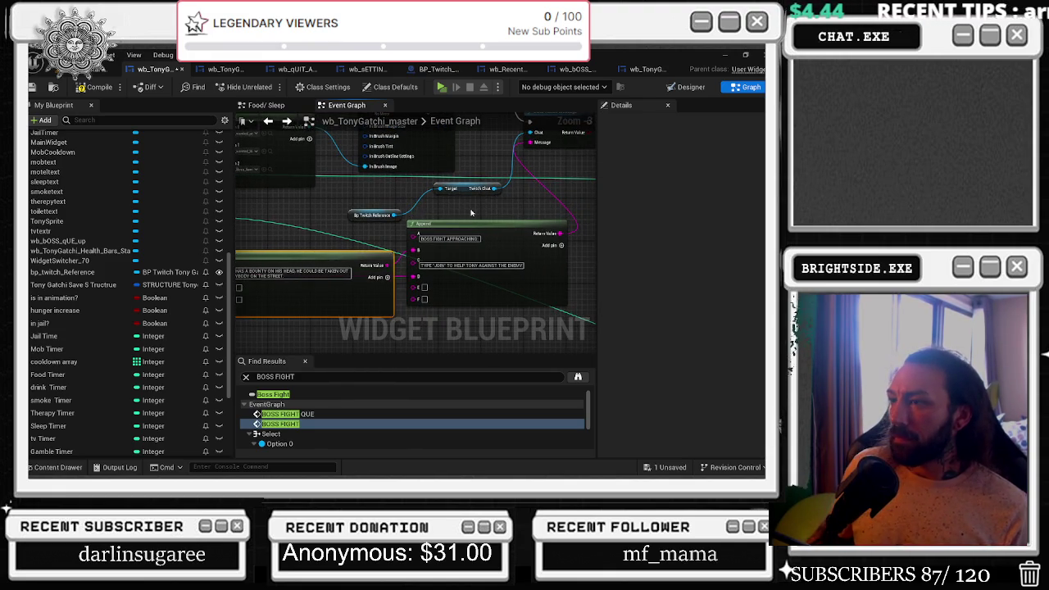
{"action": "scroll", "coordinate": [516, 221], "scroll_direction": "up", "scroll_amount": 1}
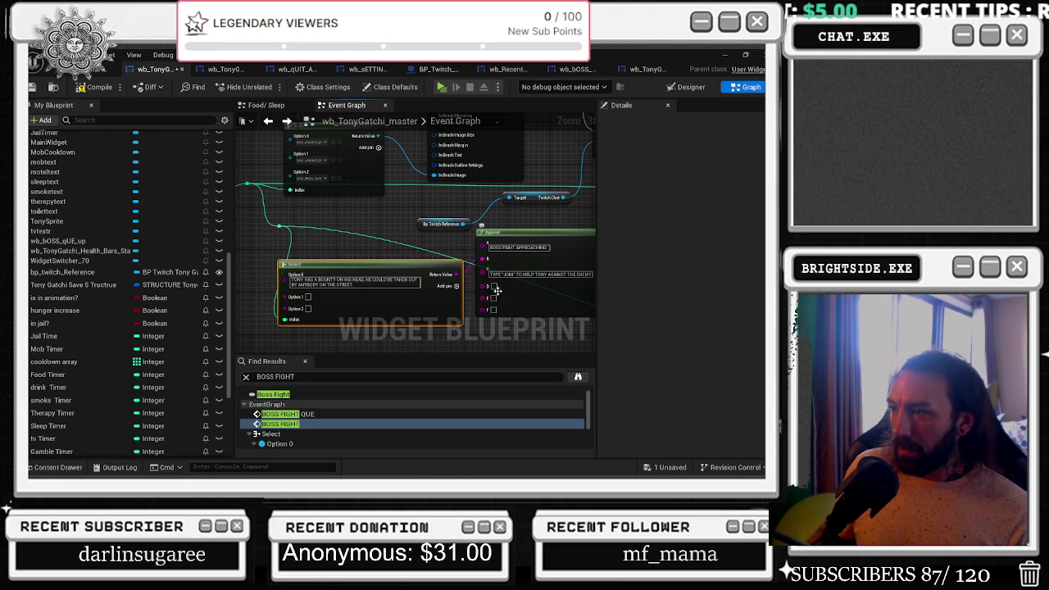
{"action": "left_click", "coordinate": [590, 276]}
{"action": "key", "text": "Return"}
{"action": "type", "text": "YOU WILL BE REWARDED GREATLY"}
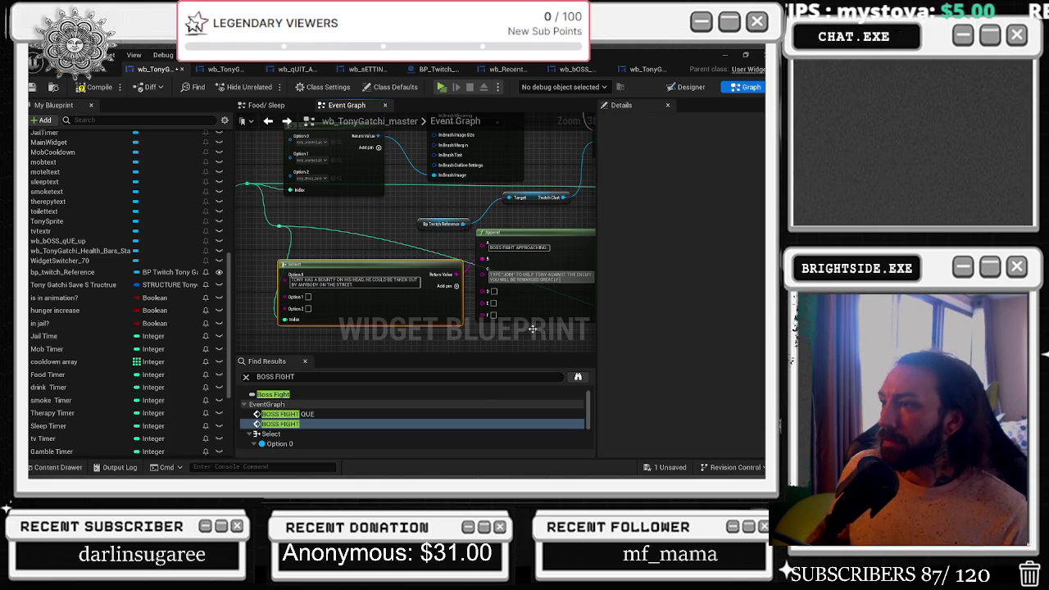
{"action": "left_click_drag", "start_coordinate": [329, 165], "coordinate": [332, 213]}
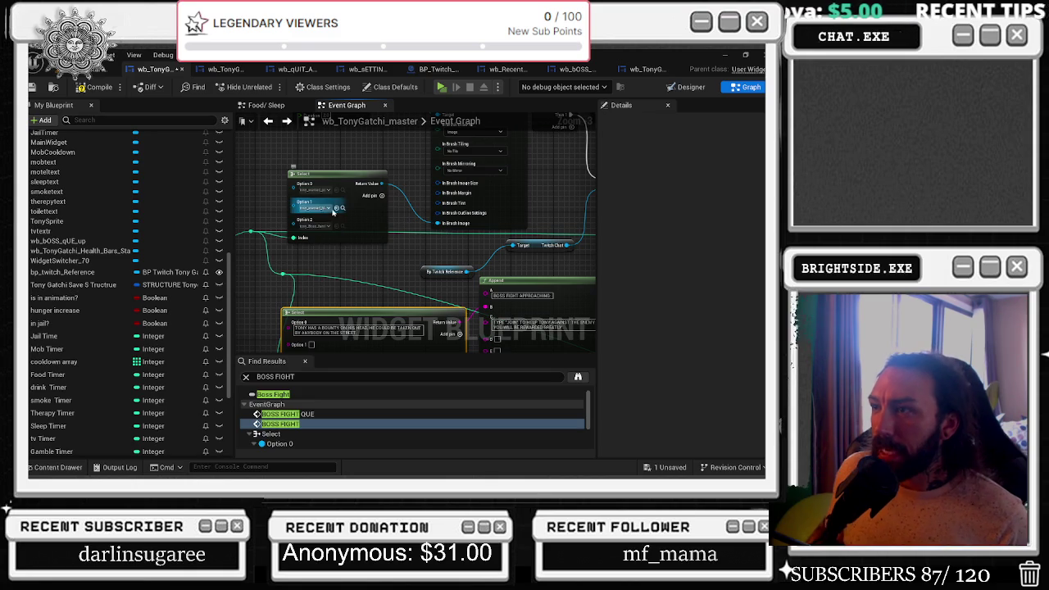
Browse the Tonygatchi sprite assets for the boss fight sprite used by Option 2.
{"action": "key", "text": "ctrl+space"}
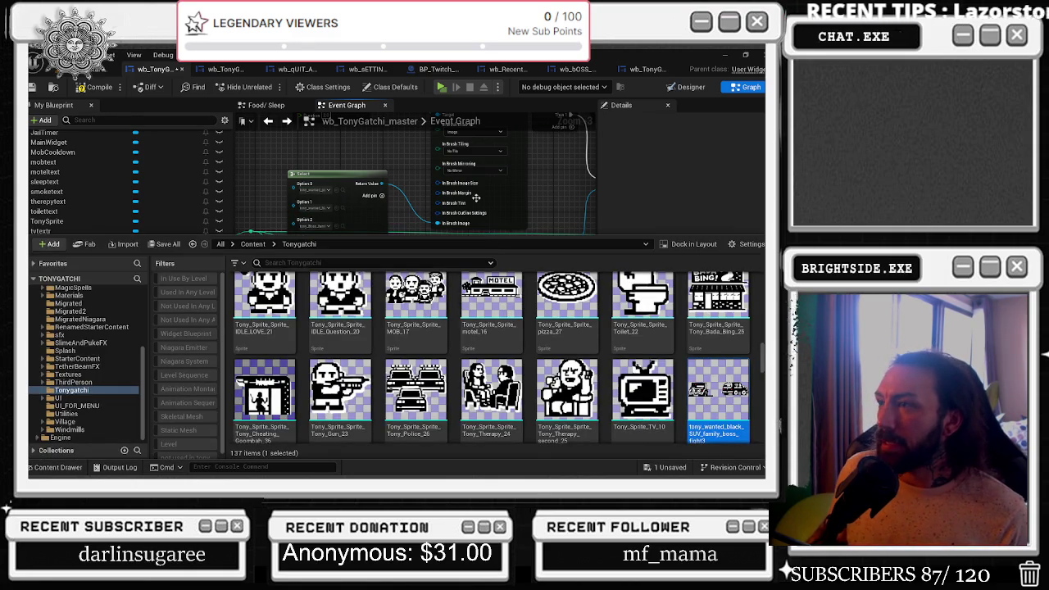
{"action": "left_click", "coordinate": [413, 205]}
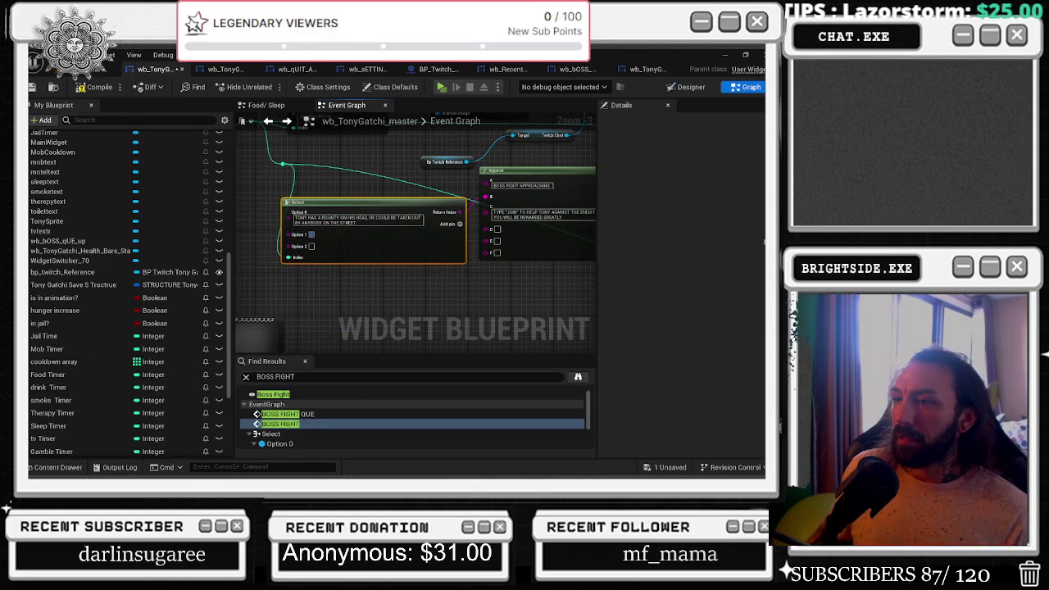
{"action": "scroll", "coordinate": [424, 249], "scroll_direction": "down", "scroll_amount": 2}
{"action": "left_click", "coordinate": [348, 211]}
{"action": "left_click", "coordinate": [252, 191]}
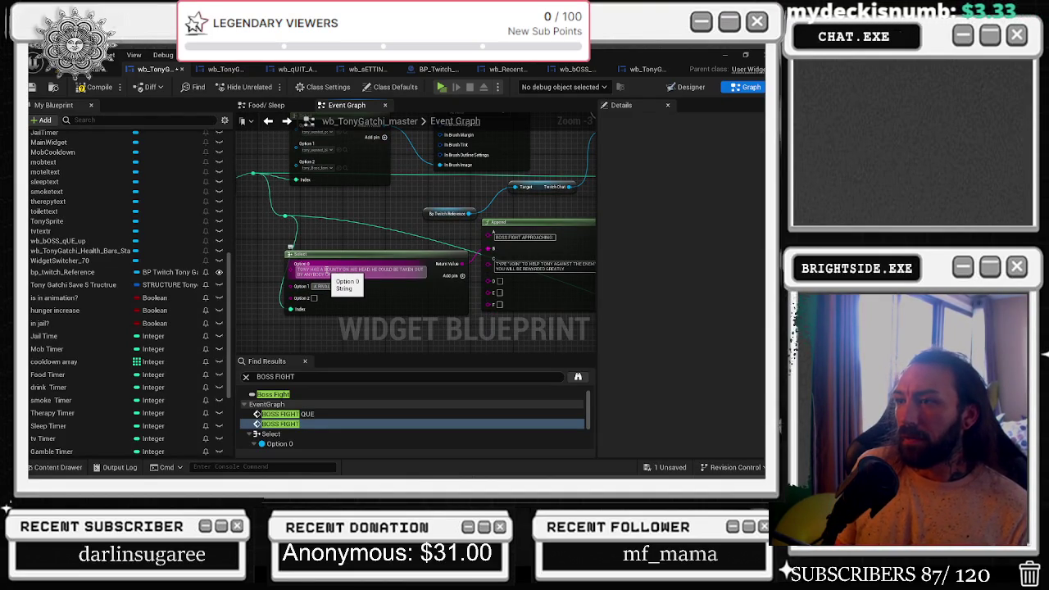
Enter the Option 1 message about a rival family chasing Tony down and cornering him.
{"action": "left_click", "coordinate": [336, 291]}
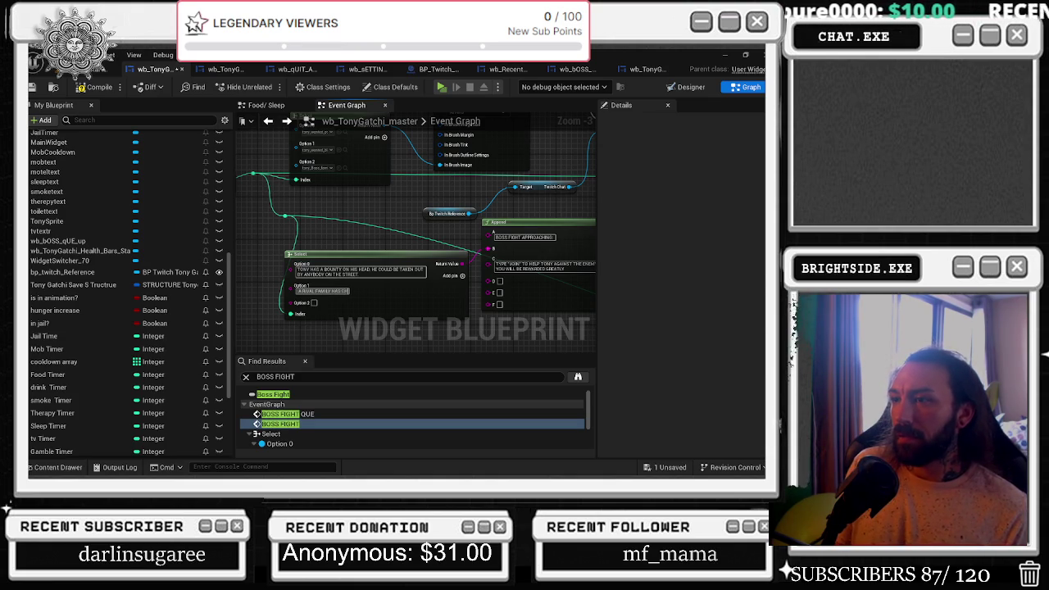
{"action": "type", "text": "ASED TONY DOWN AND HAVE HIM"}
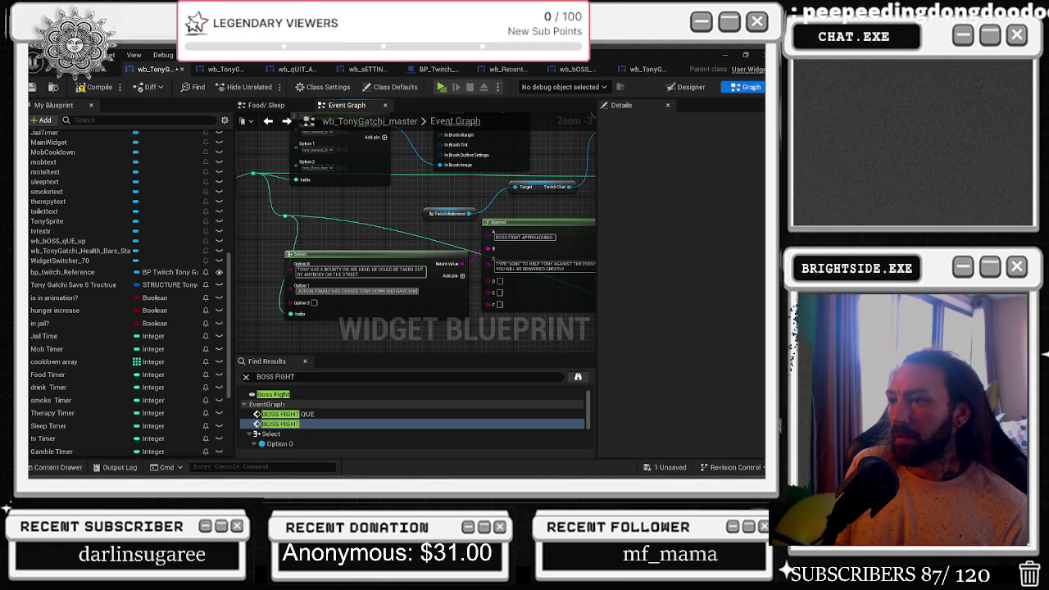
{"action": "type", "text": " CORNERED WITH TI"}
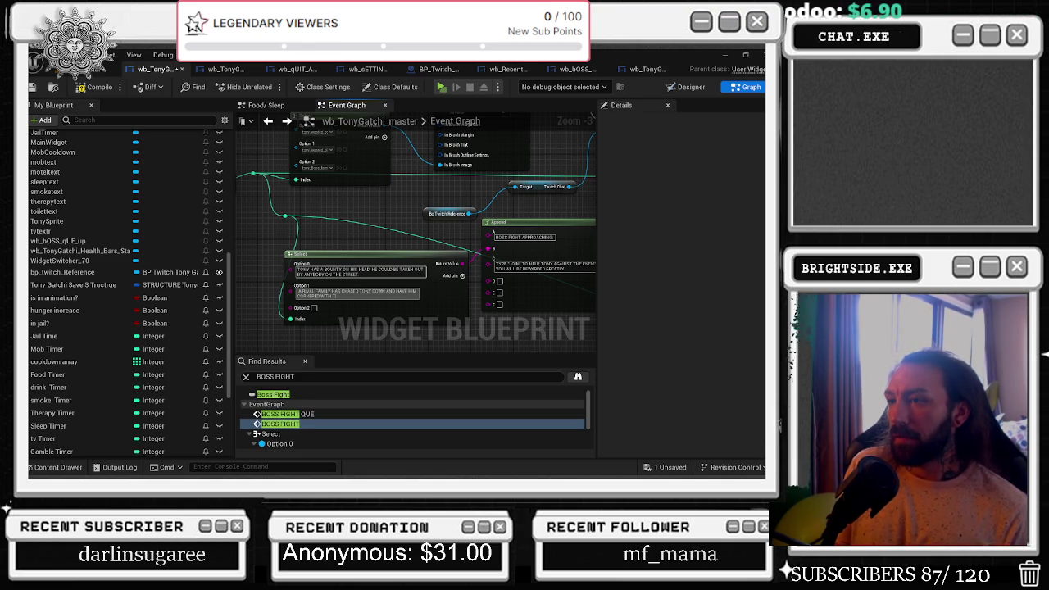
{"action": "type", "text": "UYS"}
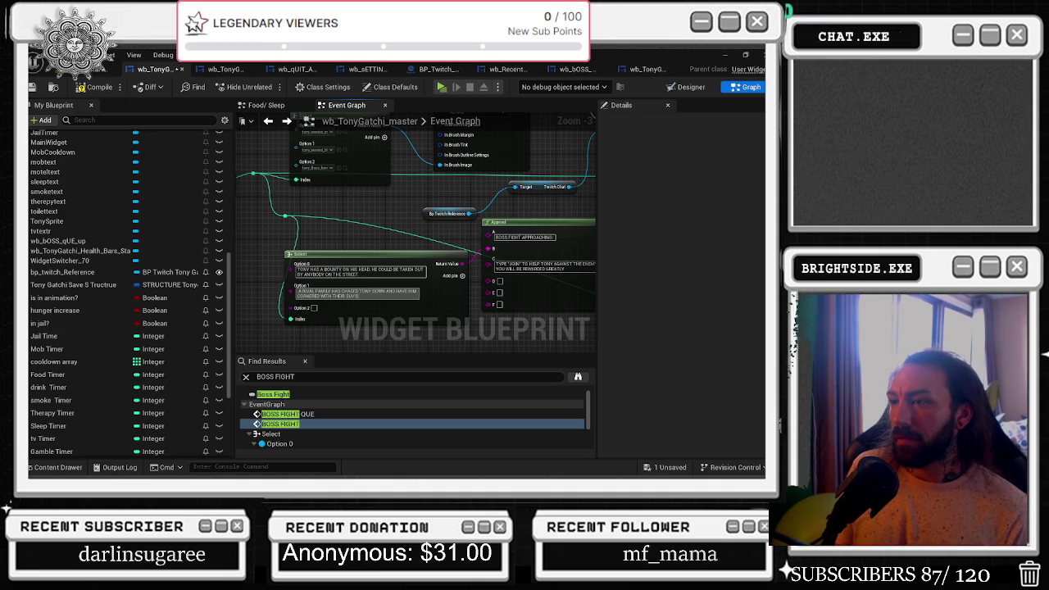
{"action": "type", "text": " TAKE"}
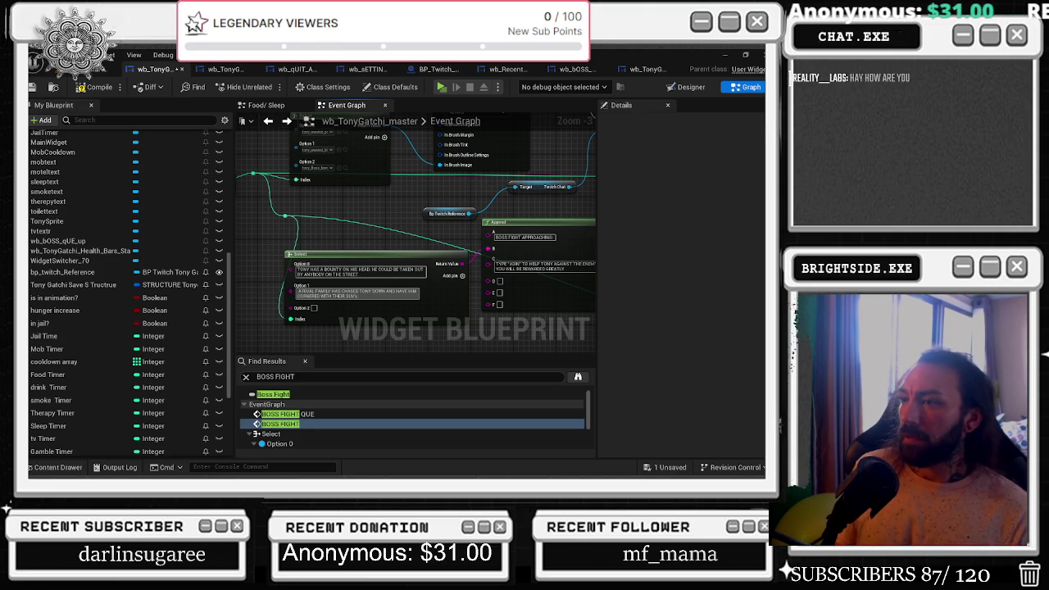
Replace the Option 1 message with the pasted rival-family text ending 'CORNERED WITH THEIR SUV'S.'.
{"action": "left_click_drag", "start_coordinate": [501, 237], "coordinate": [451, 232]}
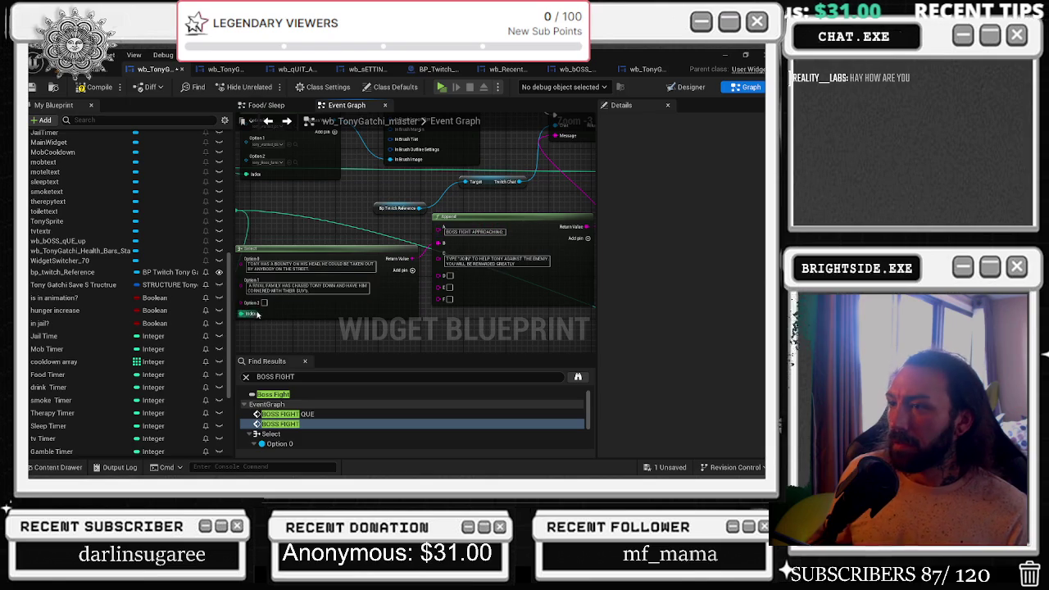
{"action": "left_click", "coordinate": [314, 288]}
{"action": "key", "text": "BackSpace"}
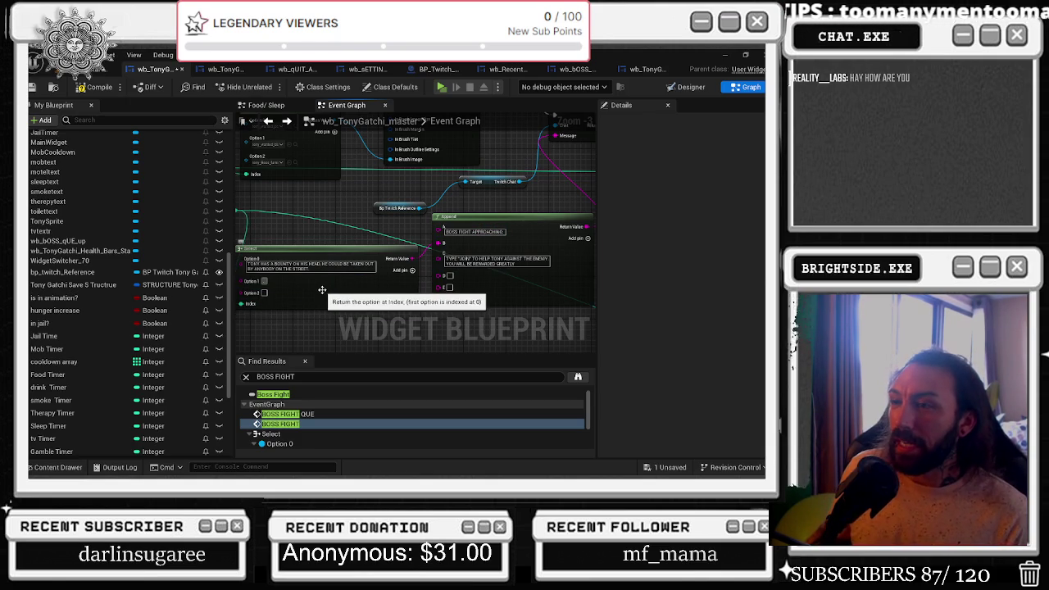
{"action": "key", "text": "ctrl+v"}
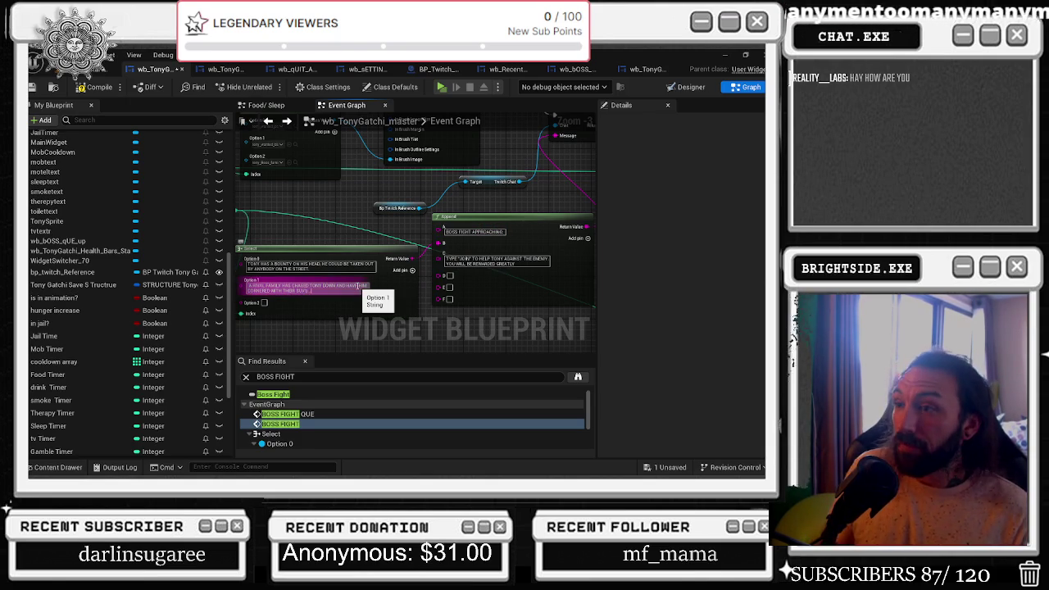
{"action": "key", "text": "Return"}
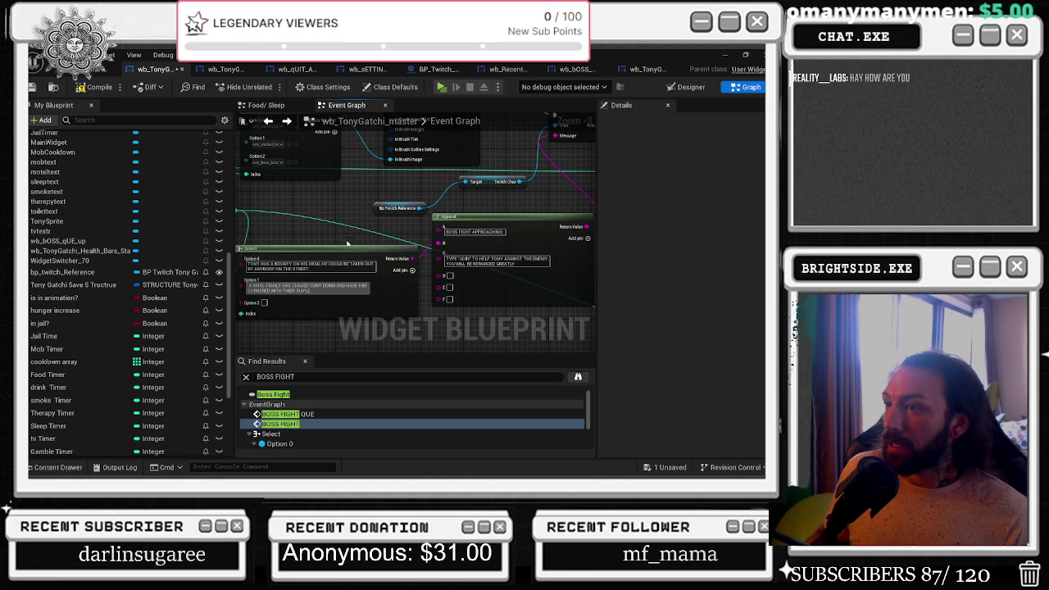
Add a reroute point on the wire near the Select node.
{"action": "left_click_drag", "start_coordinate": [344, 248], "coordinate": [417, 251]}
{"action": "double_click", "coordinate": [309, 213]}
{"action": "left_click_drag", "start_coordinate": [287, 219], "coordinate": [274, 227]}
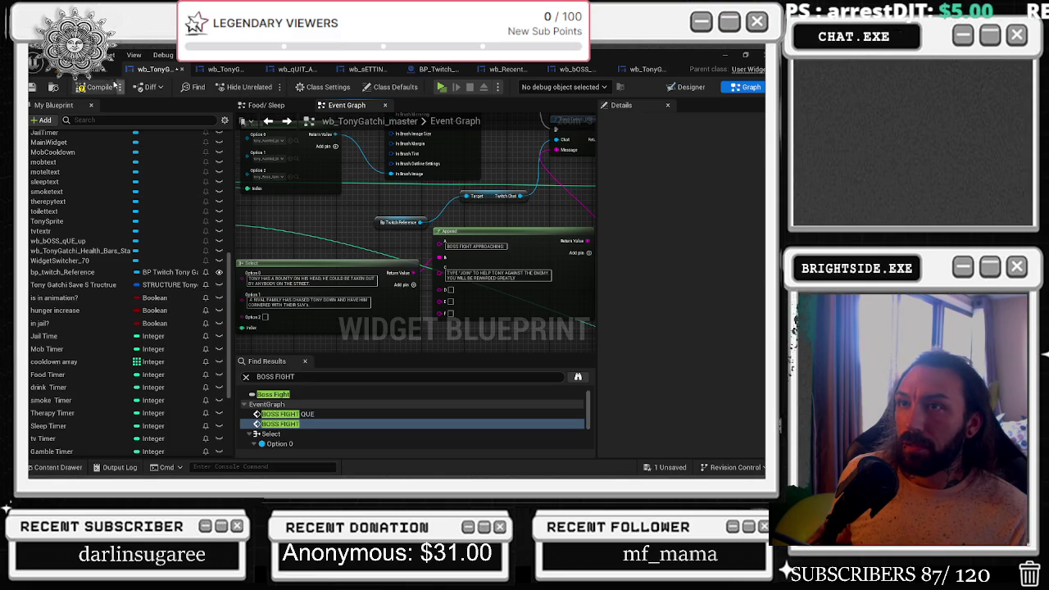
{"action": "key", "text": "ctrl+Tab"}
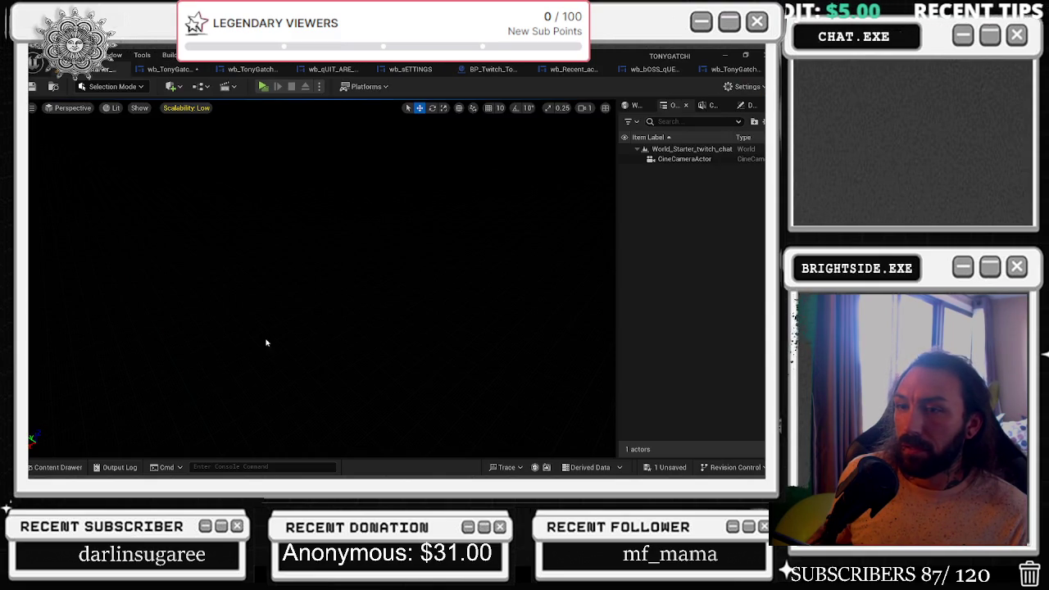
{"action": "left_click", "coordinate": [250, 69]}
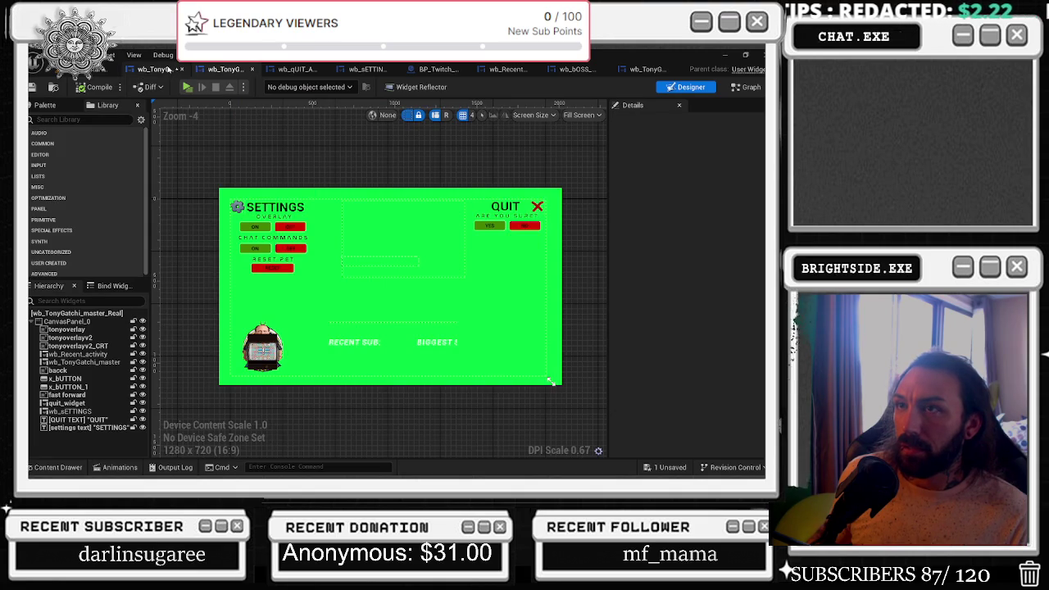
{"action": "left_click", "coordinate": [223, 70]}
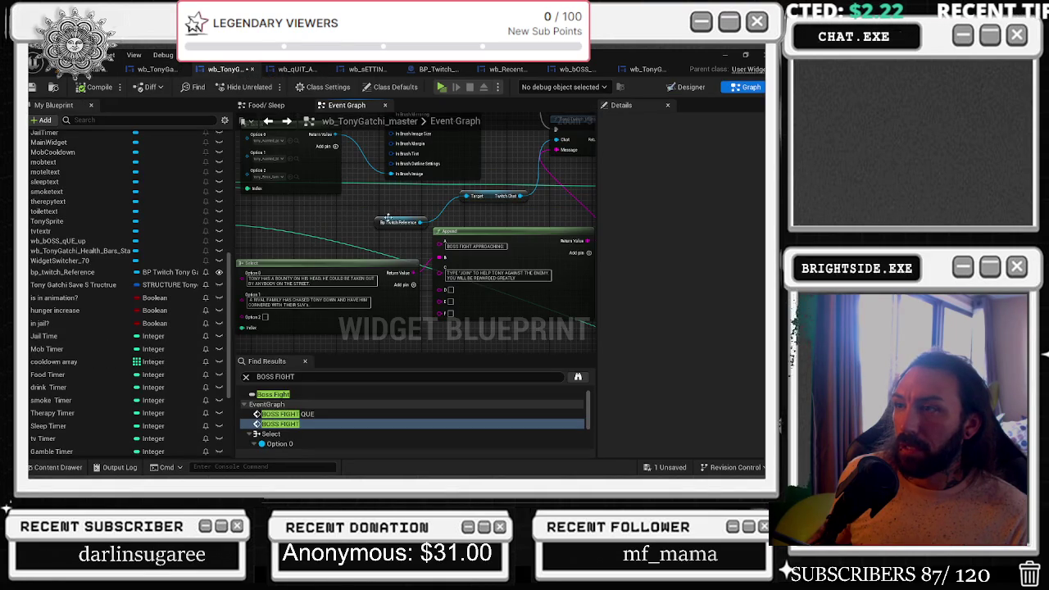
{"action": "left_click", "coordinate": [57, 467]}
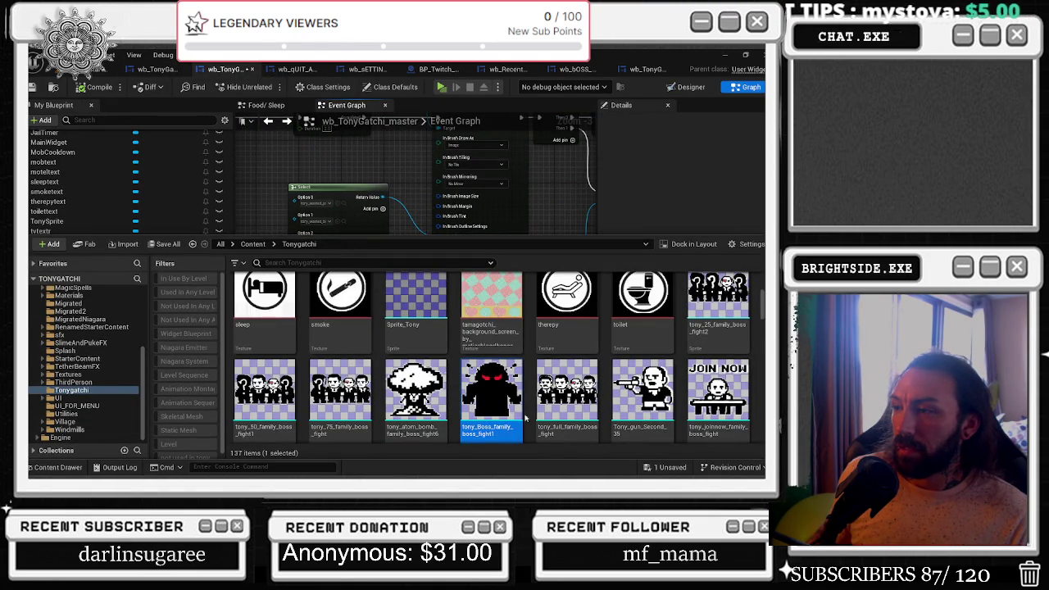
{"action": "left_click", "coordinate": [281, 268]}
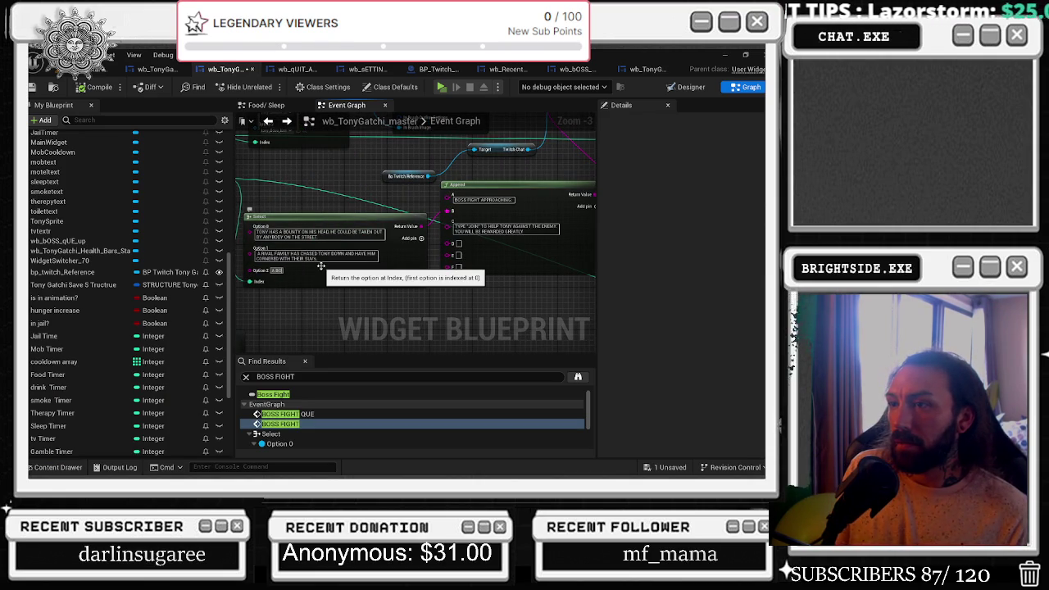
Replace the Option 2 draft 'GHT HAS COME' with a message starting 'A SUPERNATURAL'.
{"action": "type", "text": "GHT"}
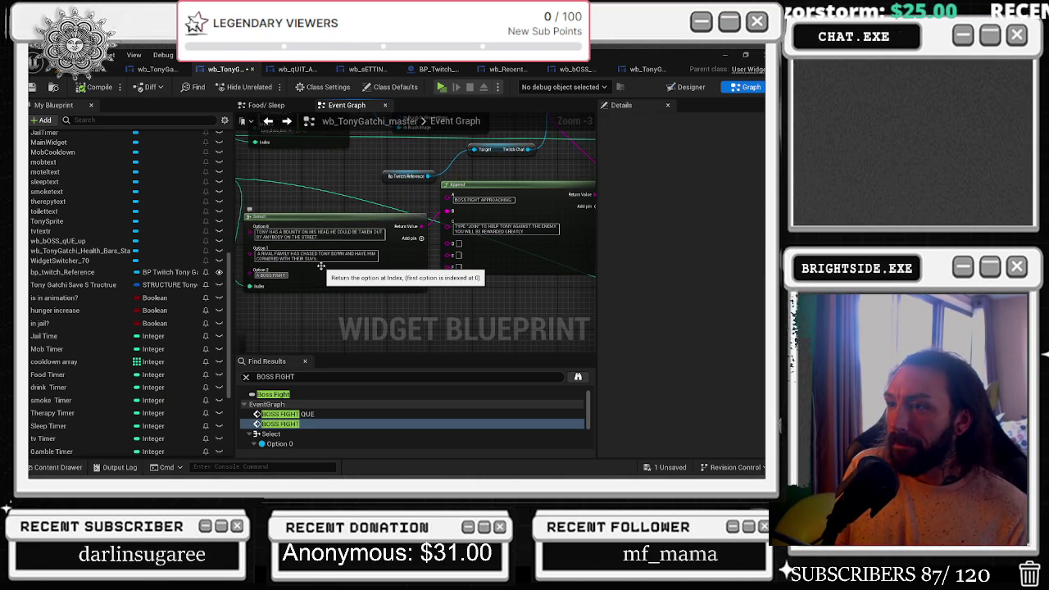
{"action": "type", "text": " HAS COME"}
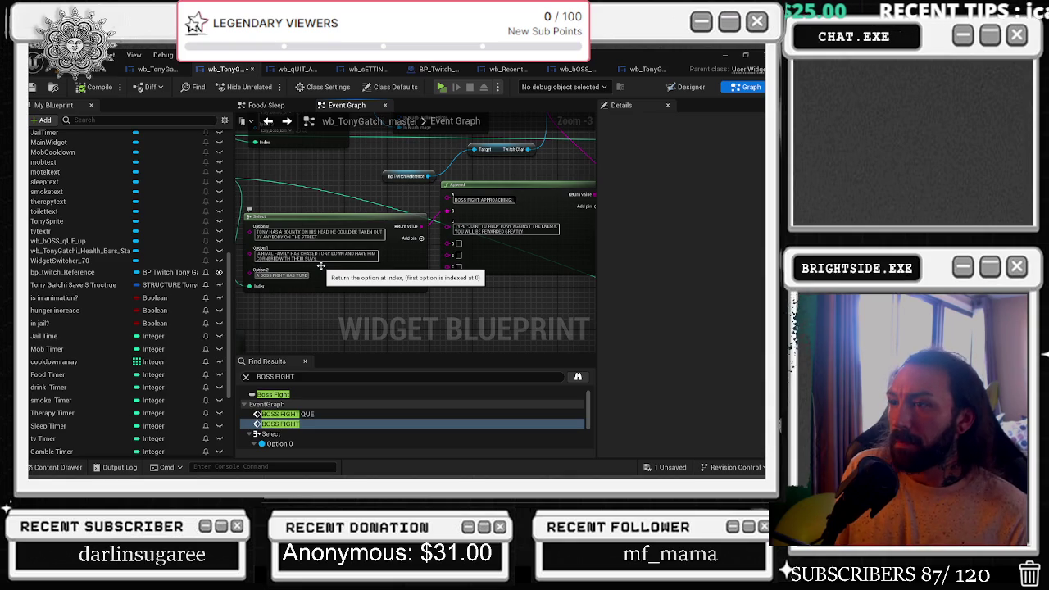
{"action": "key", "text": "BackSpace"}
{"action": "key", "text": "BackSpace"}
{"action": "key", "text": "BackSpace"}
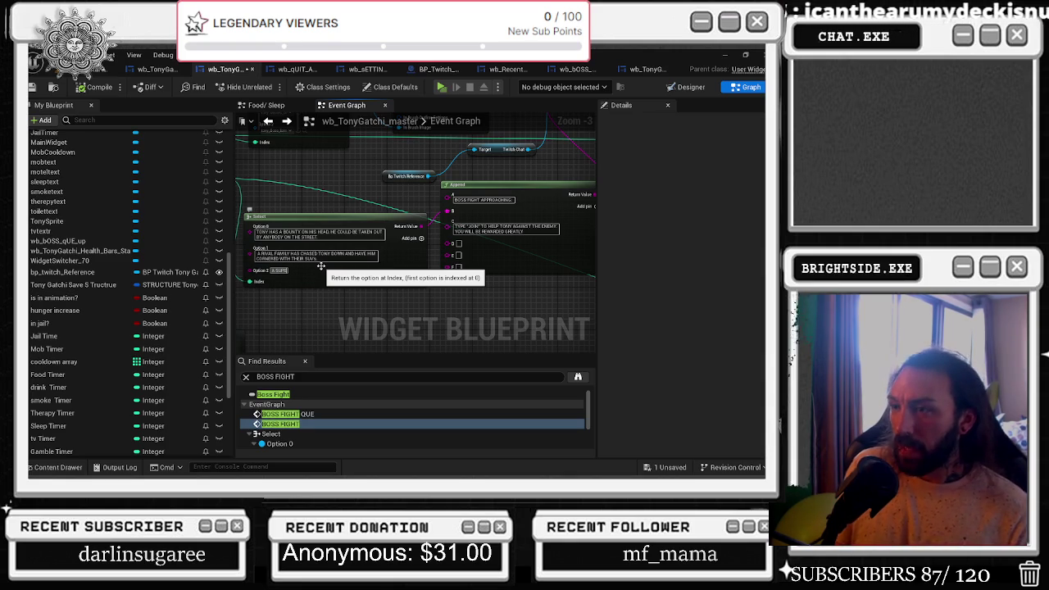
{"action": "type", "text": "AL"}
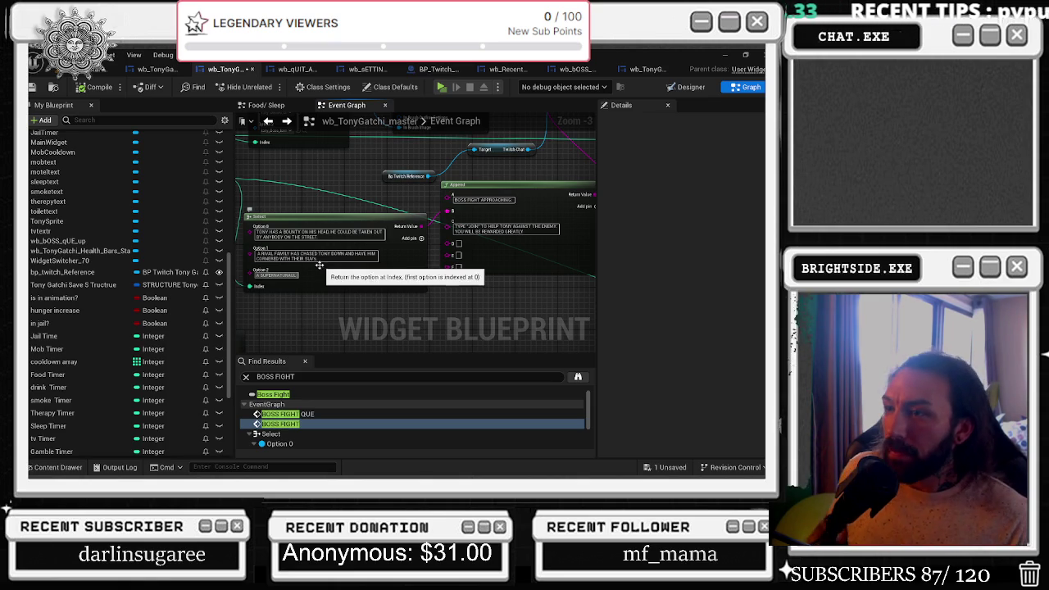
{"action": "left_click", "coordinate": [277, 276]}
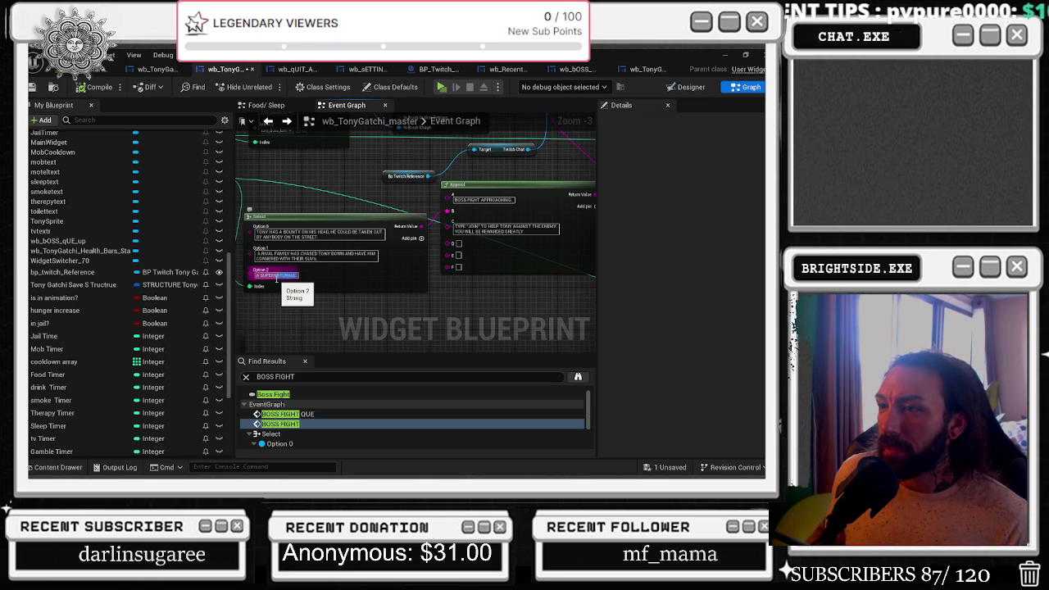
{"action": "key", "text": "alt+Tab"}
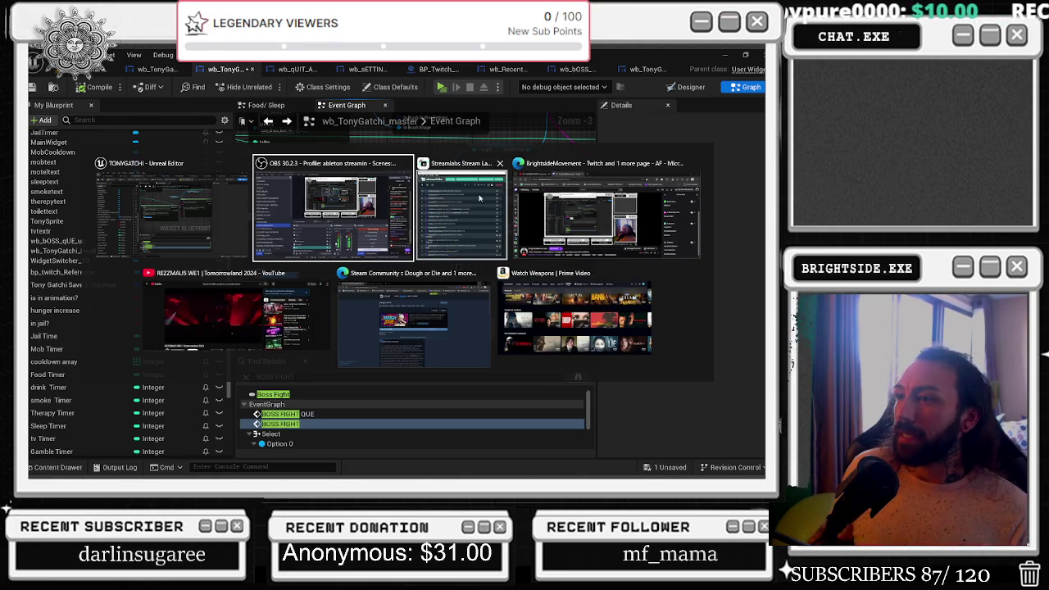
Confirm the spelling 'SUPERNATURAL' with a Google search in Edge, then return to Unreal.
{"action": "key", "text": "Escape"}
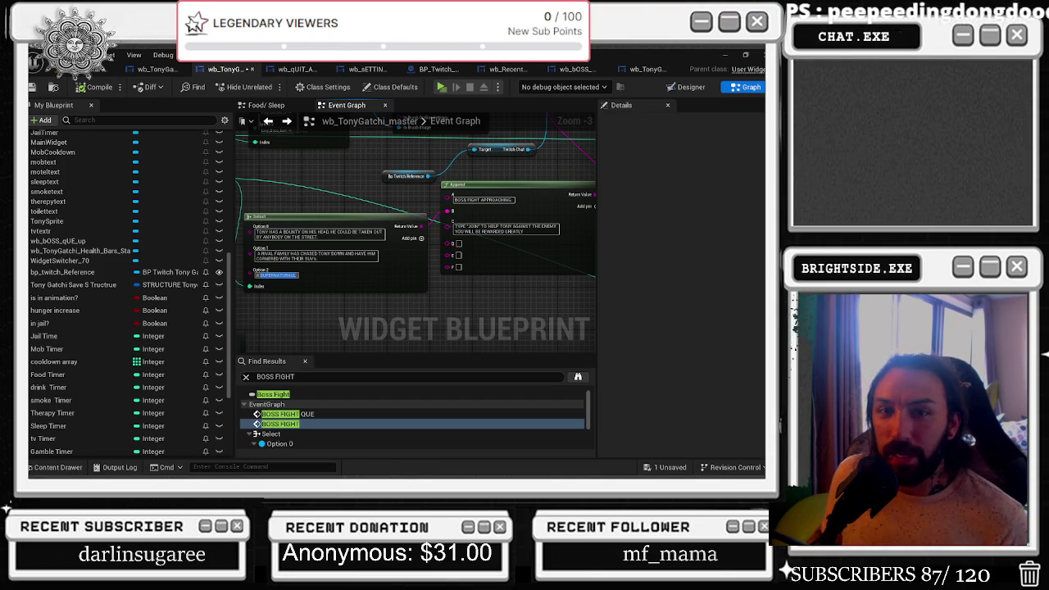
{"action": "key", "text": "alt+Tab"}
{"action": "type", "text": "SUPERNATURAUL"}
{"action": "key", "text": "Return"}
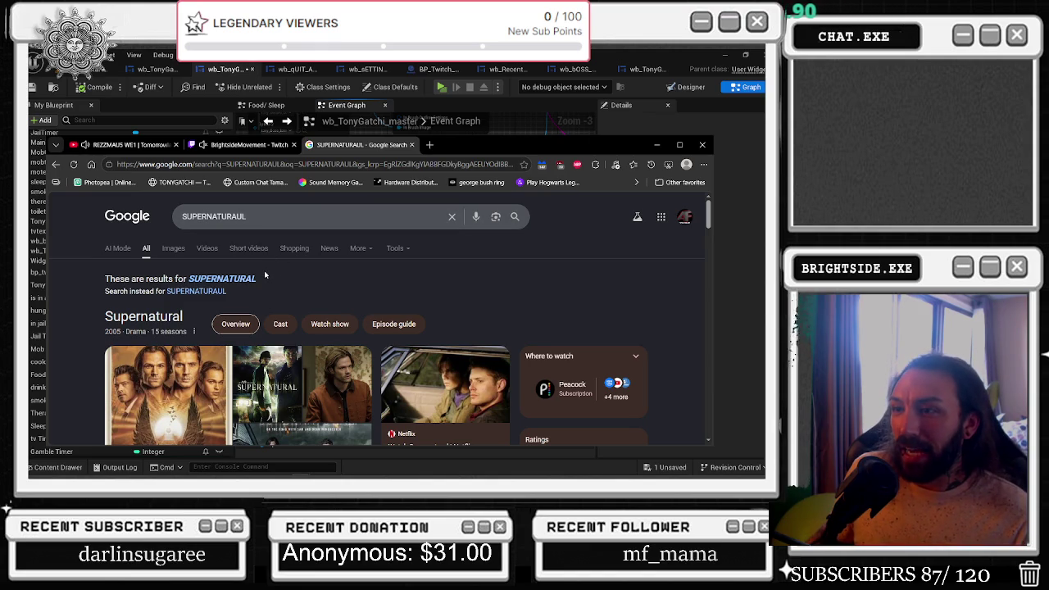
{"action": "left_click", "coordinate": [241, 216]}
{"action": "key", "text": "BackSpace"}
{"action": "key", "text": "Return"}
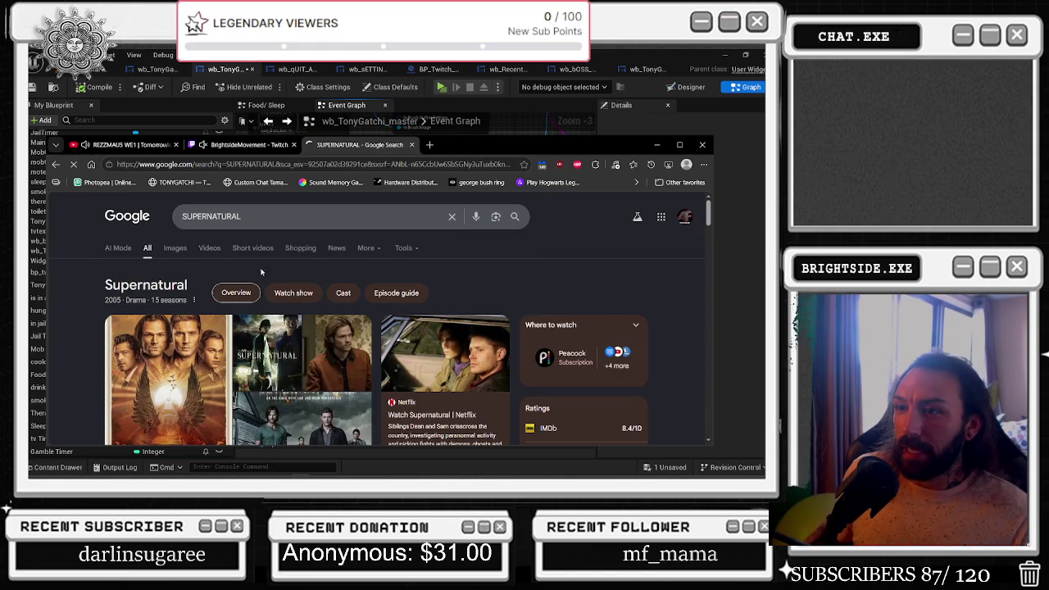
{"action": "key", "text": "alt+Tab"}
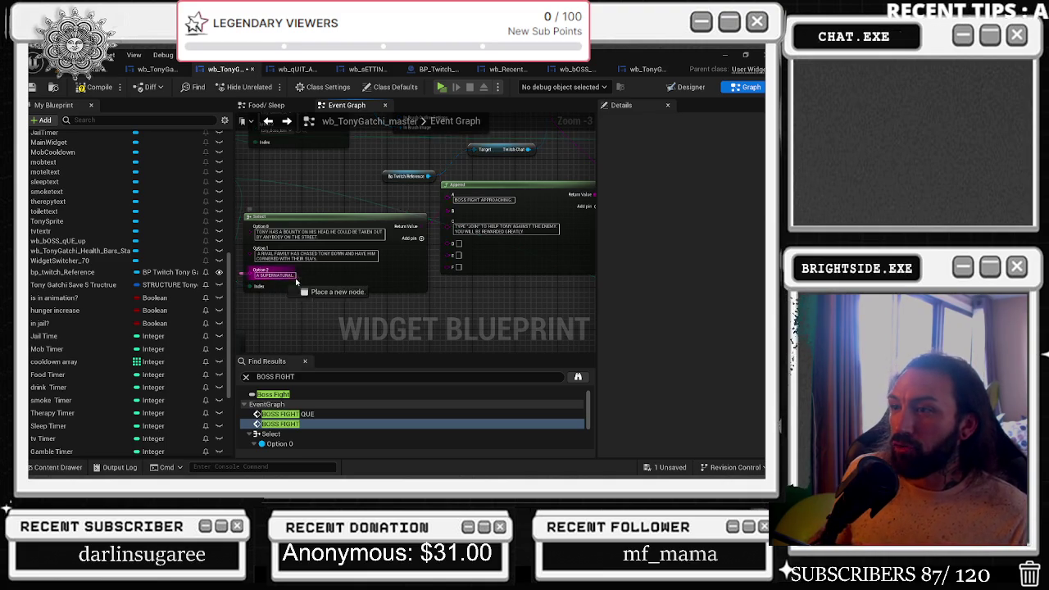
Extend Option 2: a supernatural being entered New Jersey, and 'TONY AND THE' boys took it on.
{"action": "right_click", "coordinate": [300, 275]}
{"action": "key", "text": "Escape"}
{"action": "type", "text": "BEING HAS ENTERED NEW JERSEY, JOIN"}
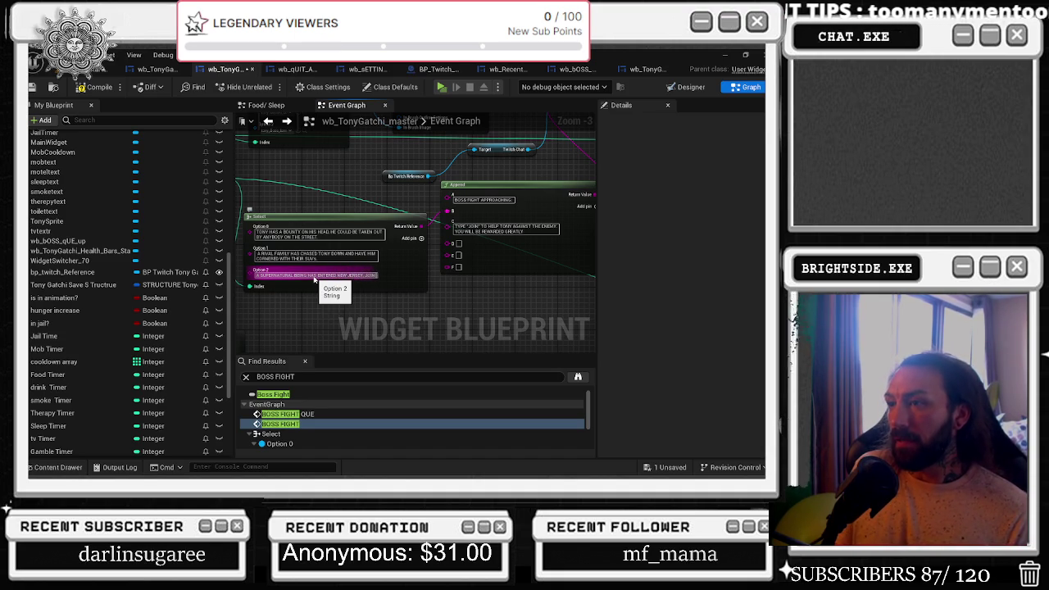
{"action": "type", "text": "UP"}
{"action": "key", "text": "BackSpace"}
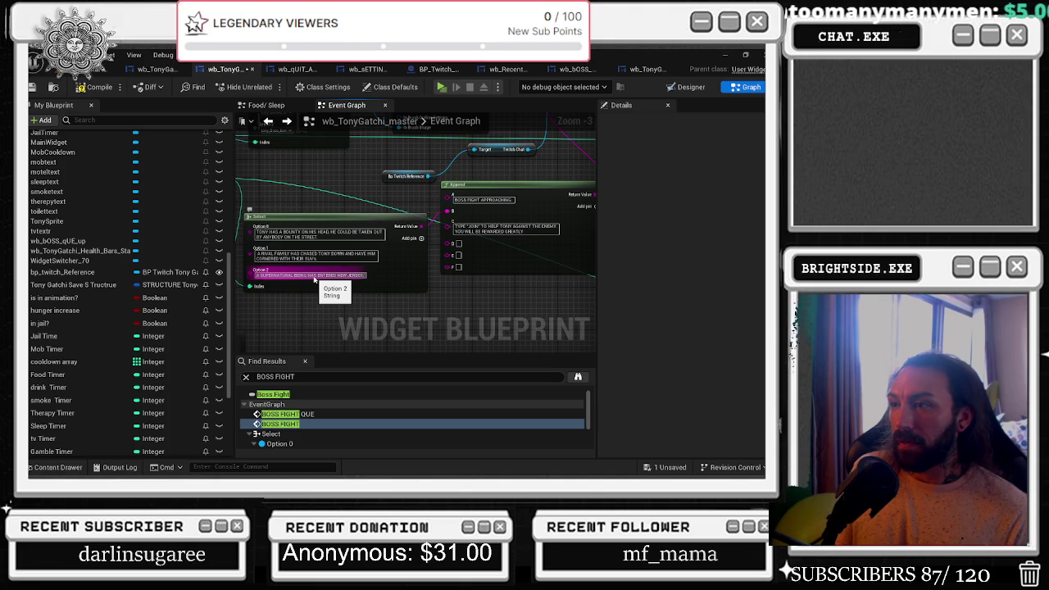
{"action": "type", "text": "NY"}
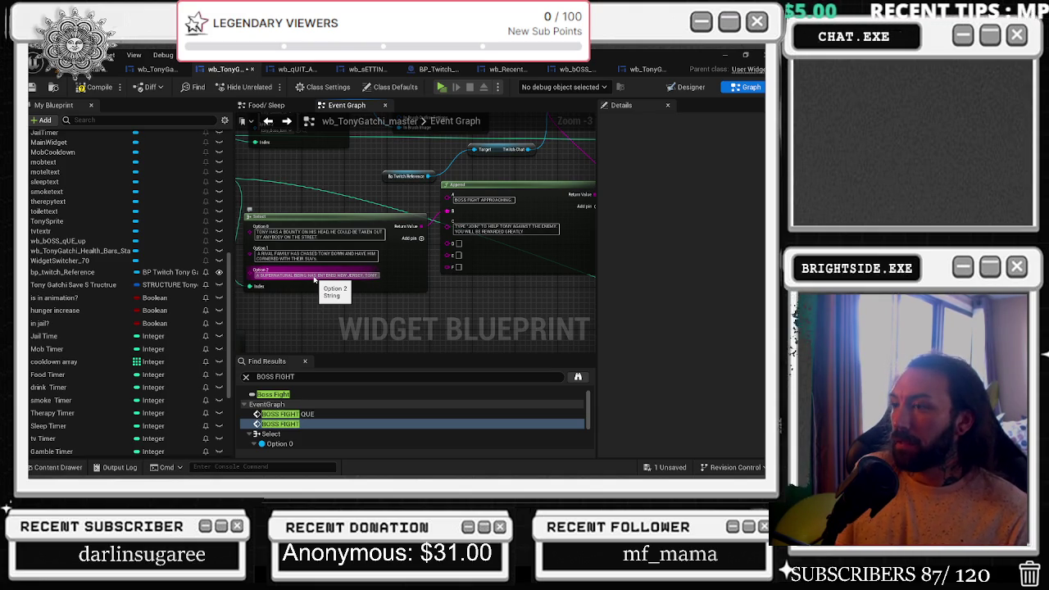
{"action": "type", "text": " M"}
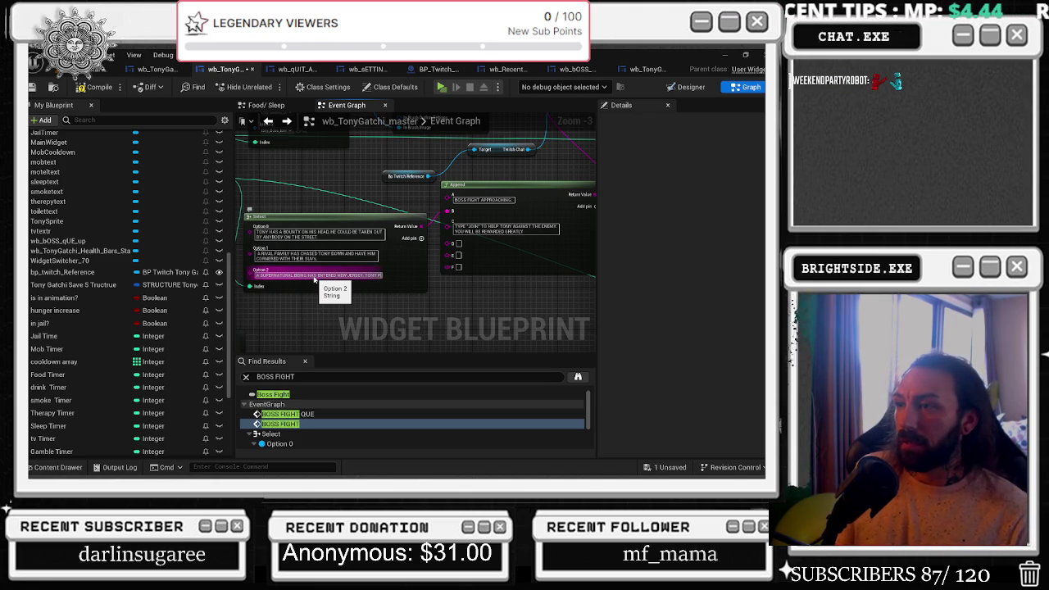
{"action": "key", "text": "BackSpace"}
{"action": "key", "text": "BackSpace"}
{"action": "key", "text": "BackSpace"}
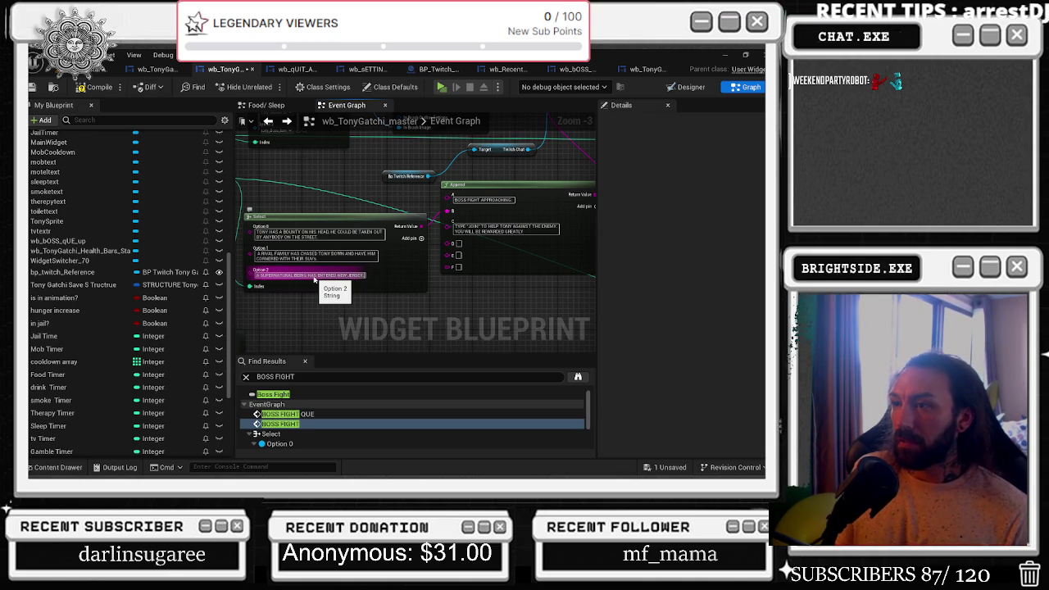
{"action": "key", "text": "BackSpace"}
{"action": "key", "text": "BackSpace"}
{"action": "key", "text": "BackSpace"}
{"action": "type", "text": "TONY AND THE BOYS TAKEN IT UPON THEMSELVES"}
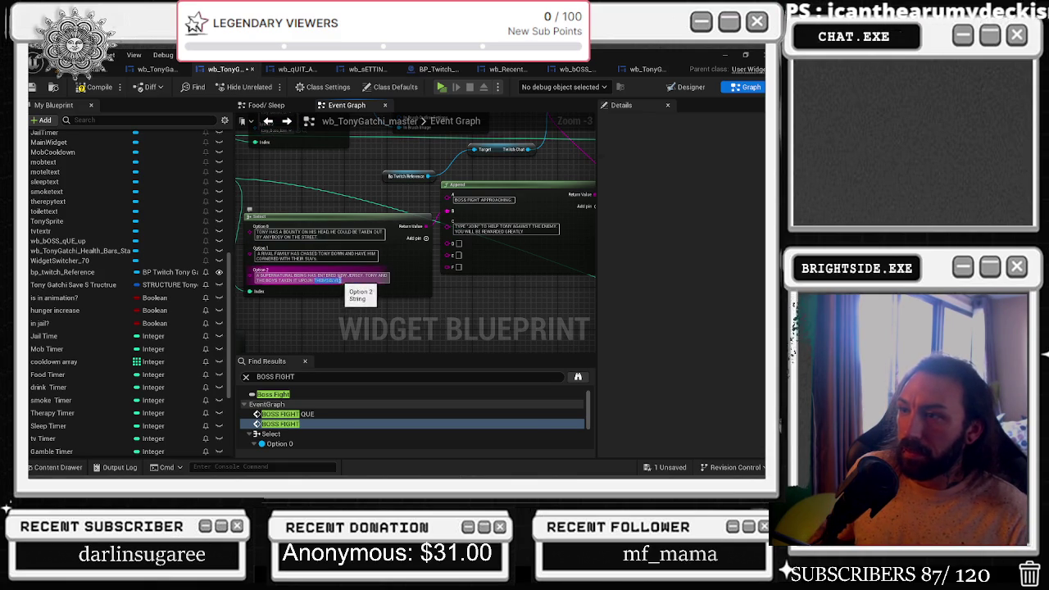
Check the spelling of 'THEMSELVES' with a Google search in the browser.
{"action": "key", "text": "alt+Tab"}
{"action": "triple_click", "coordinate": [238, 216]}
{"action": "type", "text": "THEMSELVES"}
{"action": "key", "text": "Return"}
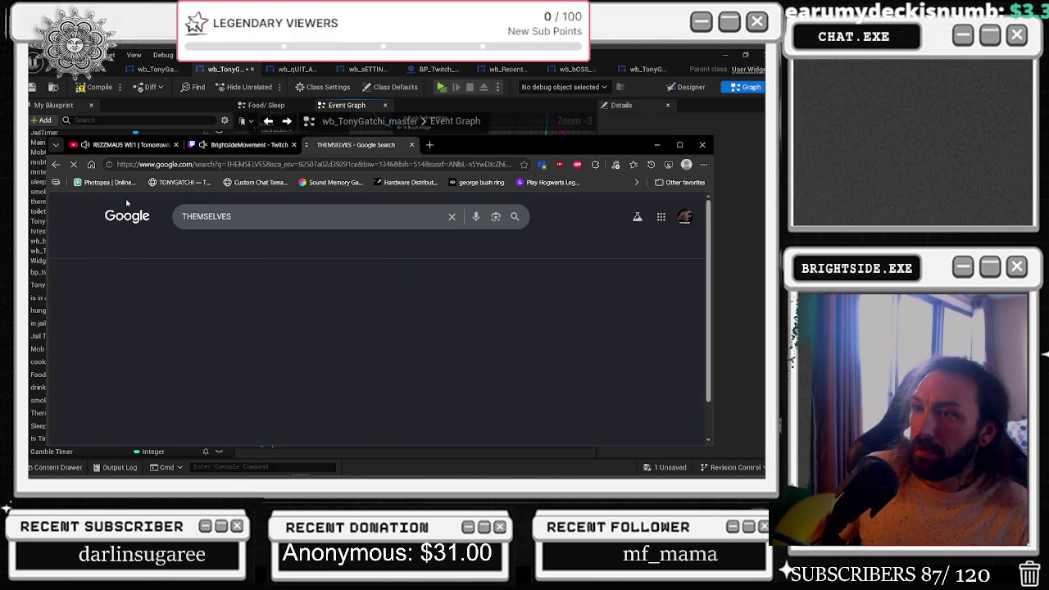
{"action": "scroll", "coordinate": [221, 282], "scroll_direction": "down", "scroll_amount": 1}
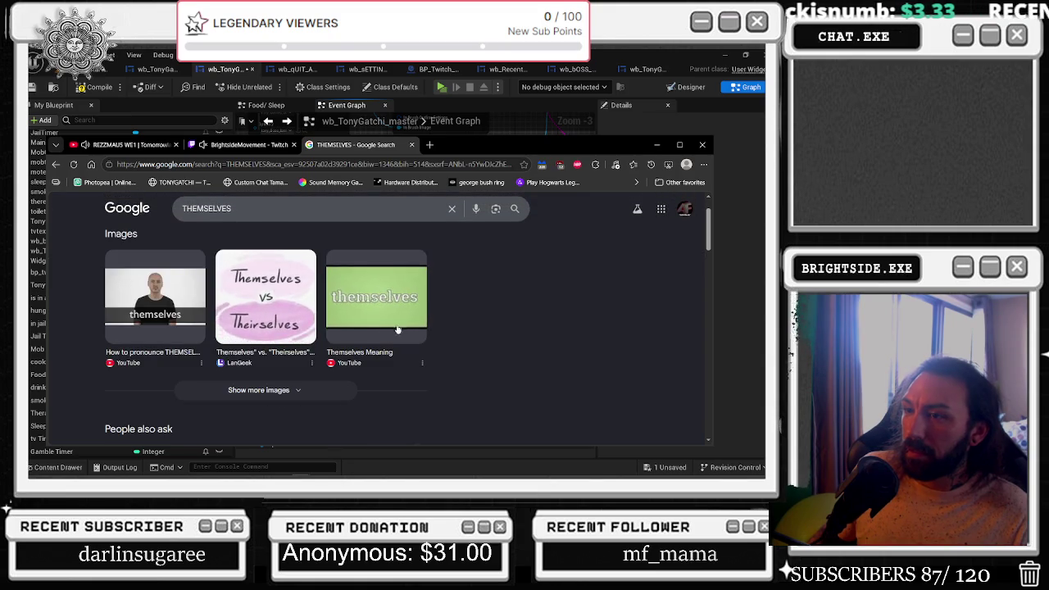
Continue the Option 2 message with the protect-the-neighborhood ending.
{"action": "key", "text": "alt+Tab"}
{"action": "left_click", "coordinate": [350, 282]}
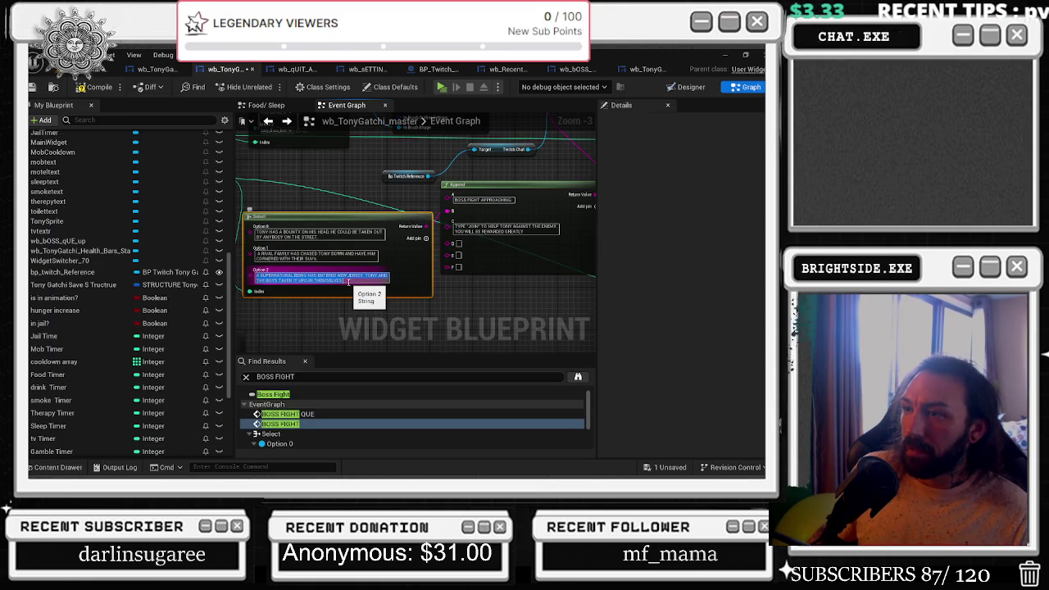
{"action": "type", "text": " TO PROT"}
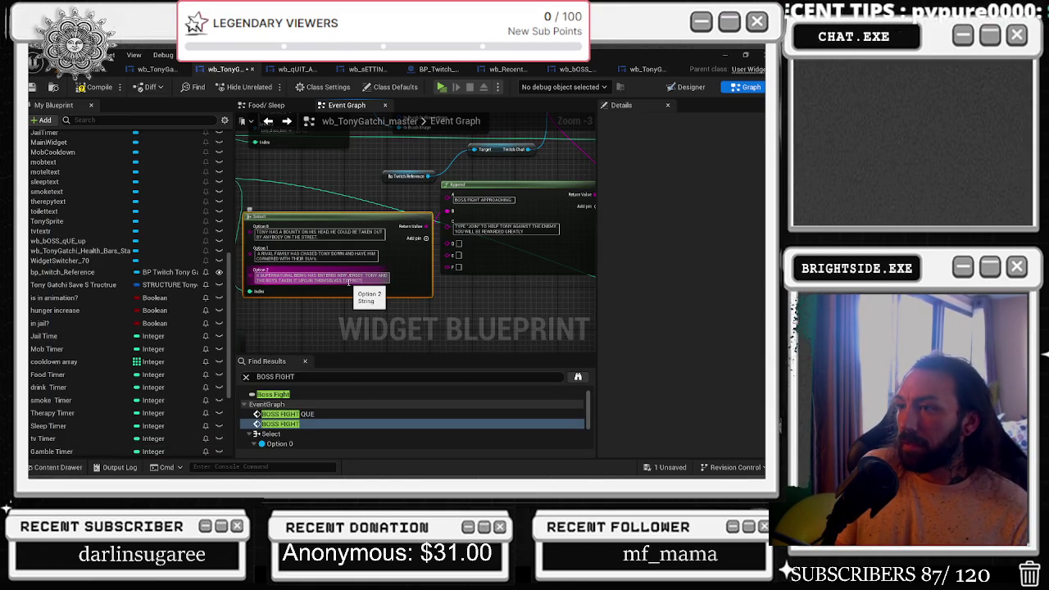
{"action": "type", "text": "ECT ME"}
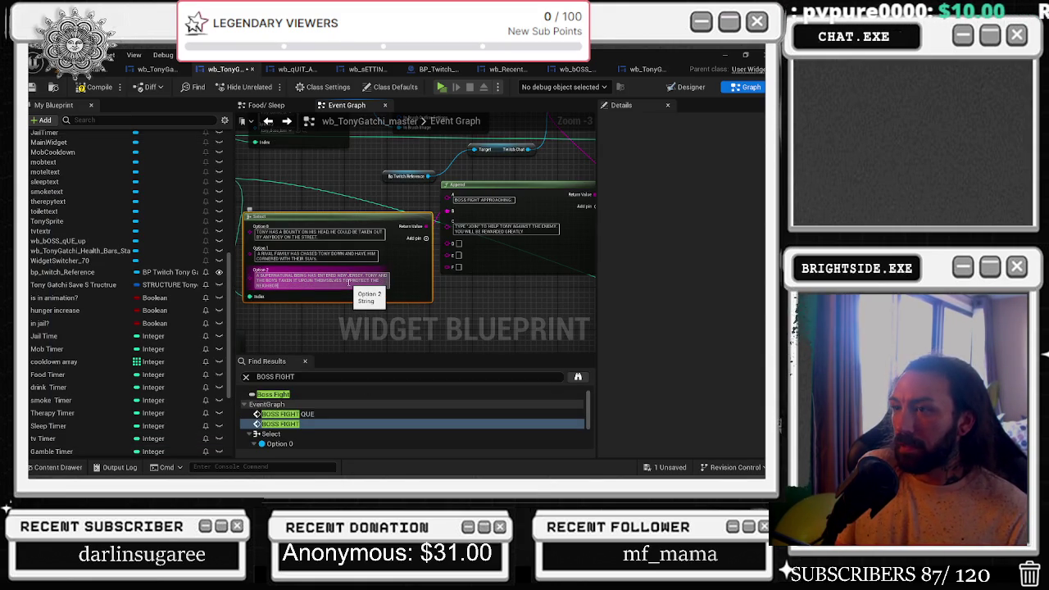
{"action": "type", "text": "ROM"}
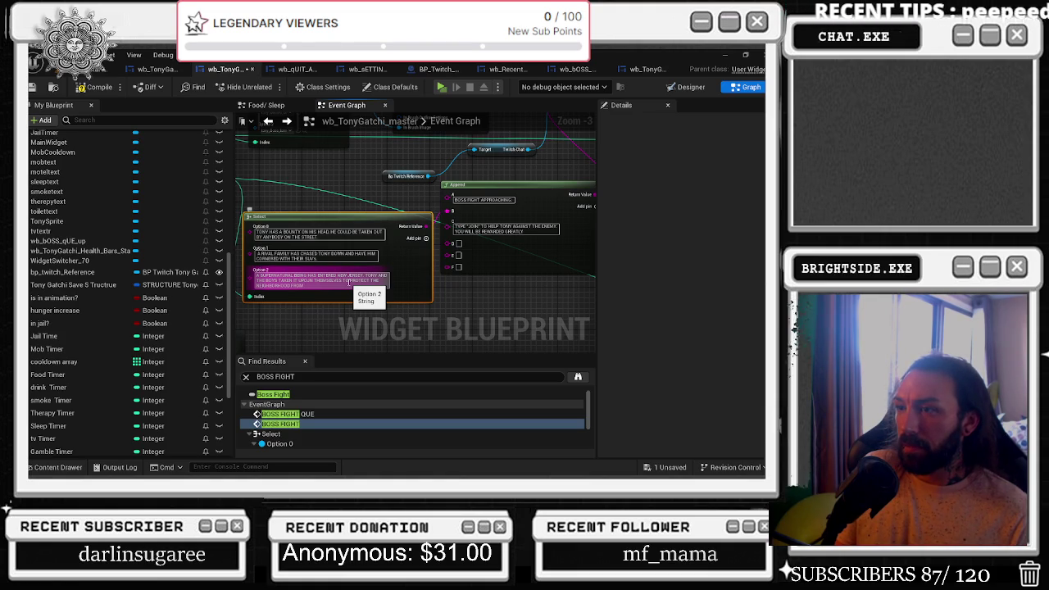
{"action": "type", "text": " THE THREAT."}
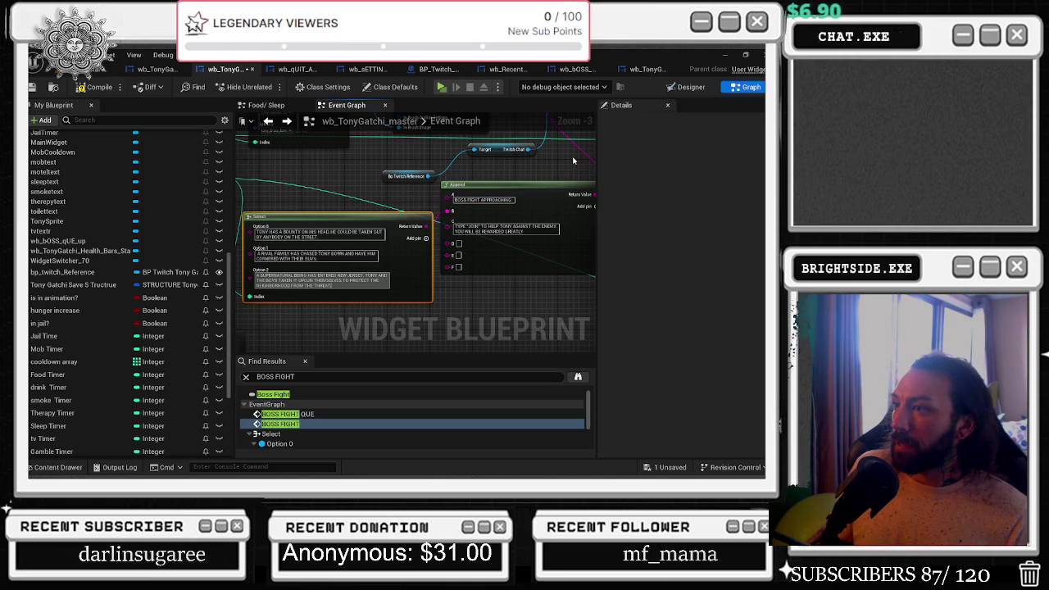
{"action": "left_click", "coordinate": [517, 268]}
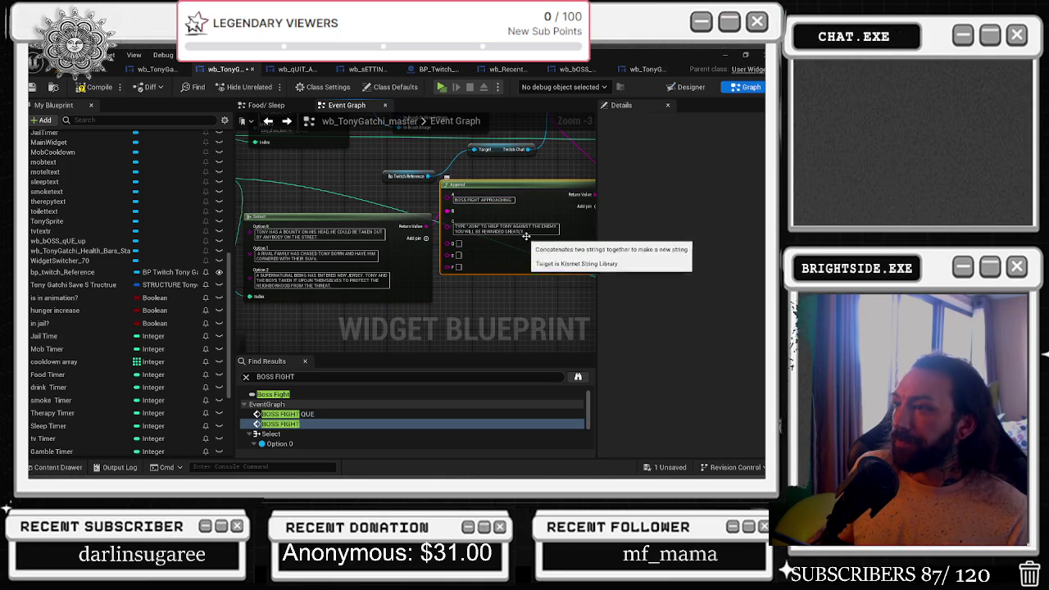
{"action": "left_click", "coordinate": [527, 231]}
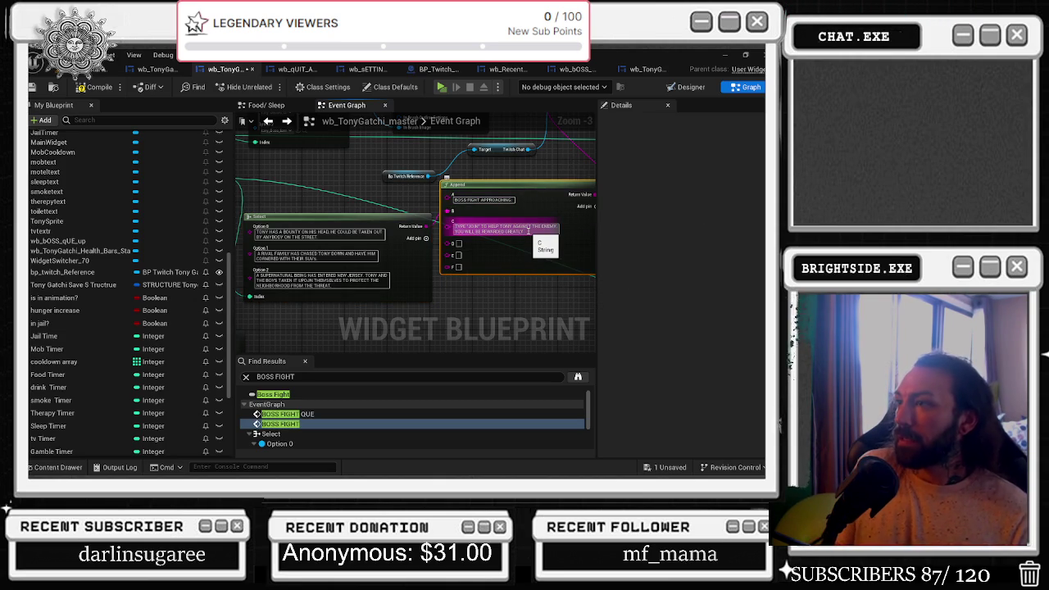
{"action": "type", "text": "IF YOU SU"}
{"action": "key", "text": "Right"}
{"action": "key", "text": "Right"}
{"action": "key", "text": "Right"}
{"action": "key", "text": "Right"}
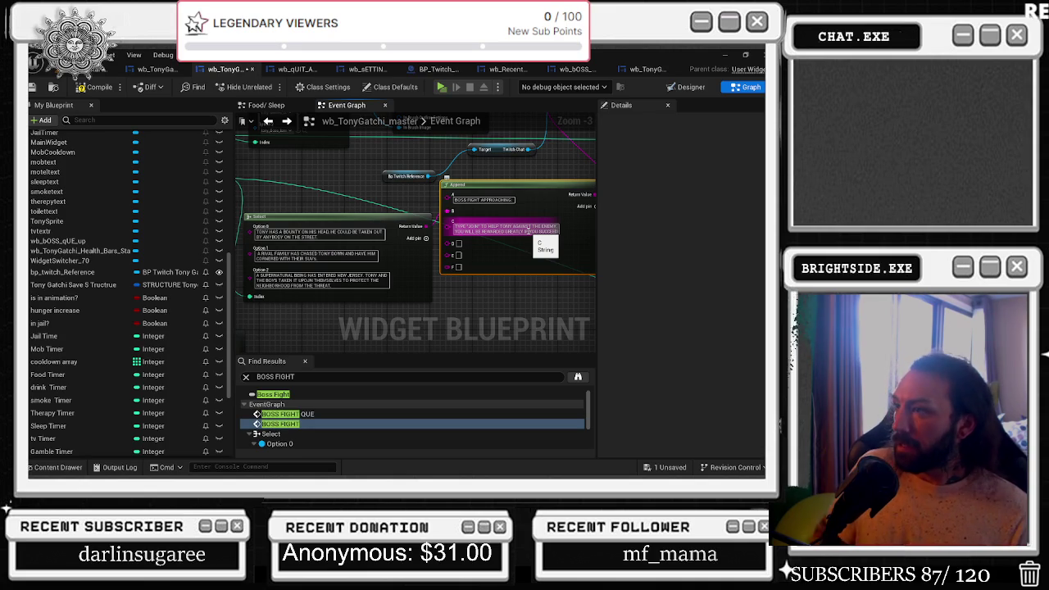
{"action": "left_click", "coordinate": [422, 266]}
{"action": "right_click", "coordinate": [340, 170]}
{"action": "left_click", "coordinate": [345, 181]}
{"action": "left_click_drag", "start_coordinate": [345, 182], "coordinate": [288, 202]}
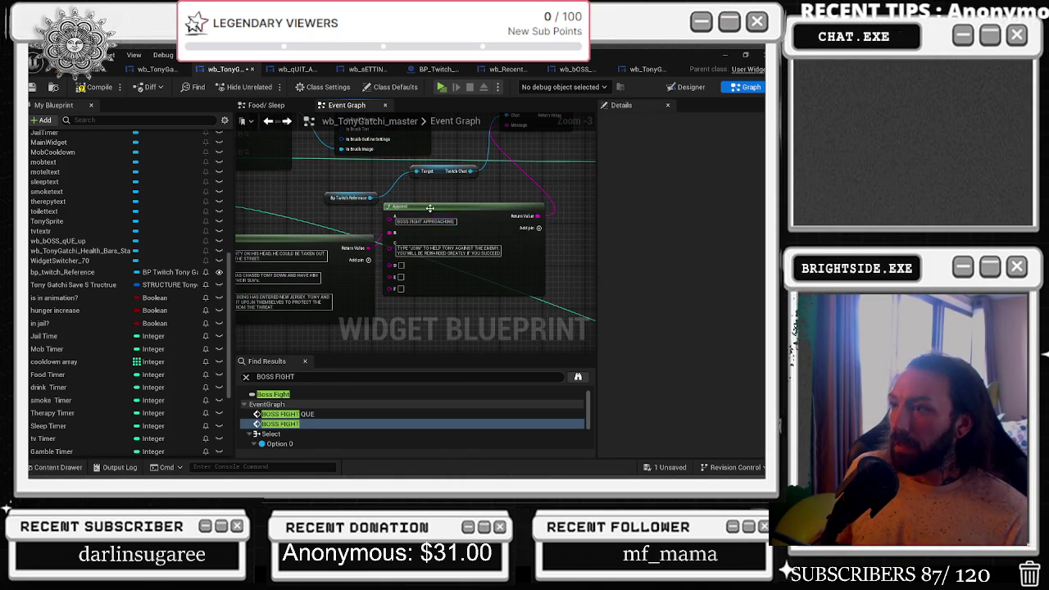
{"action": "left_click", "coordinate": [511, 212]}
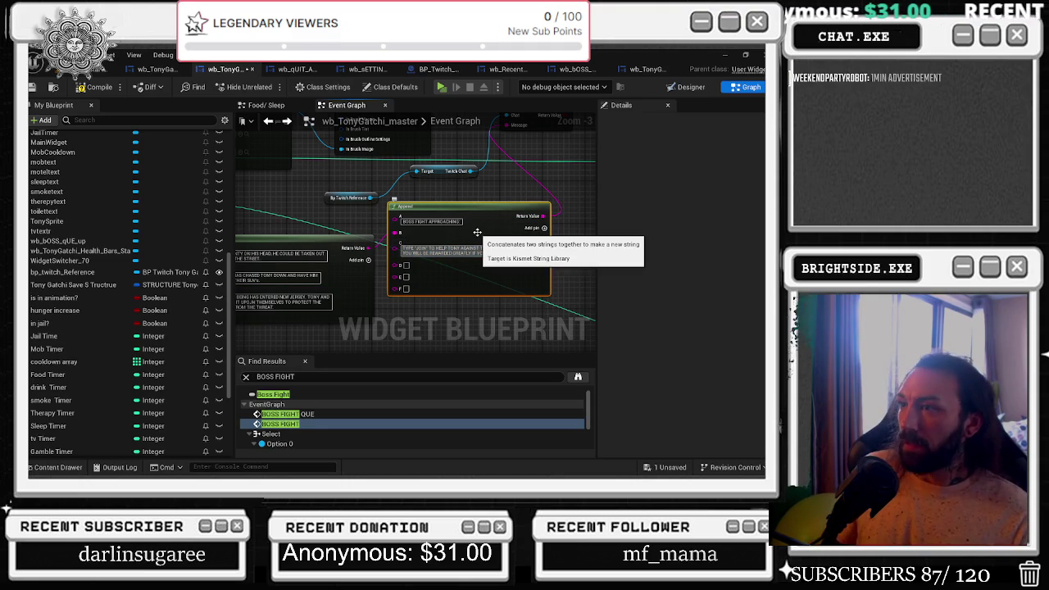
{"action": "left_click", "coordinate": [413, 249]}
{"action": "left_click_drag", "start_coordinate": [413, 249], "coordinate": [373, 241]}
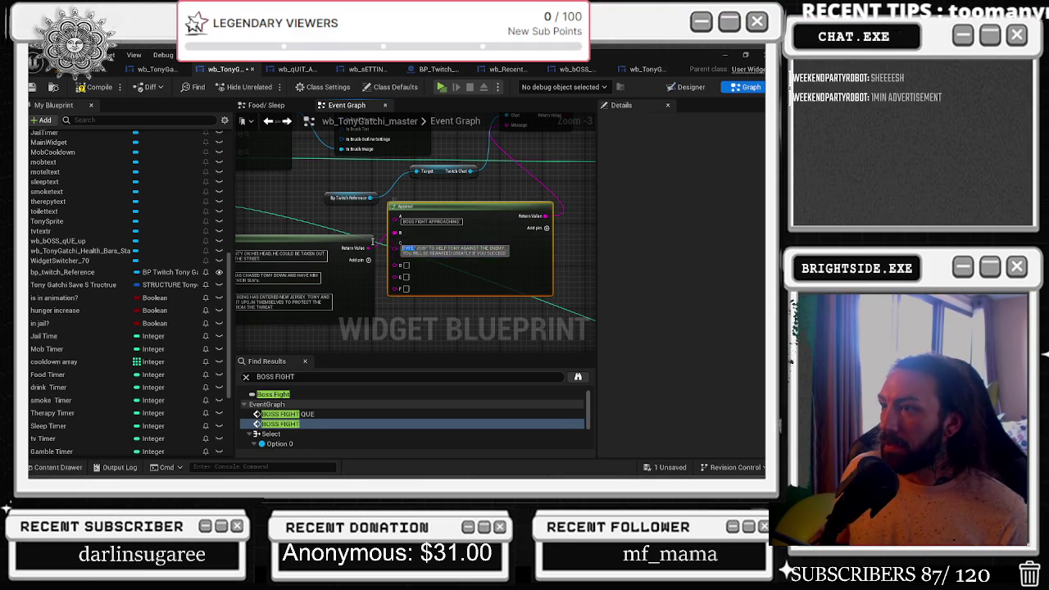
{"action": "key", "text": "Return"}
{"action": "right_click", "coordinate": [374, 222]}
{"action": "left_click", "coordinate": [475, 199]}
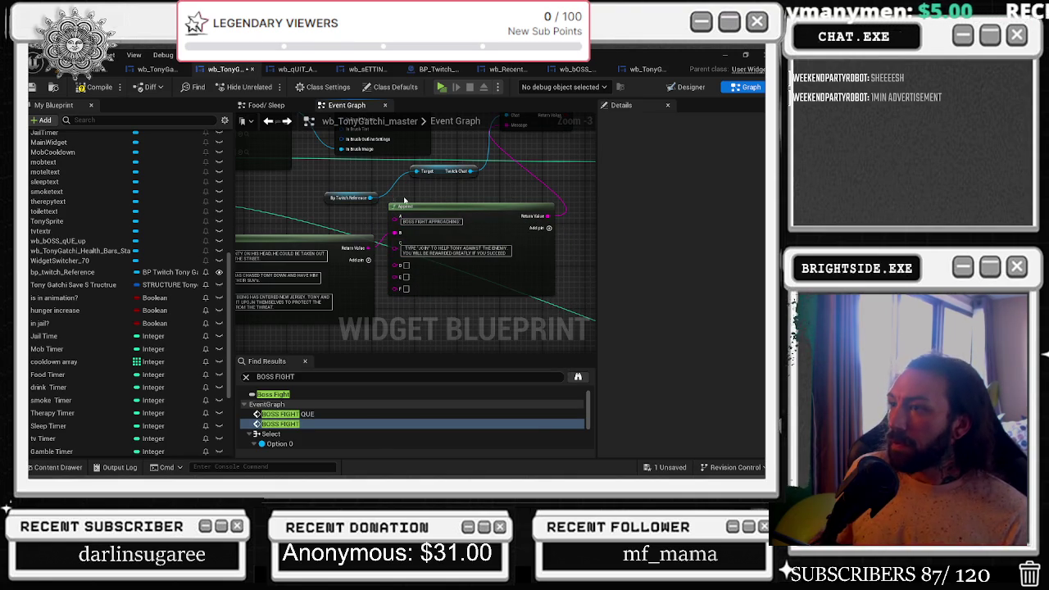
{"action": "scroll", "coordinate": [412, 158], "scroll_direction": "down", "scroll_amount": 1}
{"action": "mouse_move", "coordinate": [411, 158]}
{"action": "left_mouse_down"}
{"action": "mouse_move", "coordinate": [424, 230]}
{"action": "mouse_move", "coordinate": [443, 237]}
{"action": "mouse_move", "coordinate": [382, 274]}
{"action": "left_mouse_up"}
{"action": "left_click", "coordinate": [418, 267]}
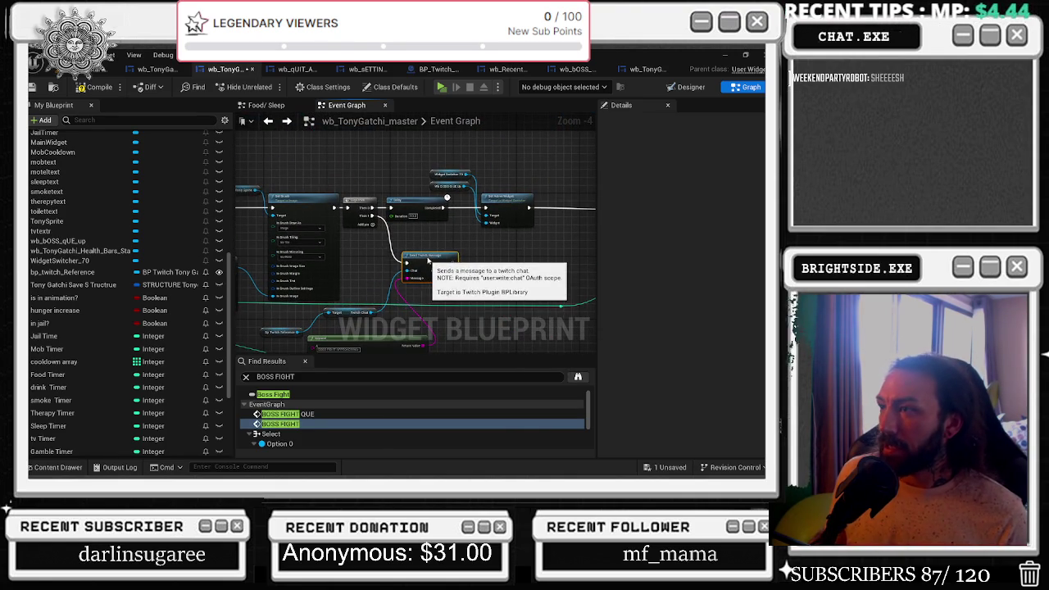
{"action": "left_click_drag", "start_coordinate": [432, 234], "coordinate": [431, 257]}
{"action": "left_click_drag", "start_coordinate": [373, 193], "coordinate": [523, 262]}
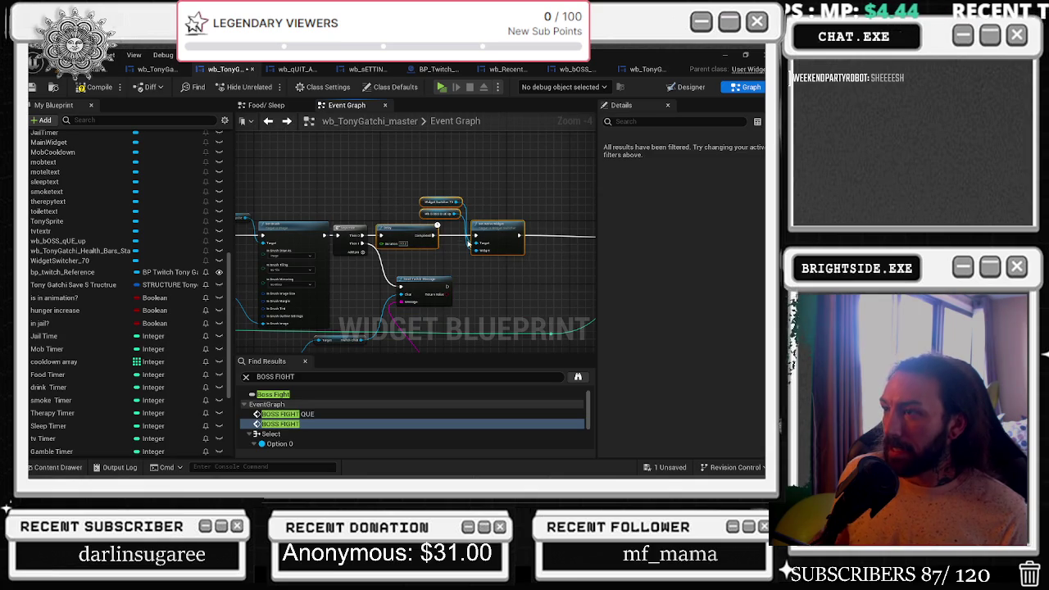
{"action": "scroll", "coordinate": [464, 243], "scroll_direction": "up", "scroll_amount": 1}
{"action": "left_click_drag", "start_coordinate": [533, 267], "coordinate": [271, 246]}
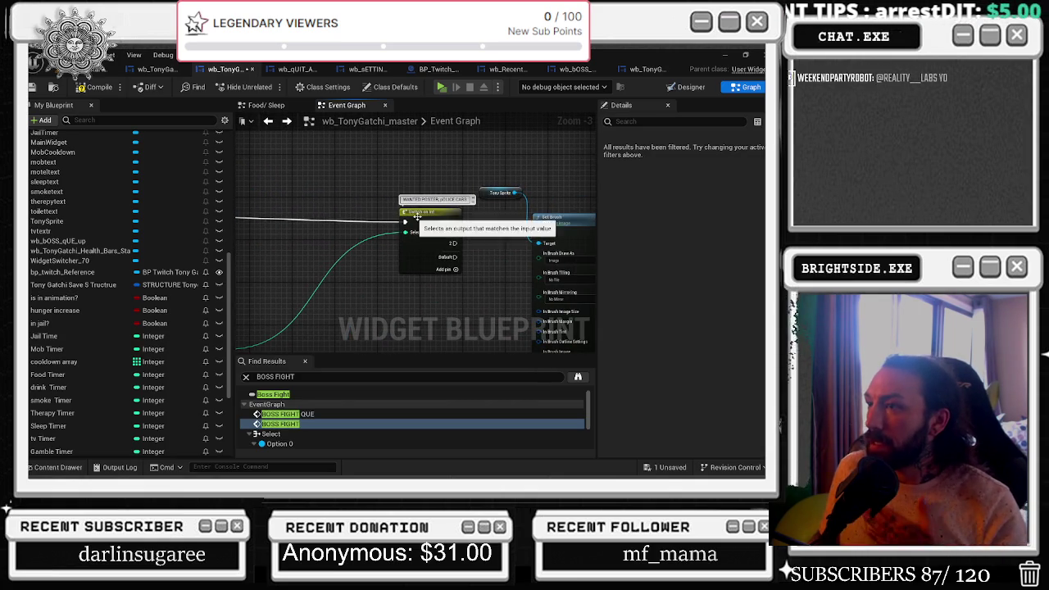
{"action": "left_click_drag", "start_coordinate": [421, 222], "coordinate": [422, 215]}
{"action": "scroll", "coordinate": [359, 236], "scroll_direction": "down", "scroll_amount": 1}
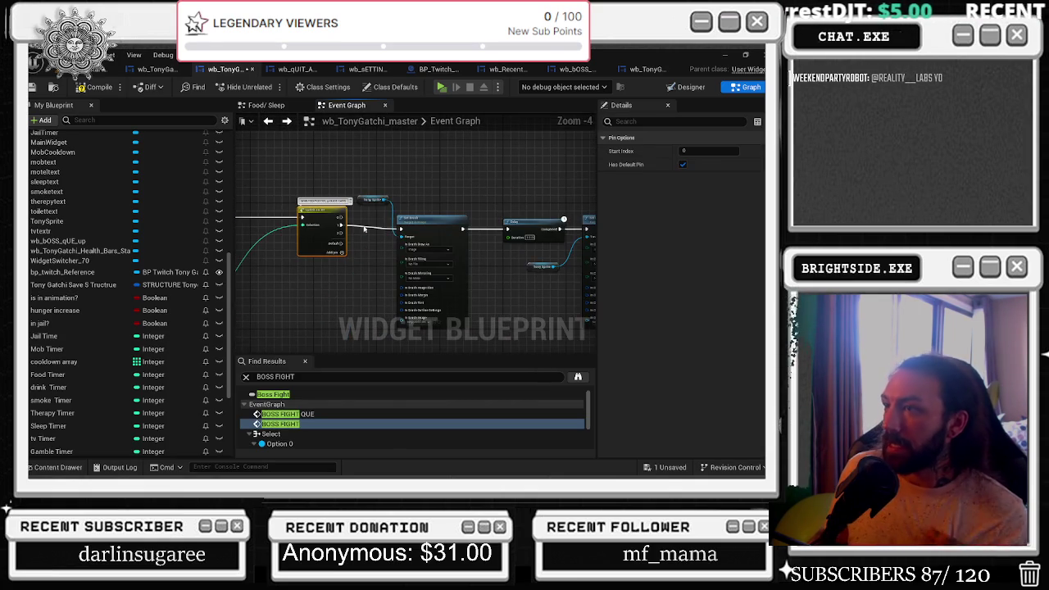
{"action": "scroll", "coordinate": [315, 210], "scroll_direction": "down", "scroll_amount": 1}
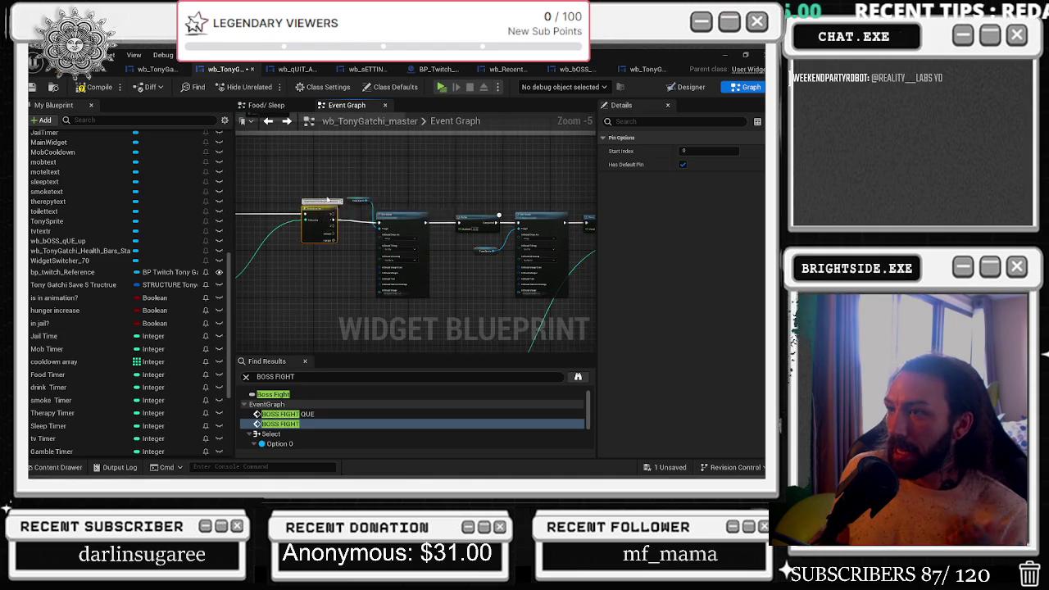
{"action": "scroll", "coordinate": [314, 207], "scroll_direction": "down", "scroll_amount": 1}
{"action": "left_click_drag", "start_coordinate": [352, 187], "coordinate": [307, 214]}
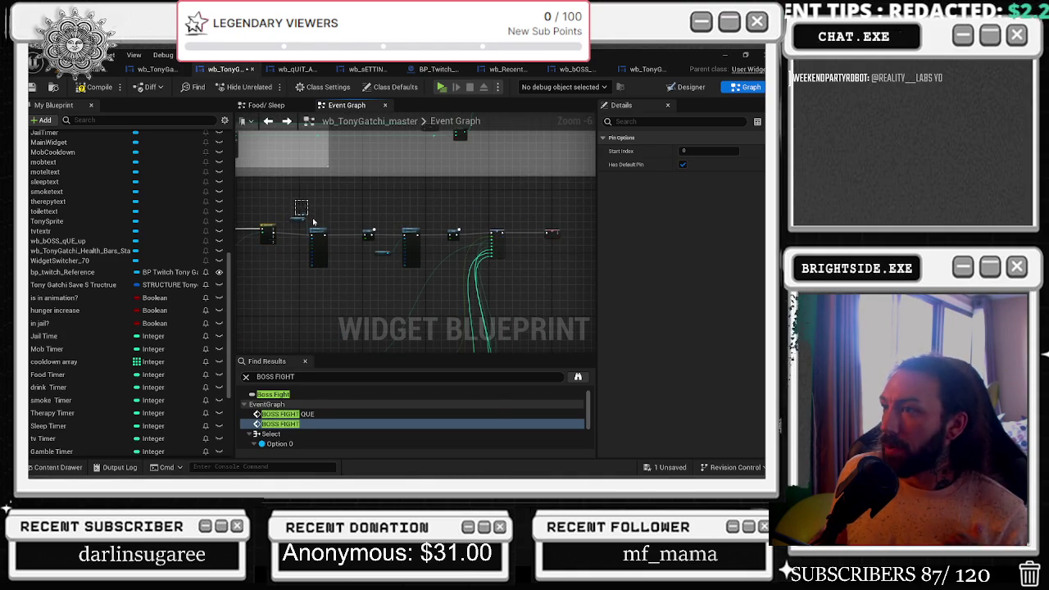
{"action": "left_click", "coordinate": [321, 232]}
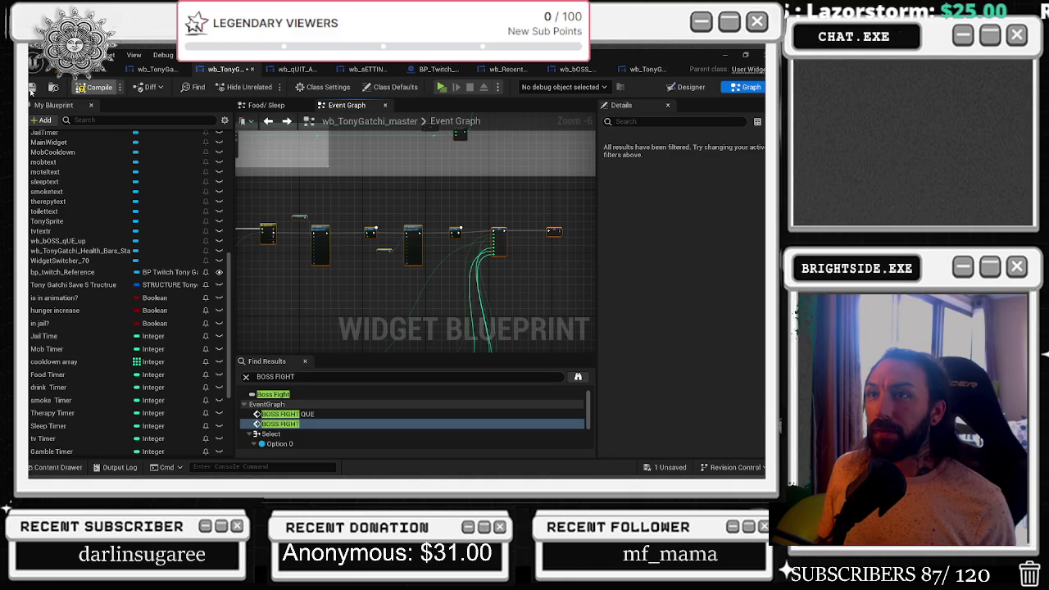
{"action": "left_click", "coordinate": [66, 85]}
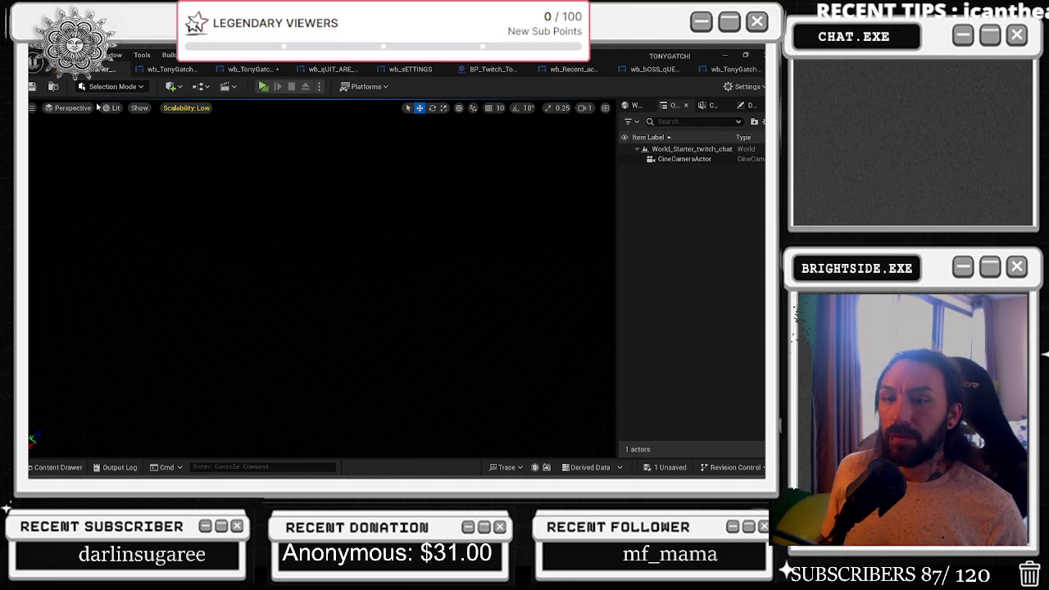
{"action": "left_click", "coordinate": [166, 69]}
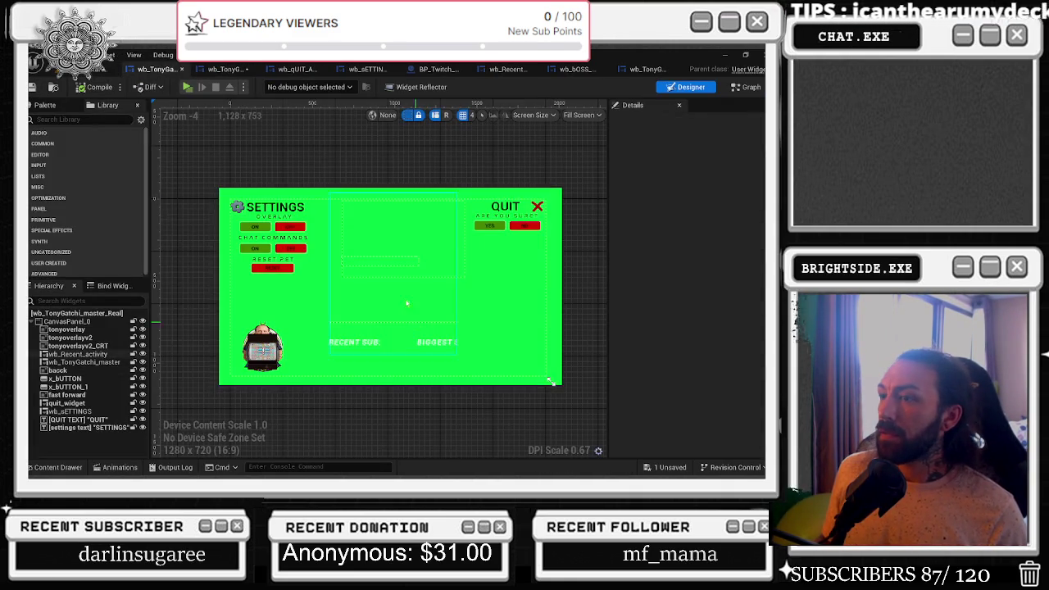
{"action": "left_click", "coordinate": [230, 70]}
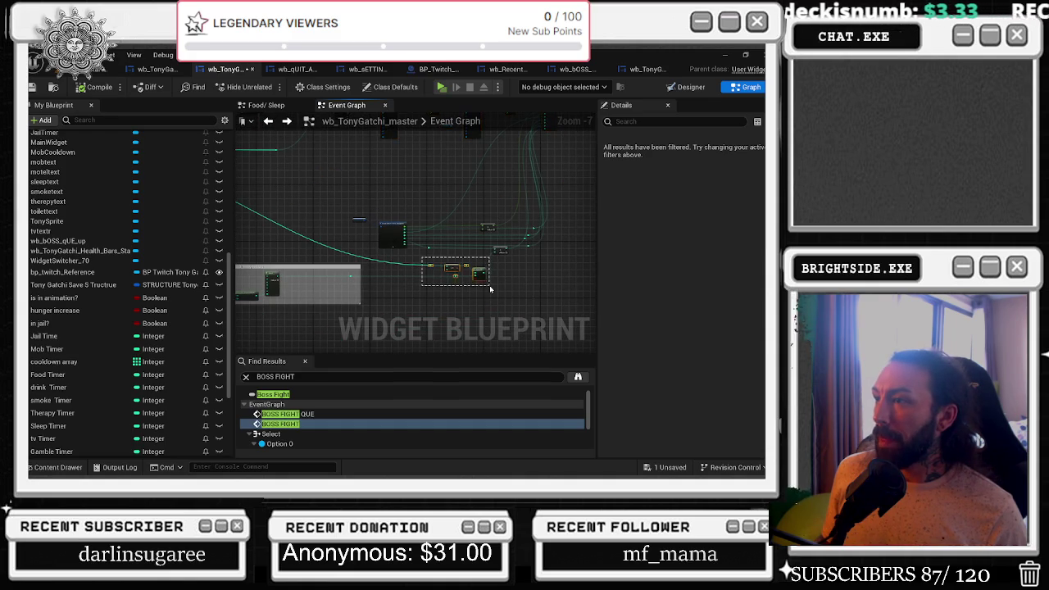
{"action": "scroll", "coordinate": [301, 199], "scroll_direction": "down", "scroll_amount": 2}
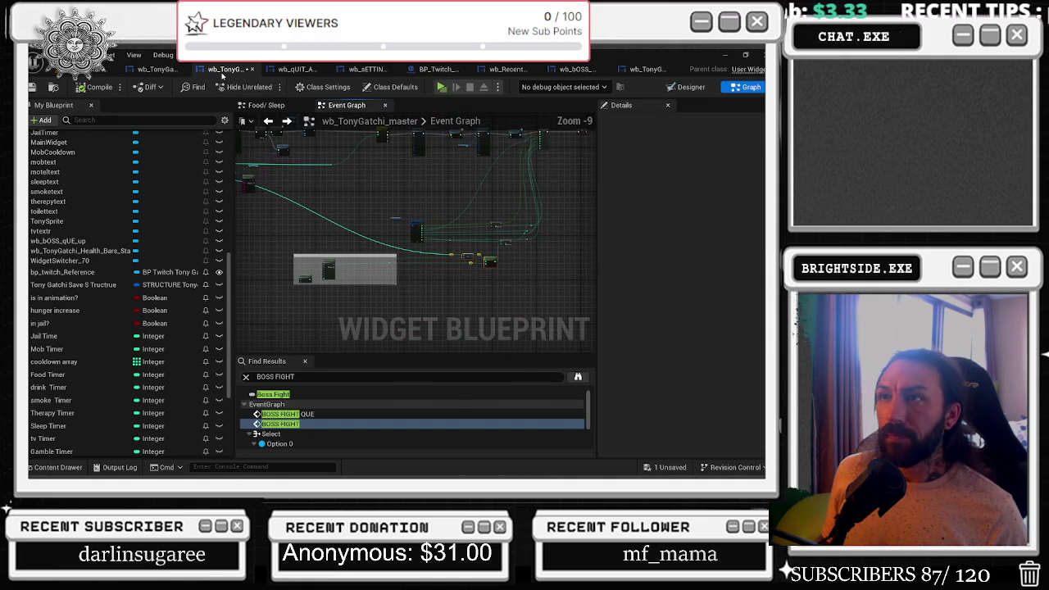
{"action": "left_click", "coordinate": [105, 69]}
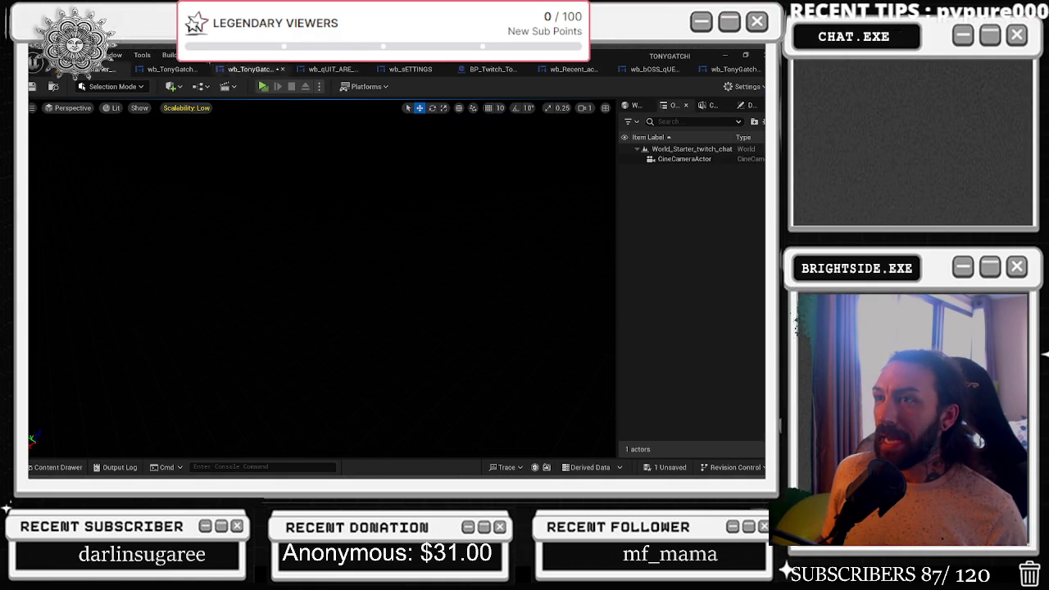
{"action": "left_click", "coordinate": [229, 69]}
{"action": "left_click", "coordinate": [236, 69]}
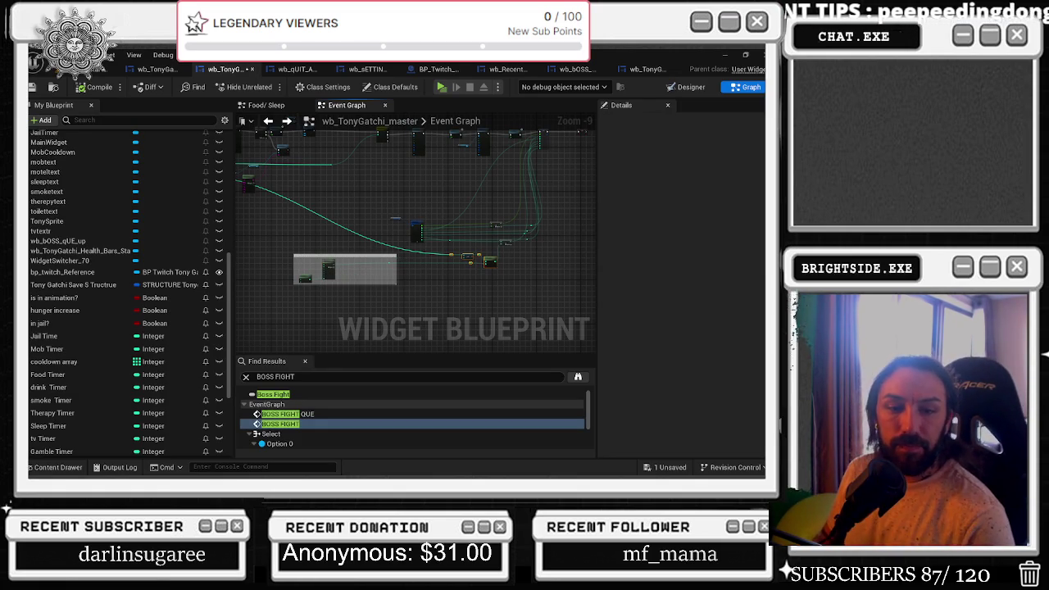
{"action": "key", "text": "alt+Tab"}
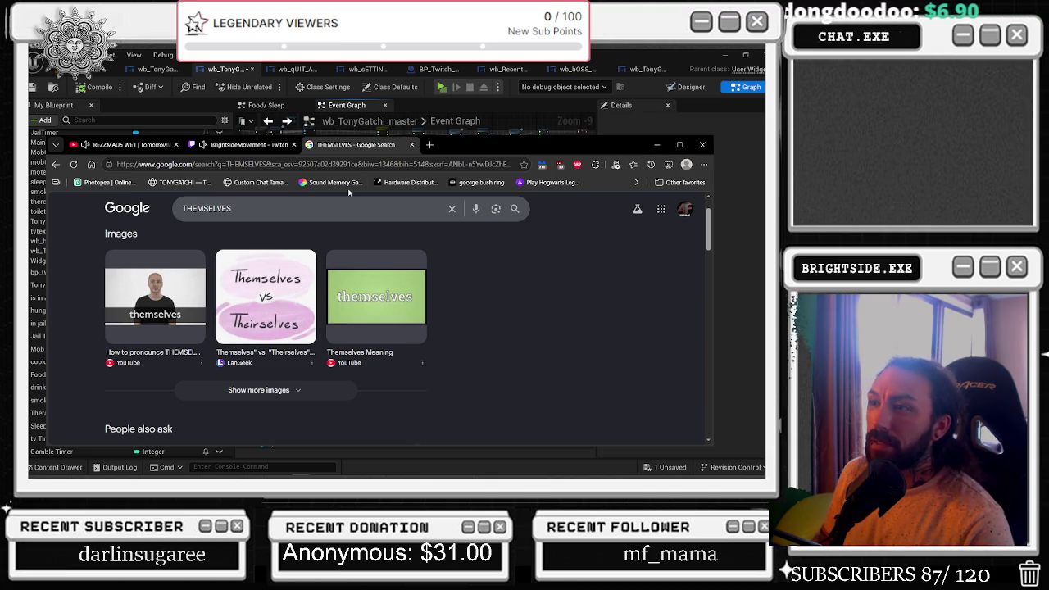
Open the YouTube home page in place of the Google results.
{"action": "left_click", "coordinate": [375, 163]}
{"action": "type", "text": "YOUTUBE.C"}
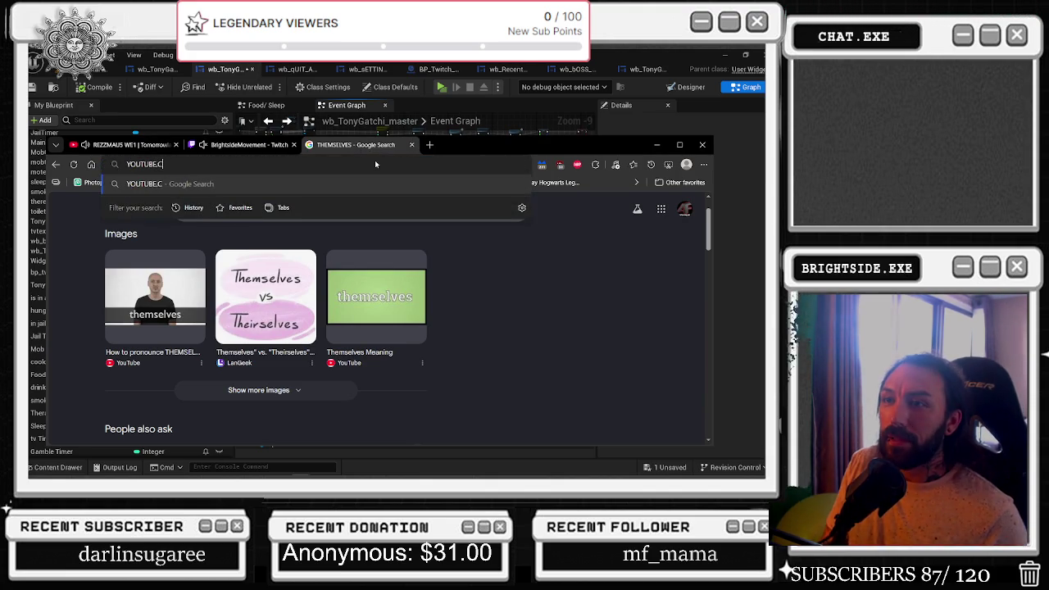
{"action": "key", "text": "Return"}
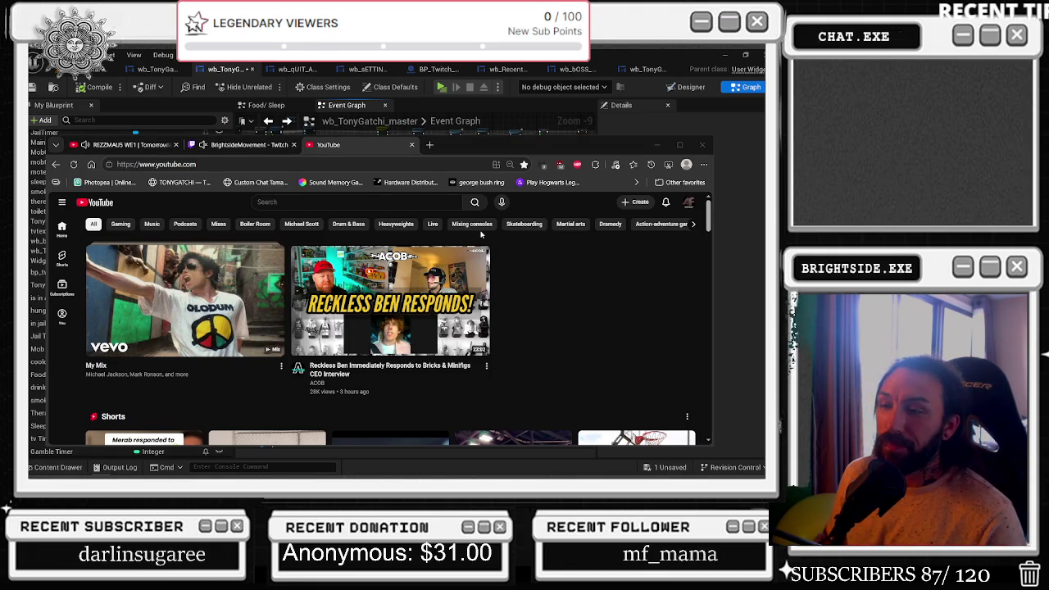
{"action": "left_click", "coordinate": [299, 201]}
Search 'KRATOS SAYING BOY' and play 'Everytime Kratos Says Boy - God of War' maximized.
{"action": "type", "text": "KRATOS SAY"}
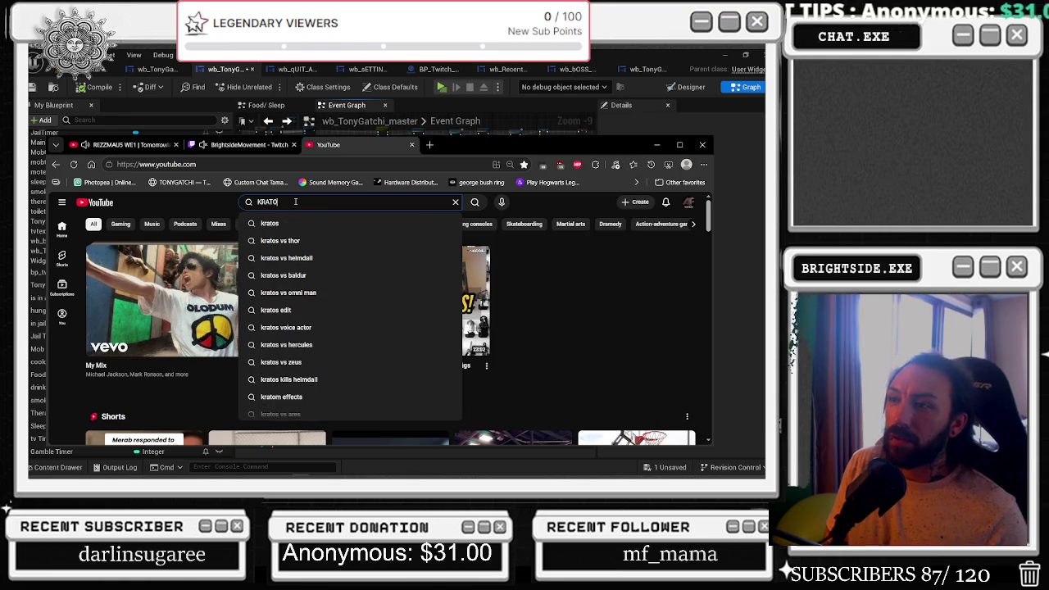
{"action": "type", "text": "ING BOY"}
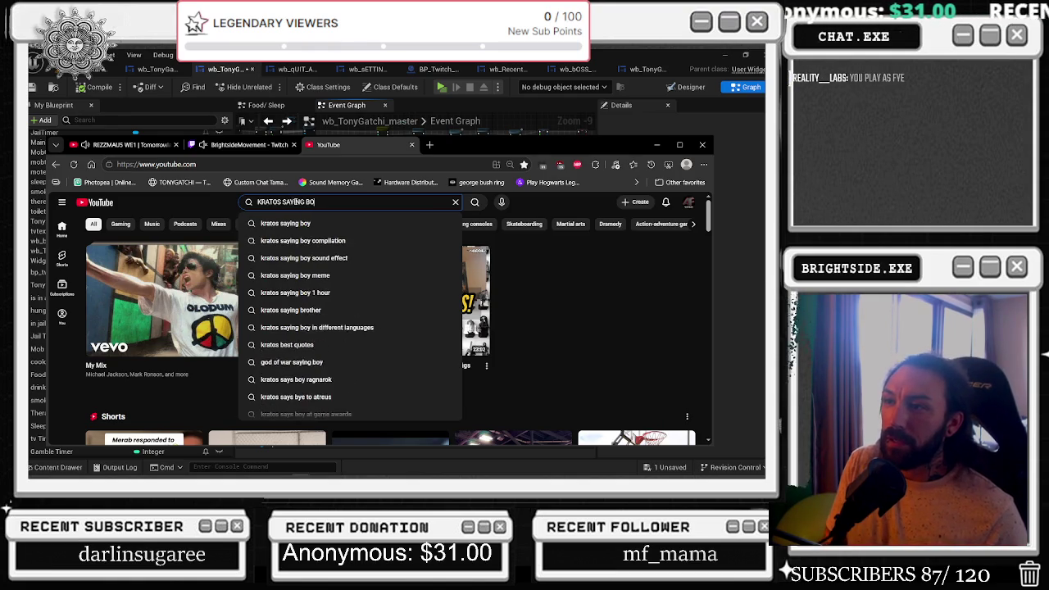
{"action": "key", "text": "Return"}
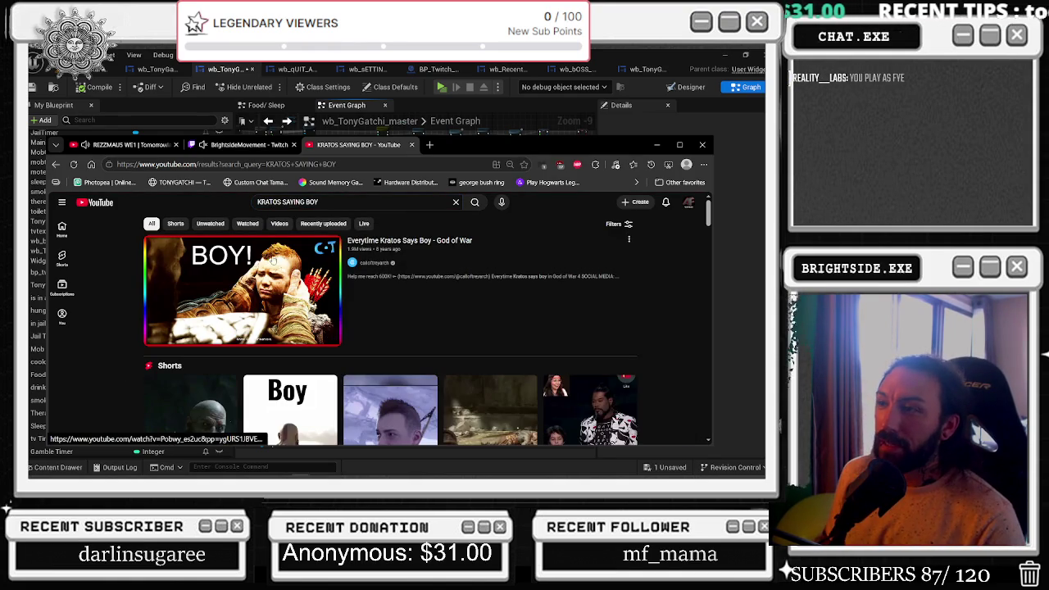
{"action": "scroll", "coordinate": [432, 253], "scroll_direction": "down", "scroll_amount": 3}
{"action": "scroll", "coordinate": [432, 252], "scroll_direction": "up", "scroll_amount": 3}
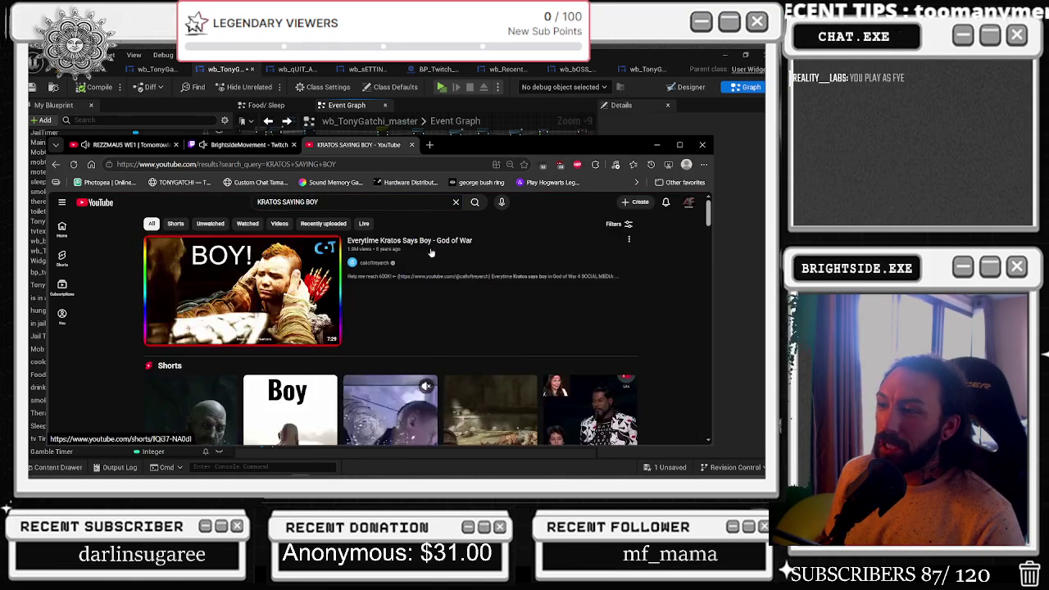
{"action": "left_click", "coordinate": [432, 252]}
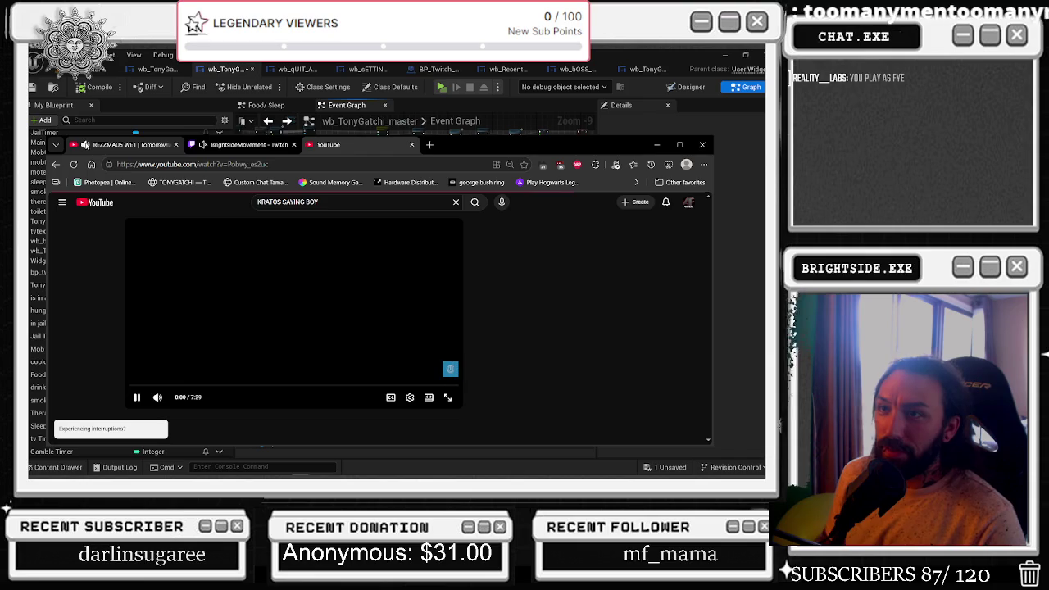
{"action": "key", "text": "super+Up"}
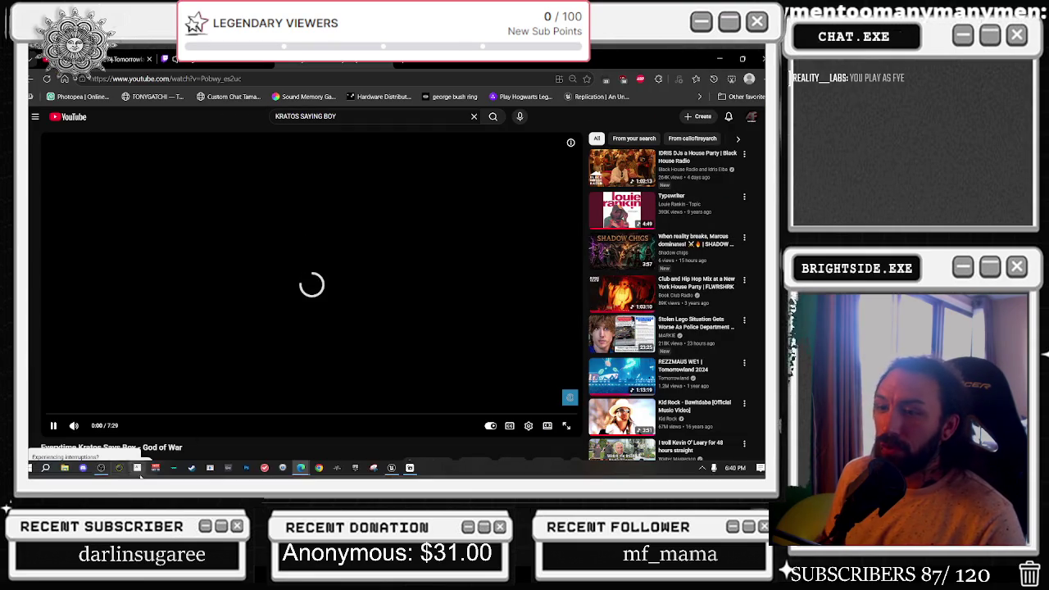
{"action": "mouse_move", "coordinate": [101, 428]}
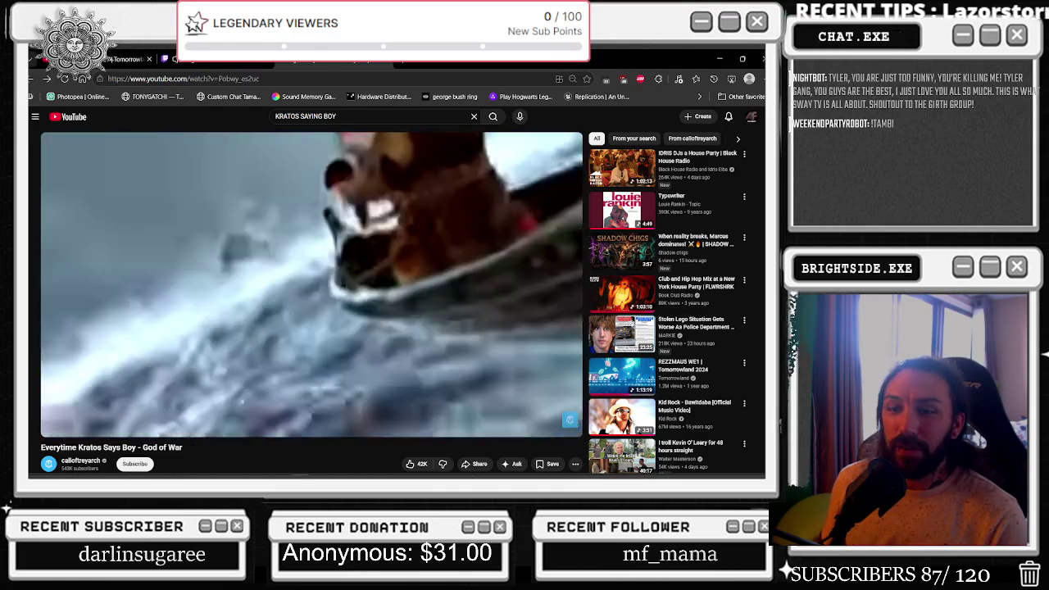
Back in the results, play 'Christopher Judge (Kratos) says "Boi" in his speech'.
{"action": "key", "text": "alt+Left"}
{"action": "scroll", "coordinate": [421, 194], "scroll_direction": "down", "scroll_amount": 3}
{"action": "scroll", "coordinate": [421, 194], "scroll_direction": "down", "scroll_amount": 2}
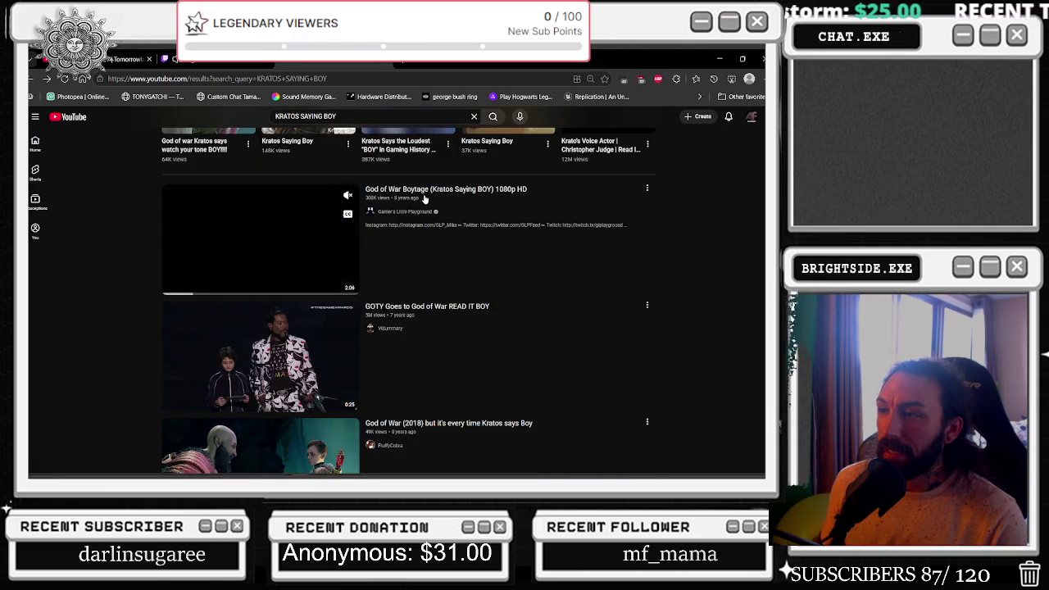
{"action": "scroll", "coordinate": [425, 201], "scroll_direction": "down", "scroll_amount": 4}
{"action": "scroll", "coordinate": [425, 204], "scroll_direction": "down", "scroll_amount": 7}
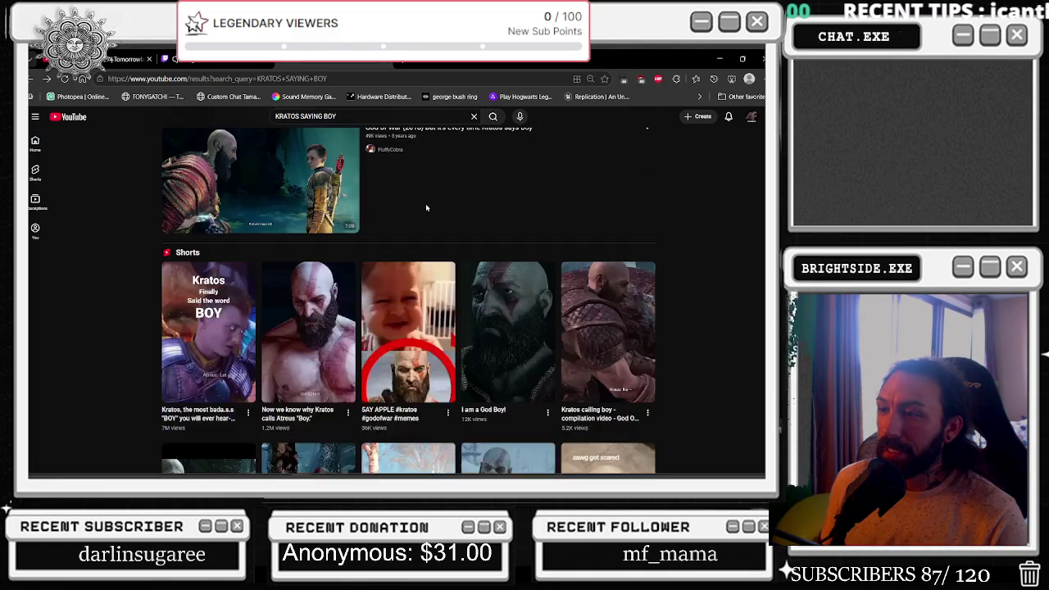
{"action": "scroll", "coordinate": [425, 208], "scroll_direction": "down", "scroll_amount": 1}
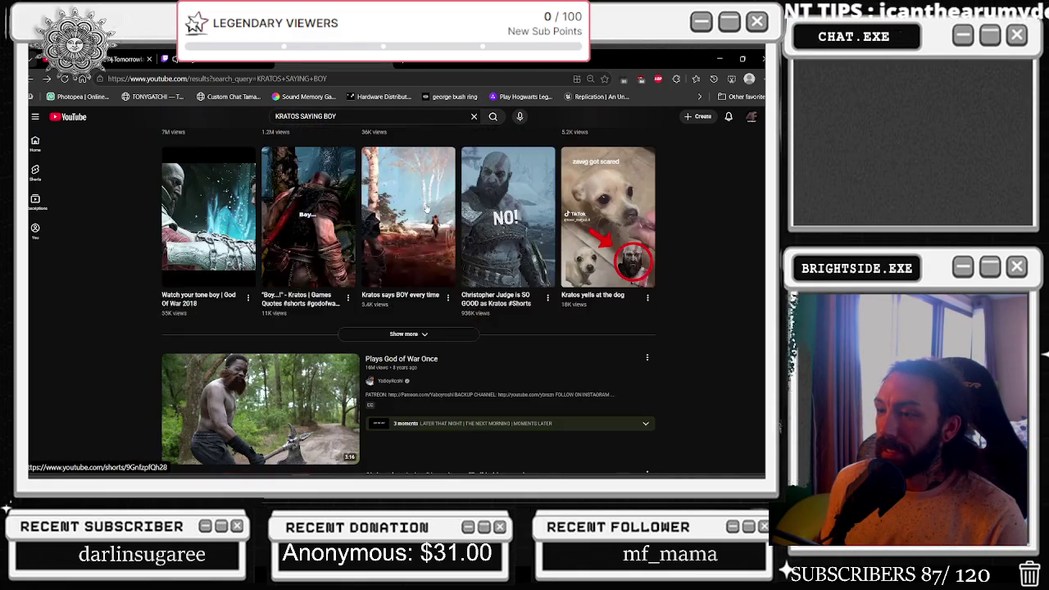
{"action": "scroll", "coordinate": [425, 208], "scroll_direction": "down", "scroll_amount": 2}
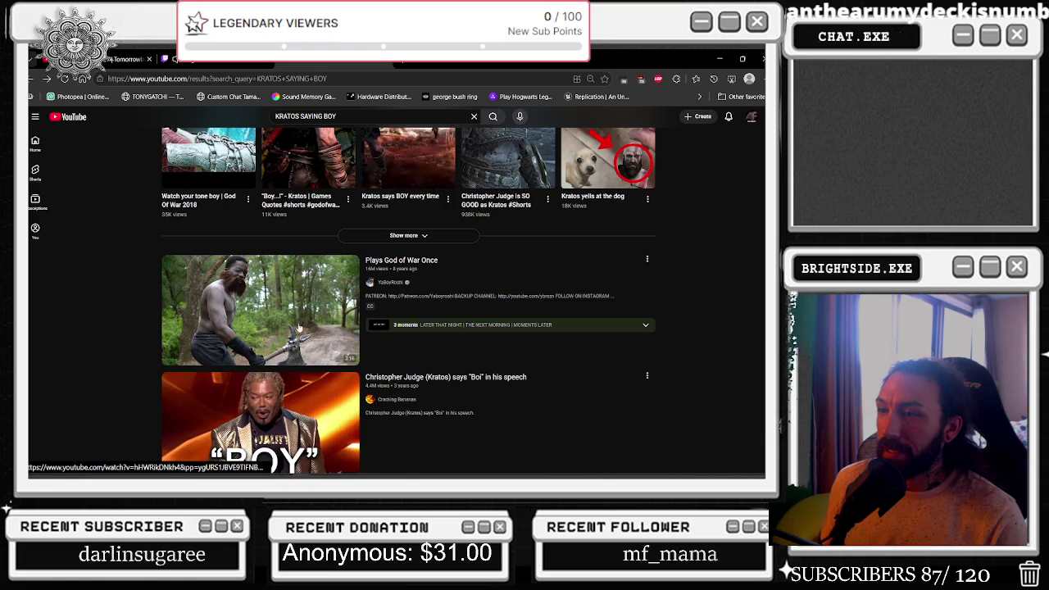
{"action": "scroll", "coordinate": [303, 316], "scroll_direction": "down", "scroll_amount": 1}
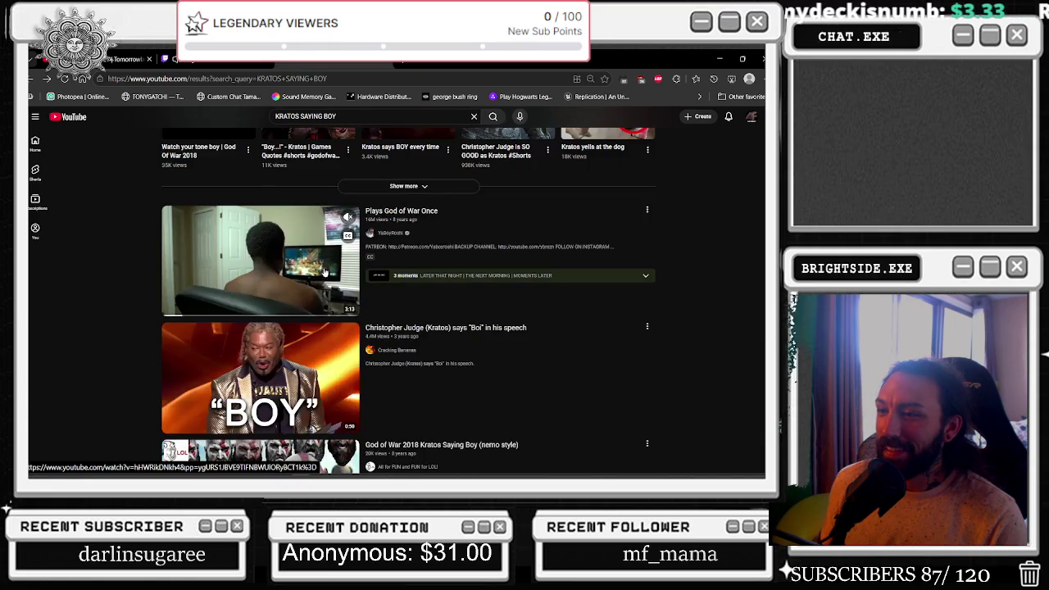
{"action": "mouse_move", "coordinate": [368, 371]}
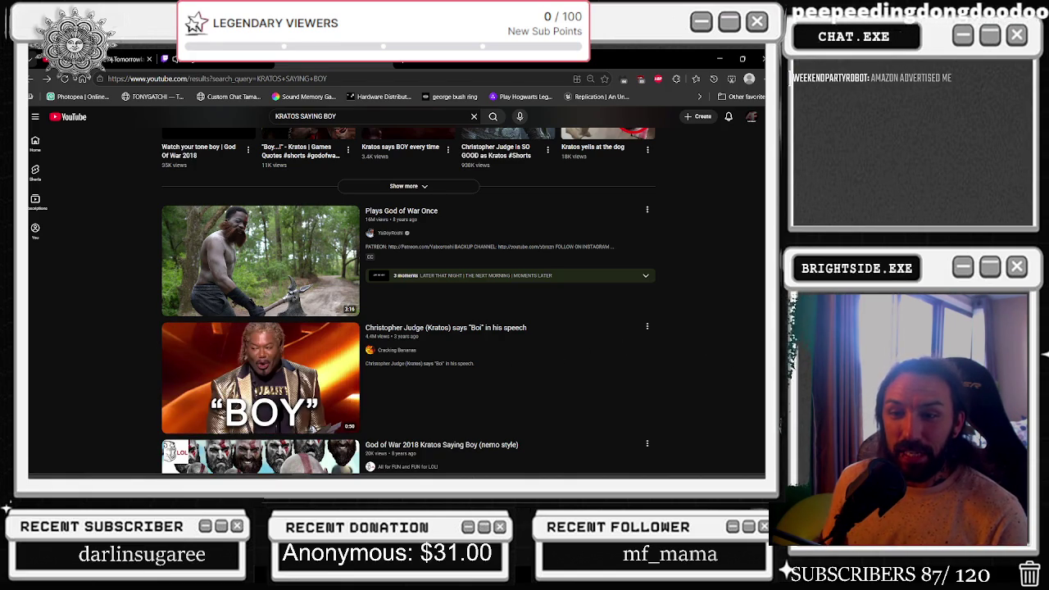
{"action": "left_click", "coordinate": [250, 398]}
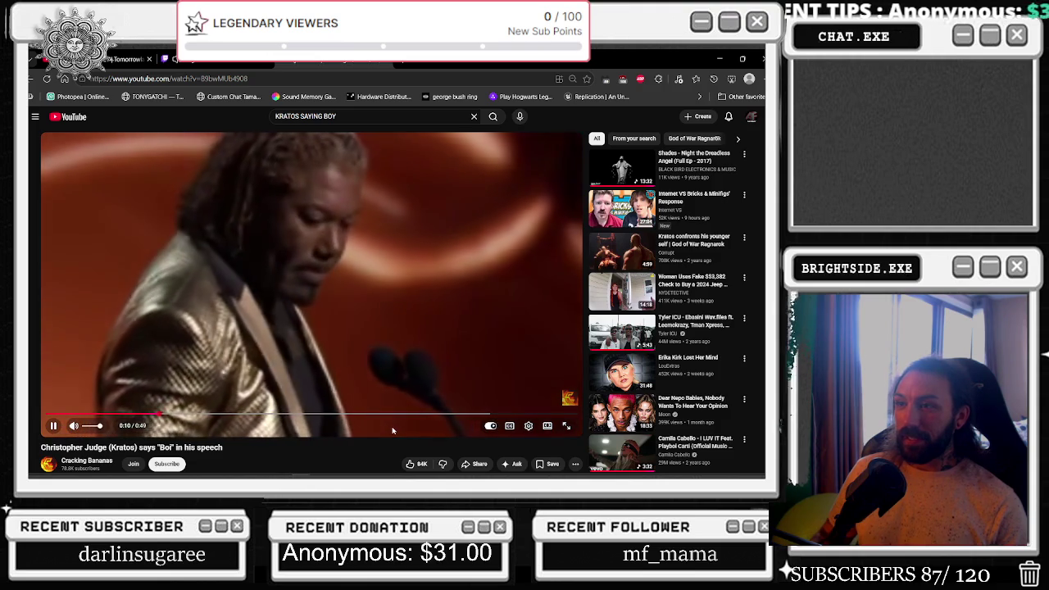
Set the 'Boi' video to 720p, pause it near the end, and return to the results.
{"action": "left_click", "coordinate": [528, 430]}
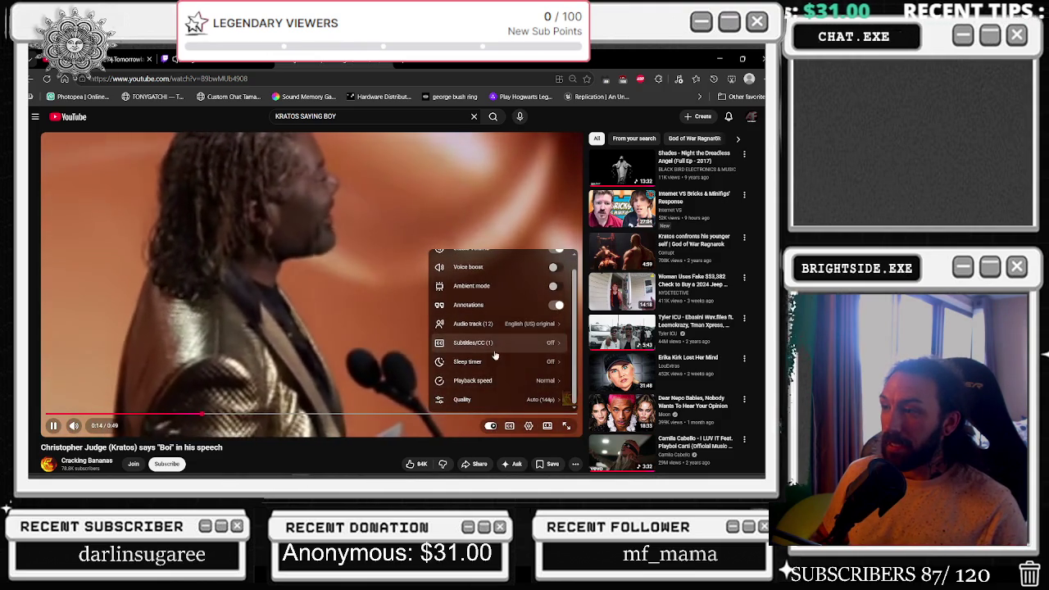
{"action": "left_click", "coordinate": [467, 406]}
{"action": "left_click", "coordinate": [498, 322]}
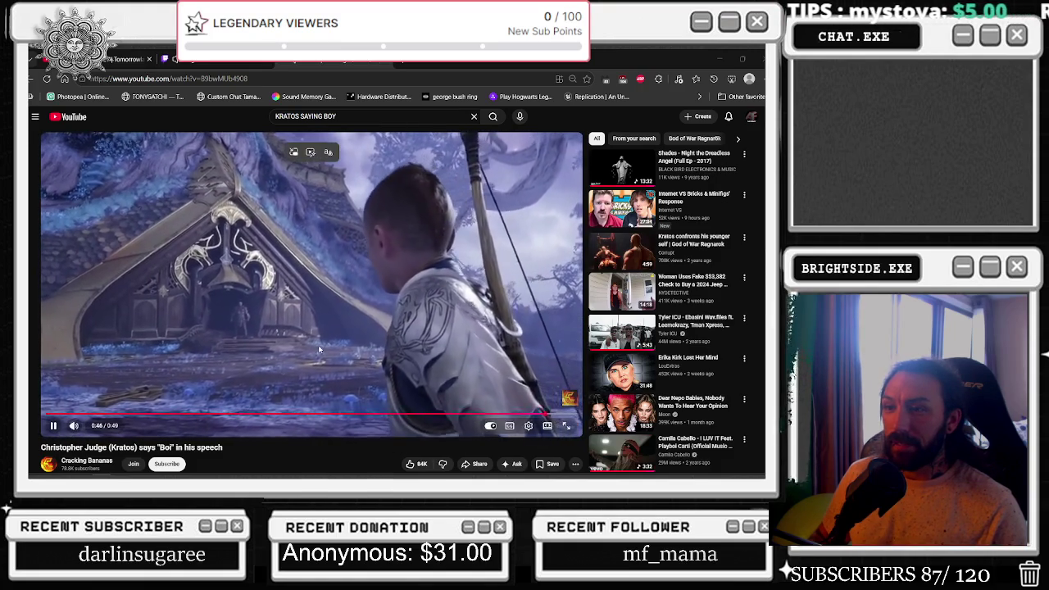
{"action": "left_click", "coordinate": [312, 267]}
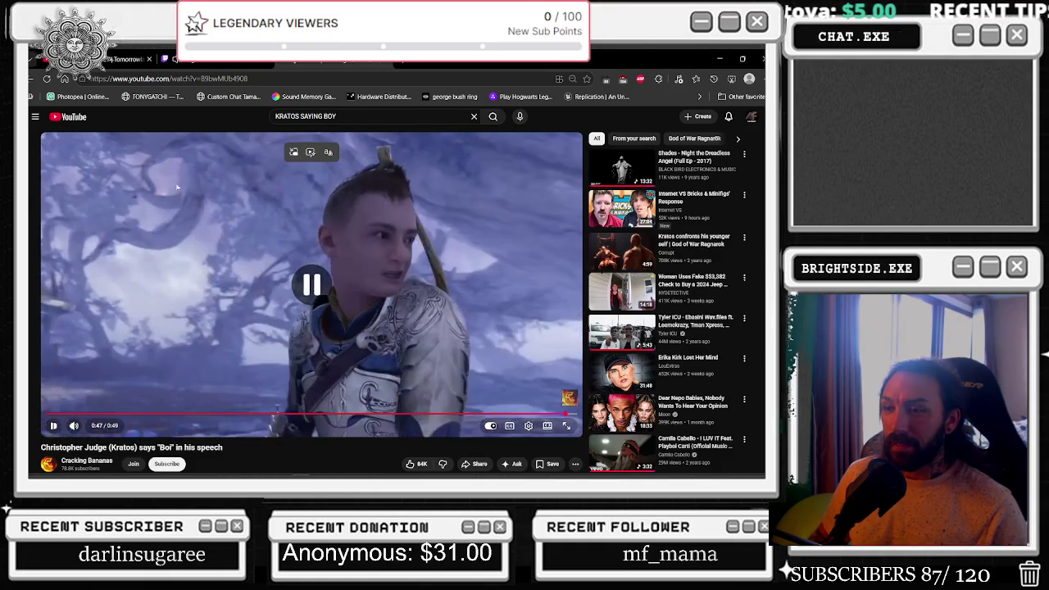
{"action": "left_click", "coordinate": [30, 80]}
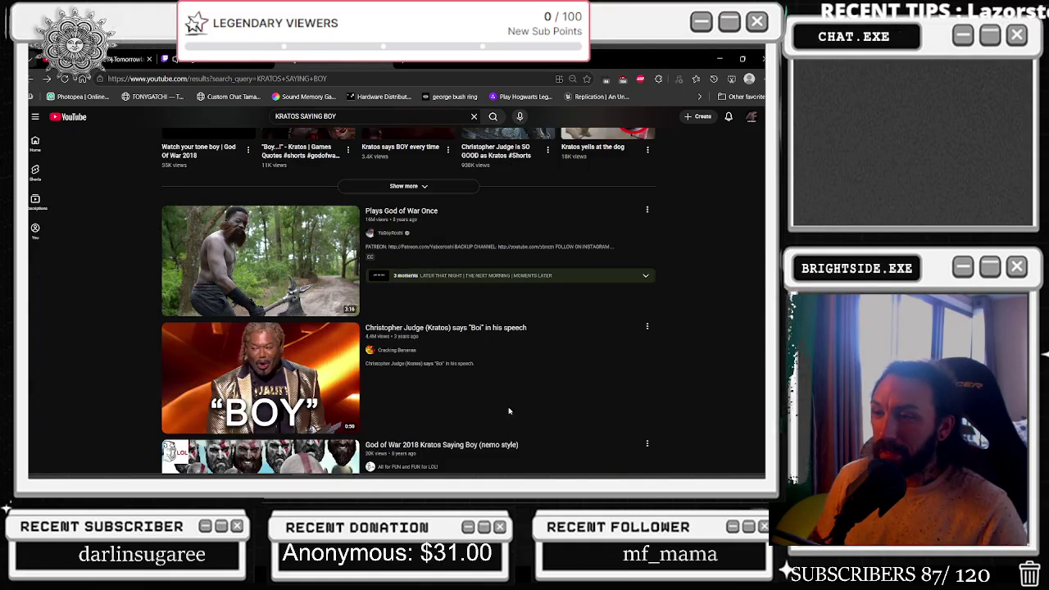
{"action": "scroll", "coordinate": [509, 420], "scroll_direction": "down", "scroll_amount": 3}
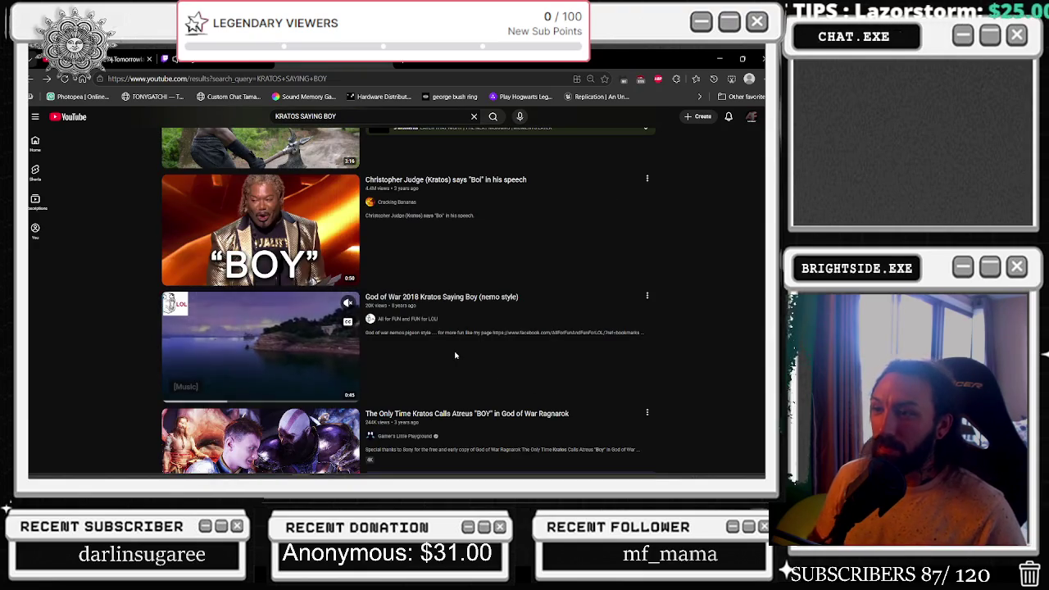
{"action": "scroll", "coordinate": [456, 355], "scroll_direction": "down", "scroll_amount": 6}
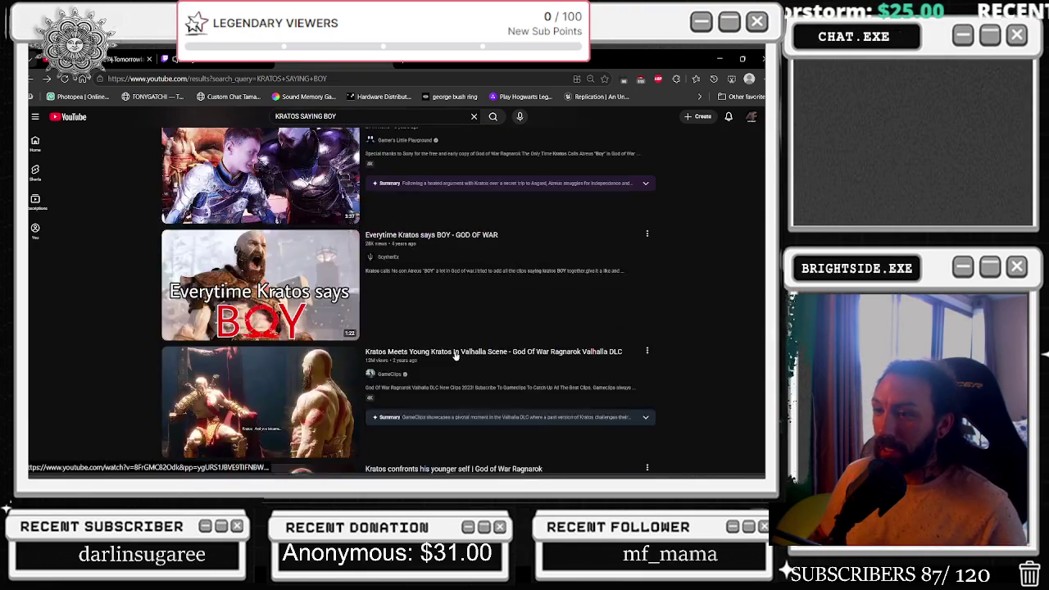
{"action": "scroll", "coordinate": [456, 355], "scroll_direction": "down", "scroll_amount": 3}
{"action": "scroll", "coordinate": [451, 354], "scroll_direction": "down", "scroll_amount": 2}
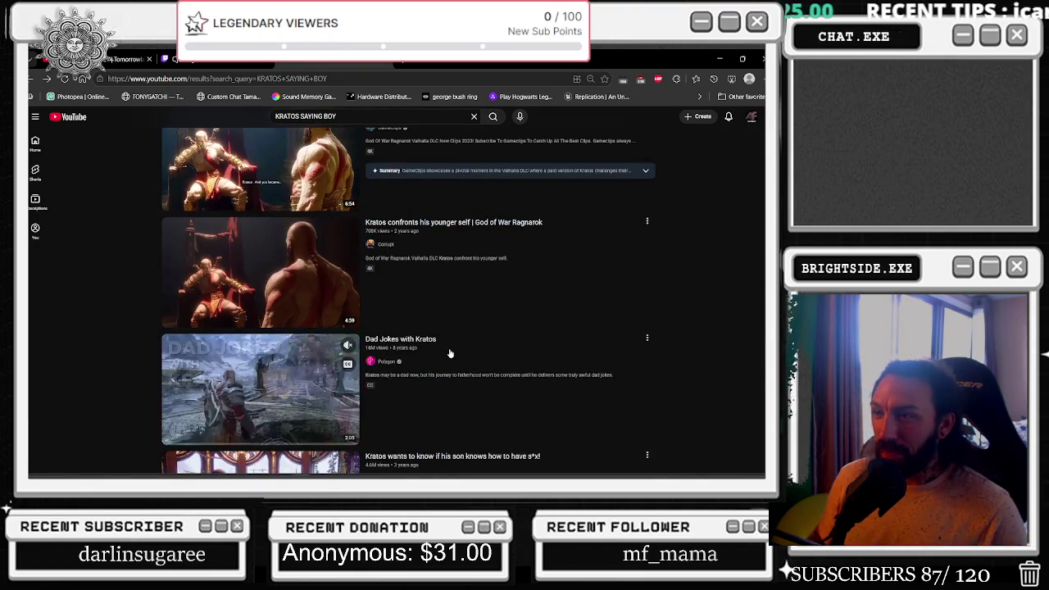
{"action": "scroll", "coordinate": [450, 354], "scroll_direction": "down", "scroll_amount": 1}
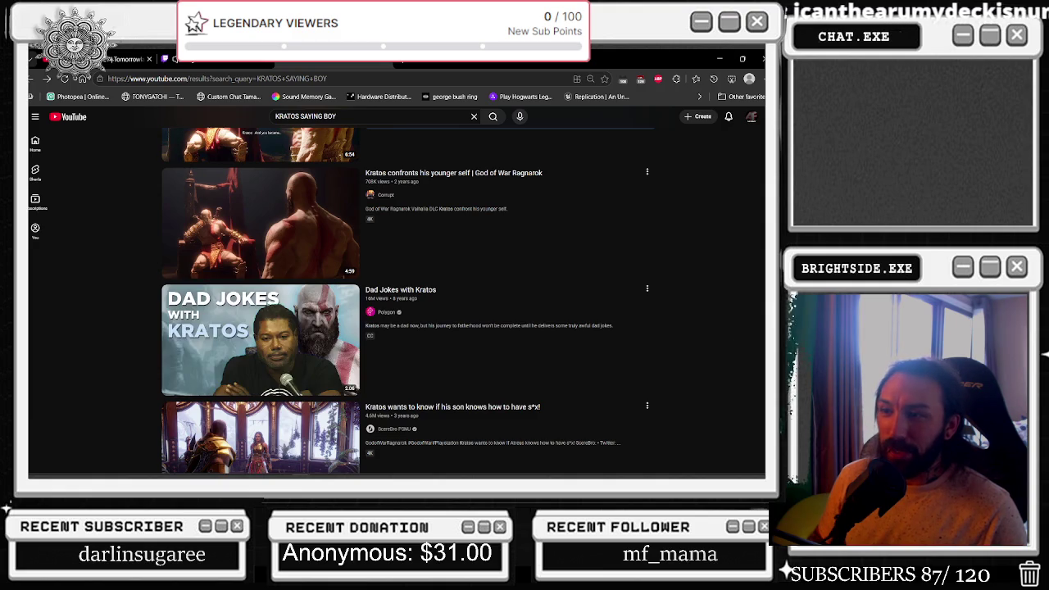
{"action": "scroll", "coordinate": [440, 275], "scroll_direction": "down", "scroll_amount": 3}
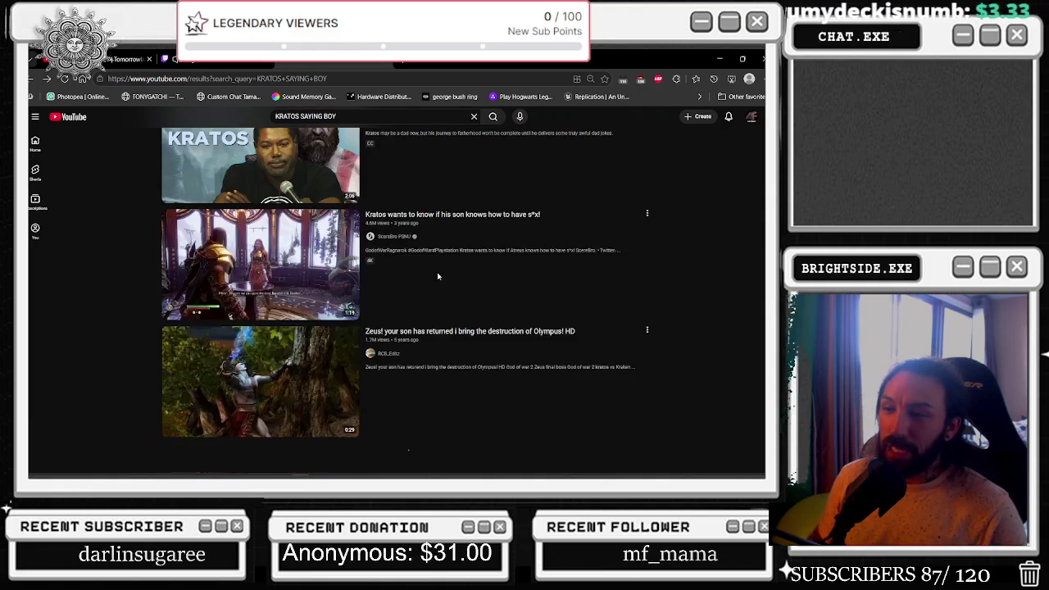
{"action": "left_click_drag", "start_coordinate": [258, 117], "coordinate": [256, 117]}
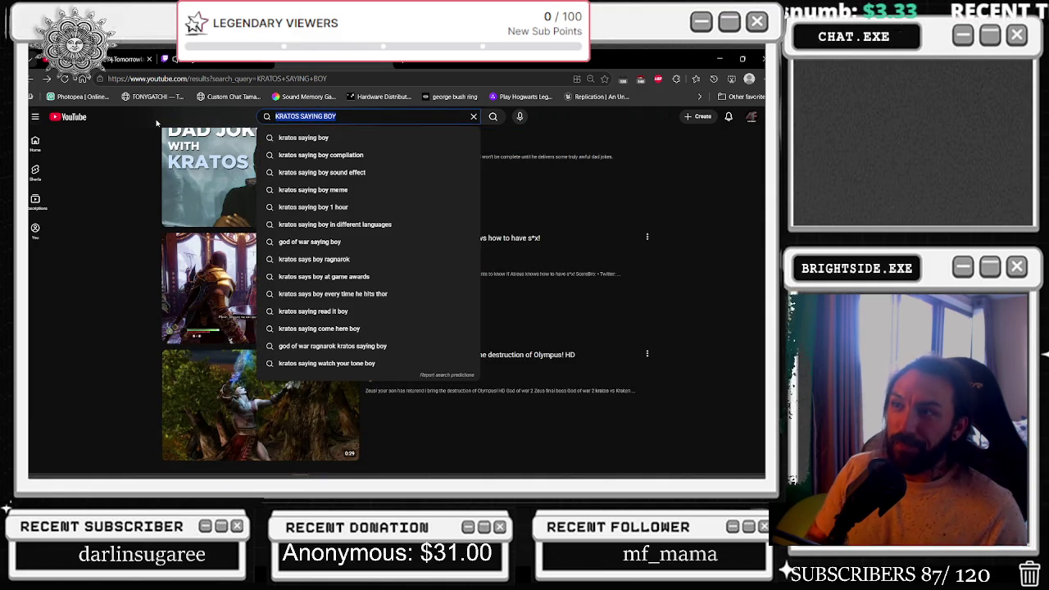
Search 'archer voice actors' and play the CONAN H. Jon Benjamin Archer clip from 0:06.
{"action": "type", "text": "ARCHER"}
{"action": "key", "text": "Down"}
{"action": "key", "text": "Return"}
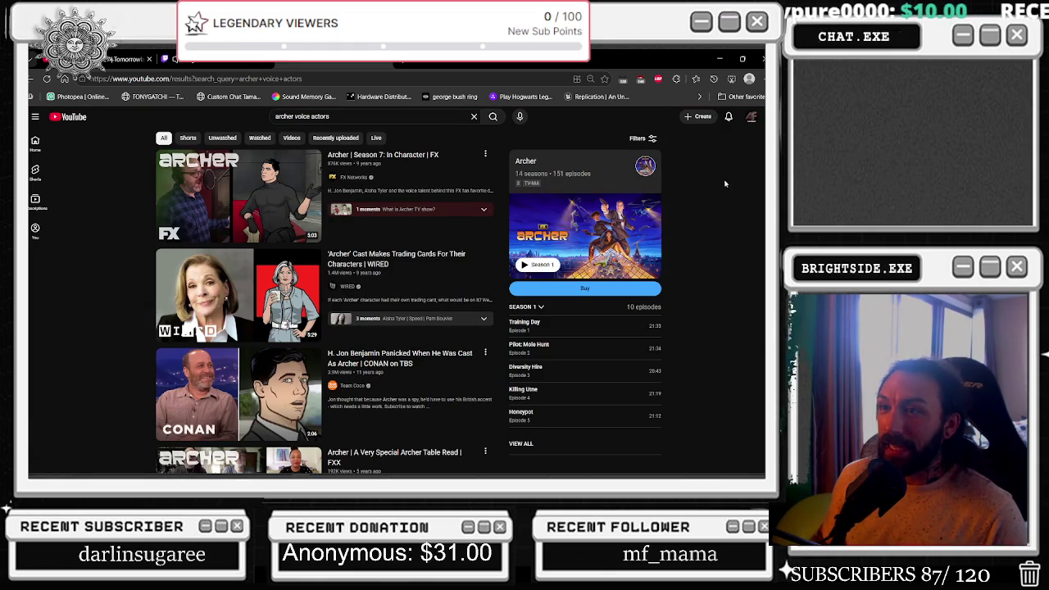
{"action": "left_click", "coordinate": [235, 402]}
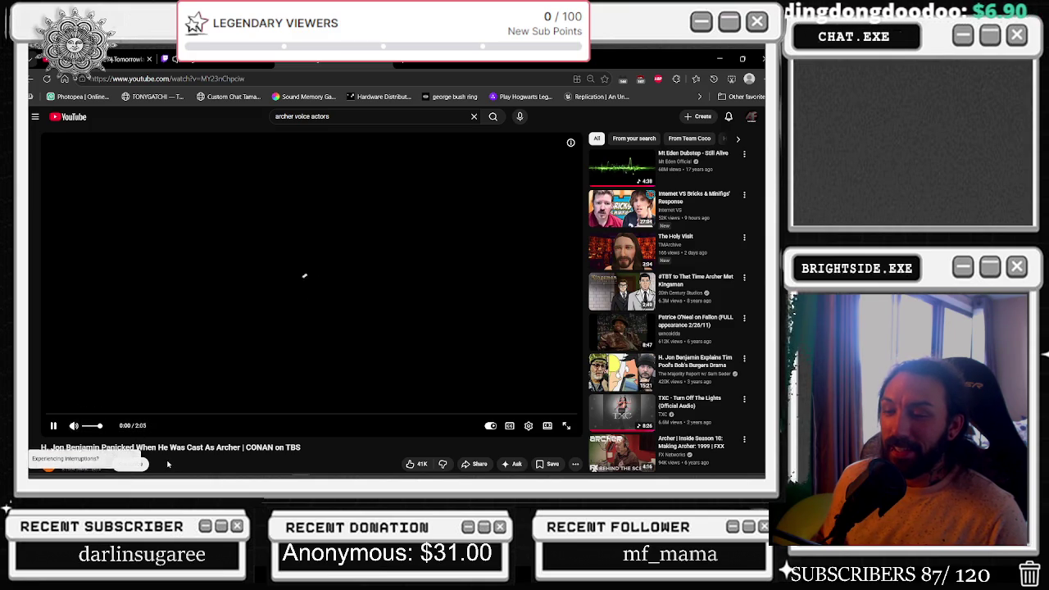
{"action": "scroll", "coordinate": [156, 440], "scroll_direction": "down", "scroll_amount": 4}
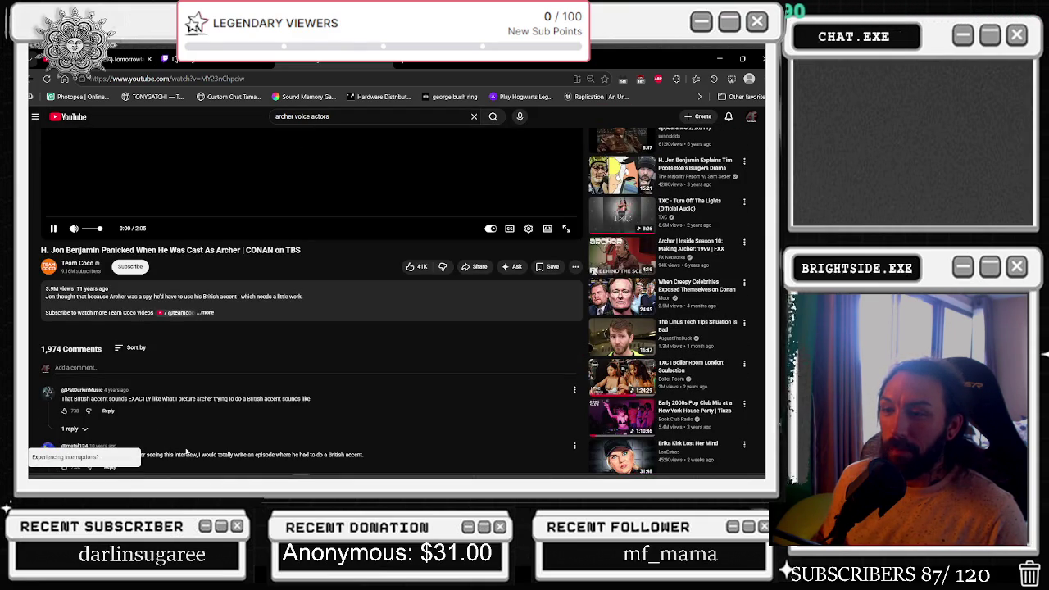
{"action": "scroll", "coordinate": [185, 450], "scroll_direction": "up", "scroll_amount": 4}
{"action": "left_click", "coordinate": [73, 414]}
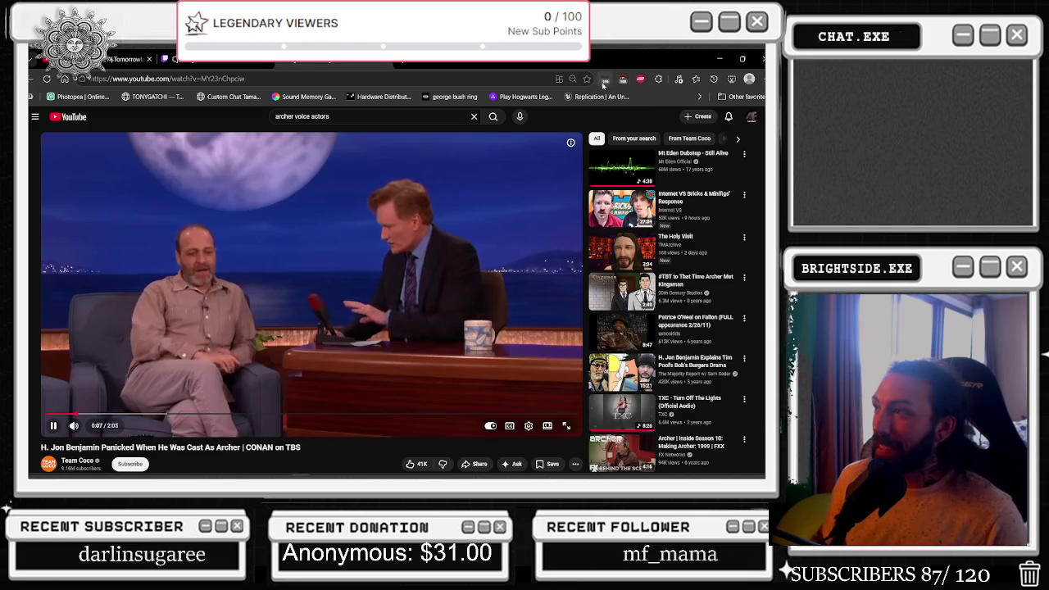
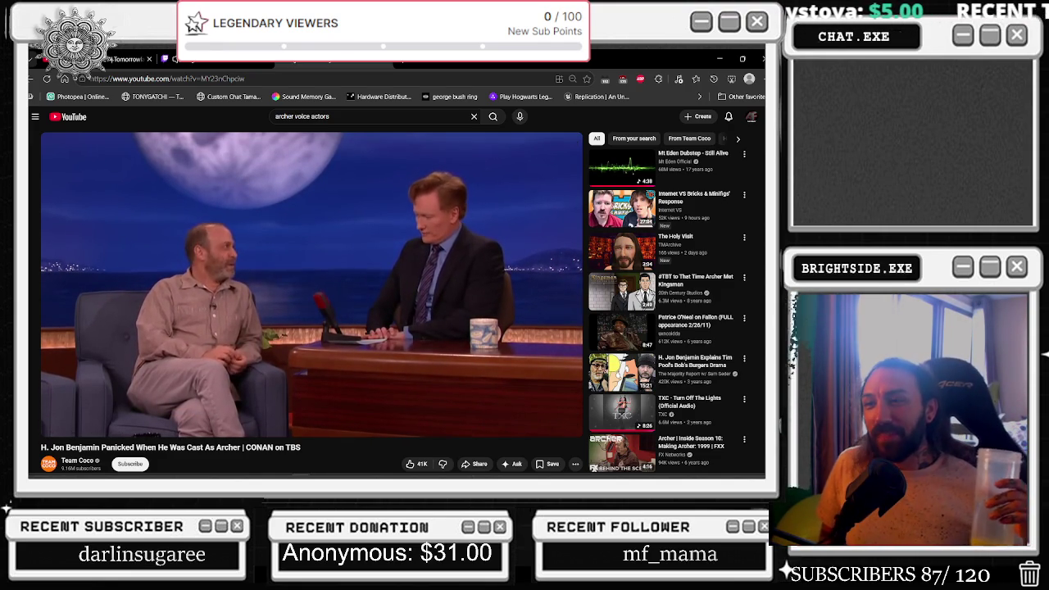
Pause and resume the H. Jon Benjamin Archer clip, then scroll down to its description and comments.
{"action": "left_click", "coordinate": [358, 288]}
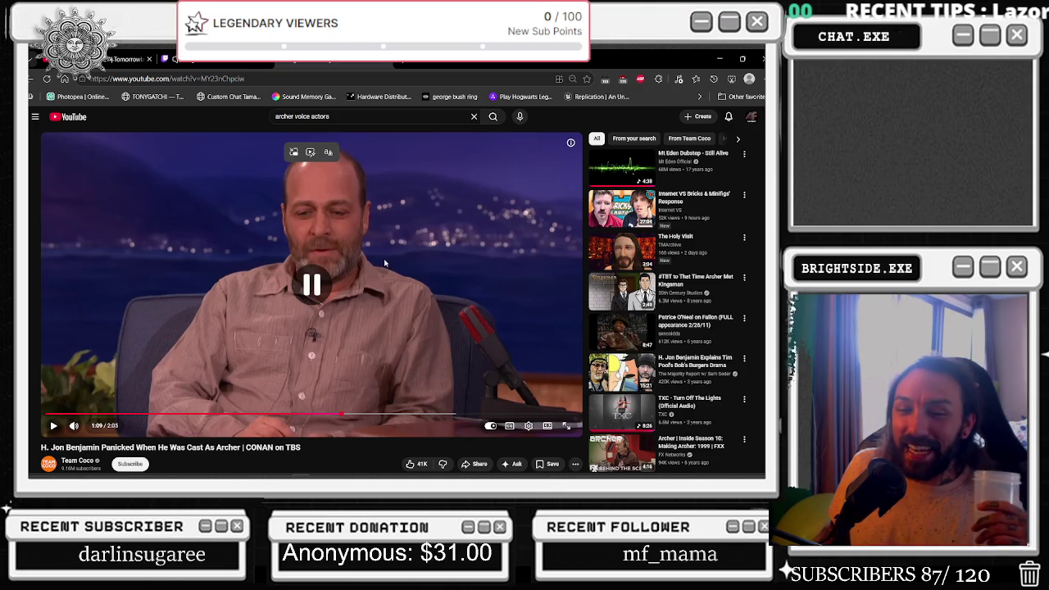
{"action": "left_click", "coordinate": [383, 217]}
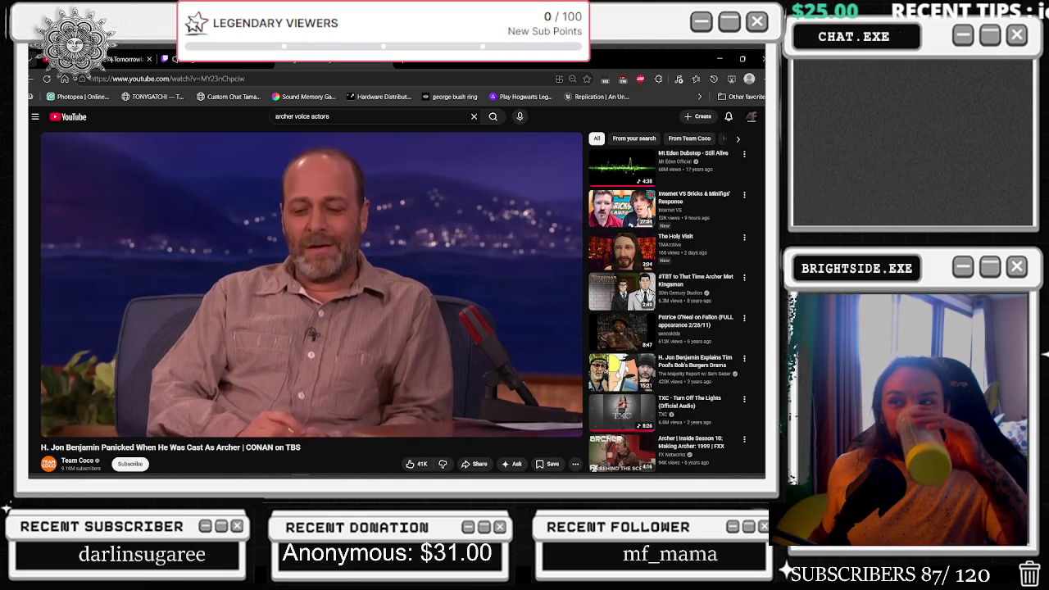
{"action": "left_click", "coordinate": [380, 219]}
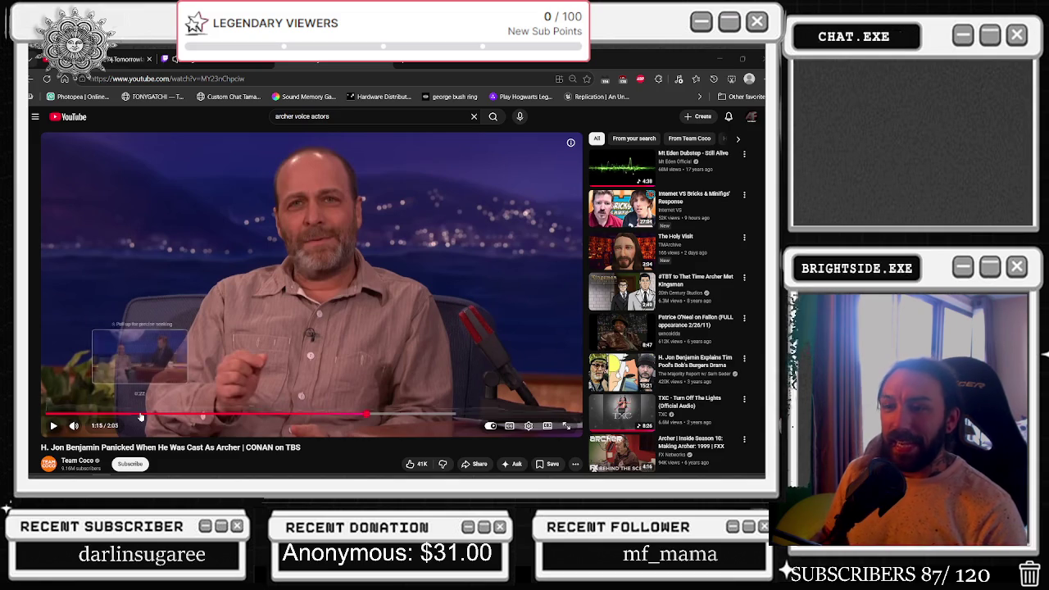
{"action": "scroll", "coordinate": [237, 253], "scroll_direction": "down", "scroll_amount": 3}
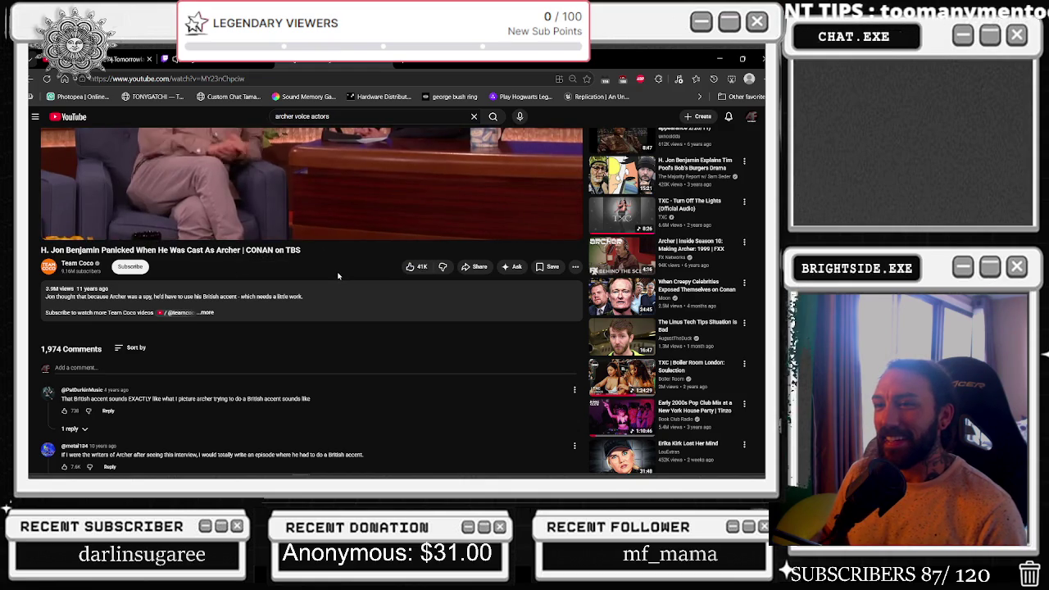
Pause the interview video and scroll through its comments.
{"action": "scroll", "coordinate": [340, 274], "scroll_direction": "up", "scroll_amount": 3}
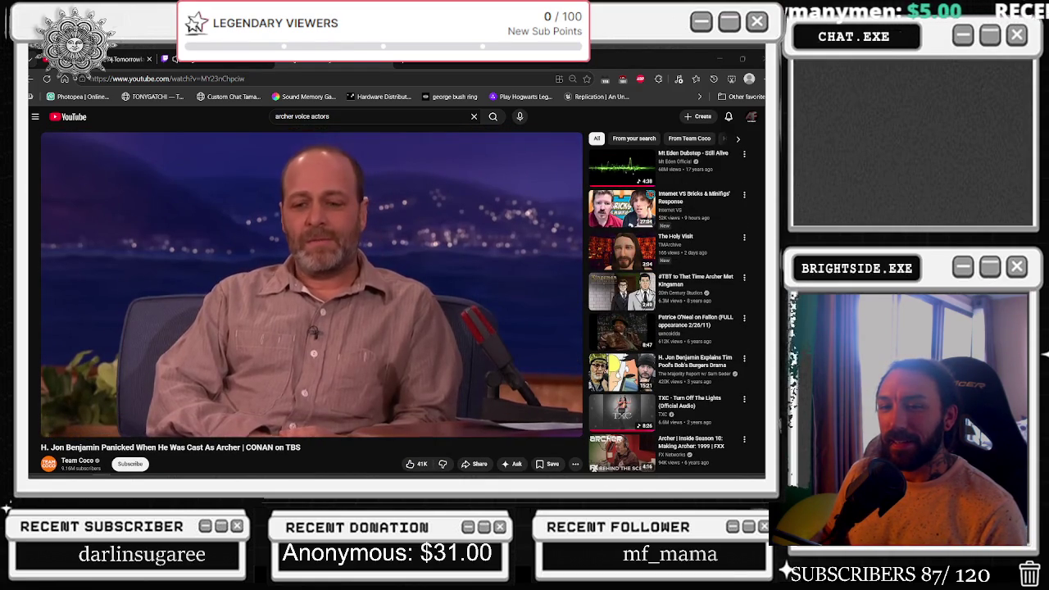
{"action": "key", "text": "space"}
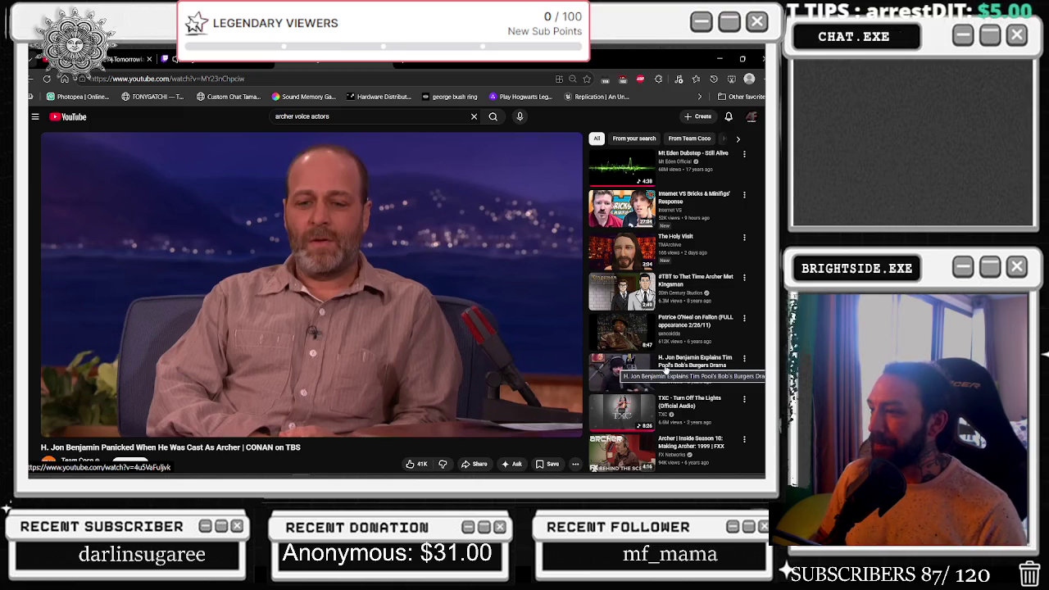
{"action": "scroll", "coordinate": [645, 397], "scroll_direction": "down", "scroll_amount": 1}
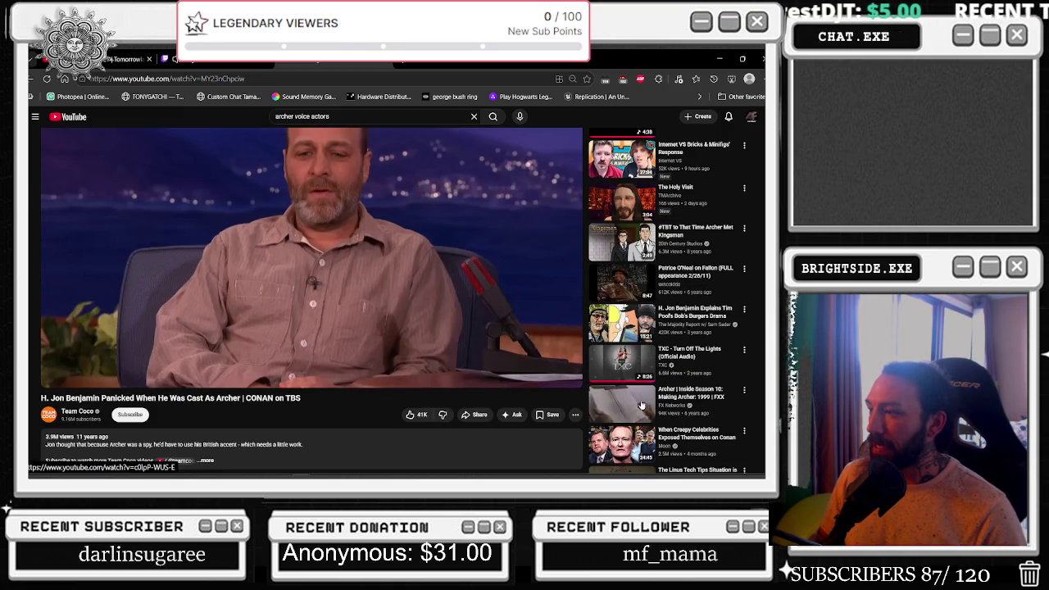
{"action": "scroll", "coordinate": [644, 400], "scroll_direction": "down", "scroll_amount": 2}
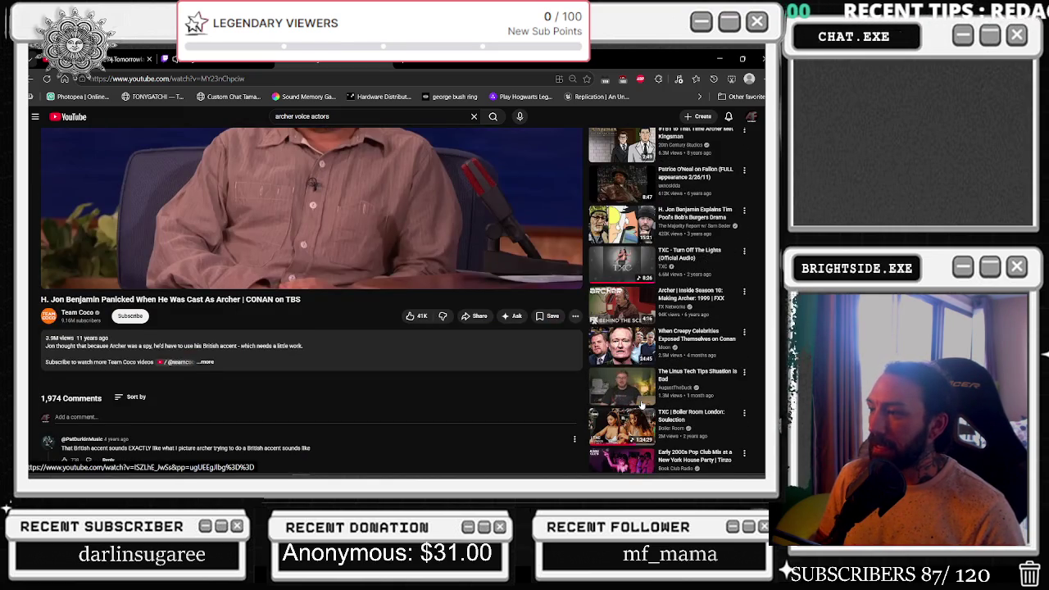
{"action": "scroll", "coordinate": [643, 404], "scroll_direction": "down", "scroll_amount": 4}
{"action": "scroll", "coordinate": [643, 404], "scroll_direction": "down", "scroll_amount": 2}
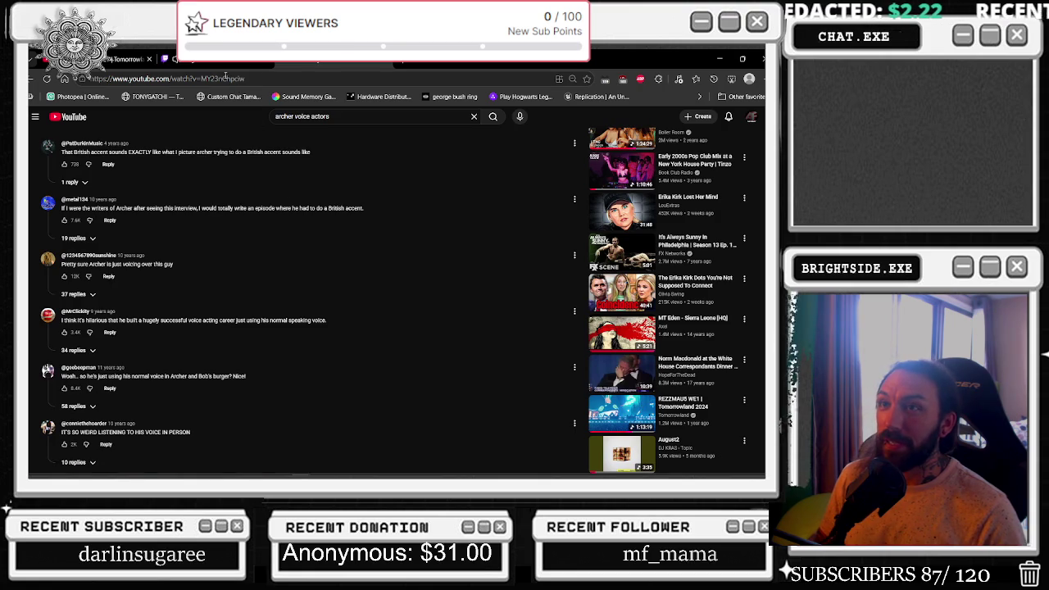
Switch to the REZZMAUS Tomorrowland 2024 set, change its video quality, and minimize the browser.
{"action": "left_click", "coordinate": [246, 59]}
{"action": "left_click", "coordinate": [123, 59]}
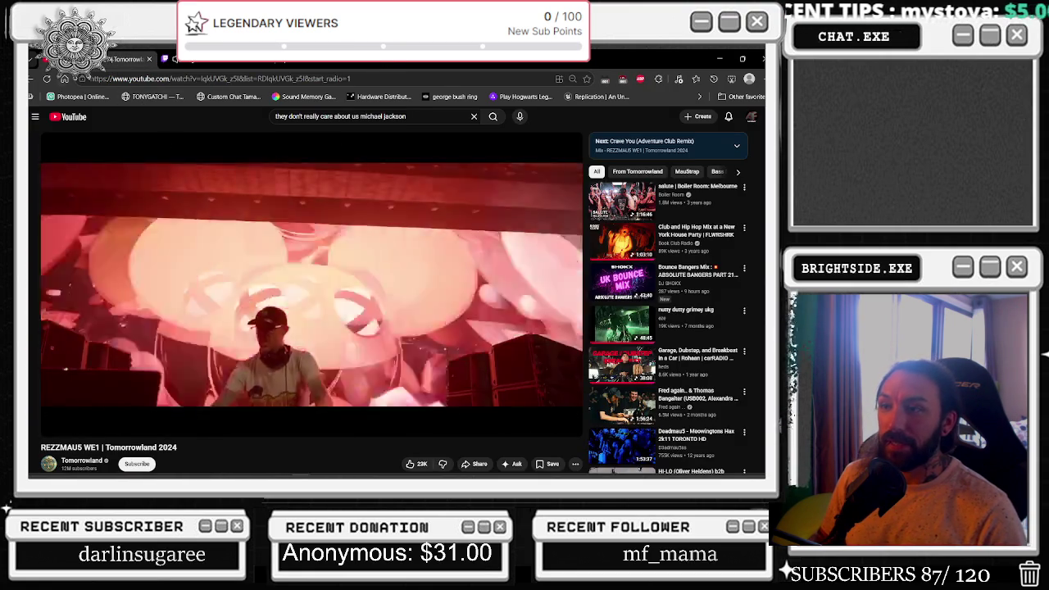
{"action": "left_click", "coordinate": [528, 425]}
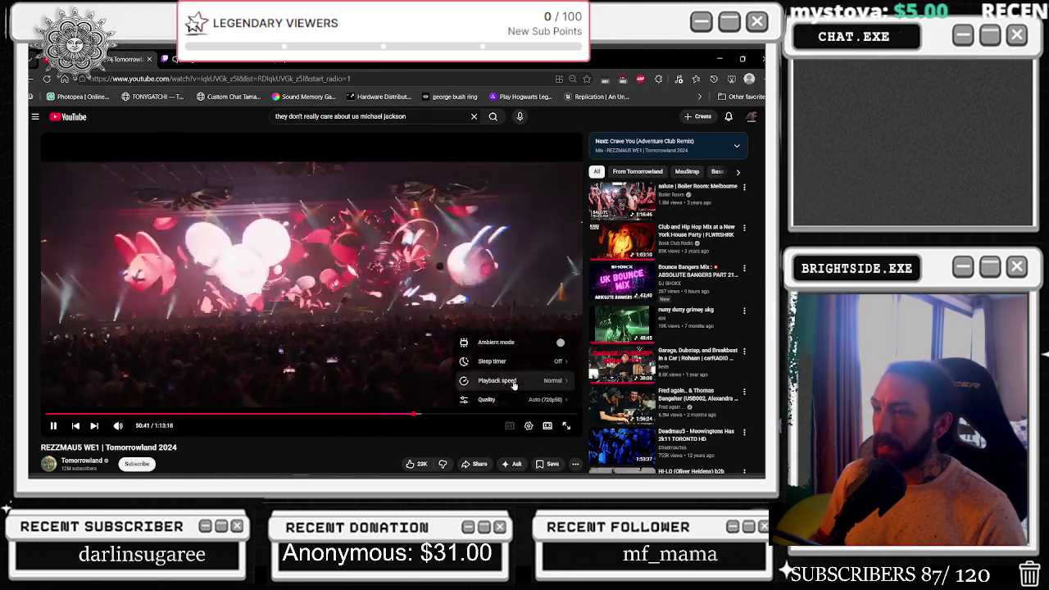
{"action": "left_click", "coordinate": [492, 399]}
{"action": "left_click", "coordinate": [568, 287]}
{"action": "left_click", "coordinate": [719, 58]}
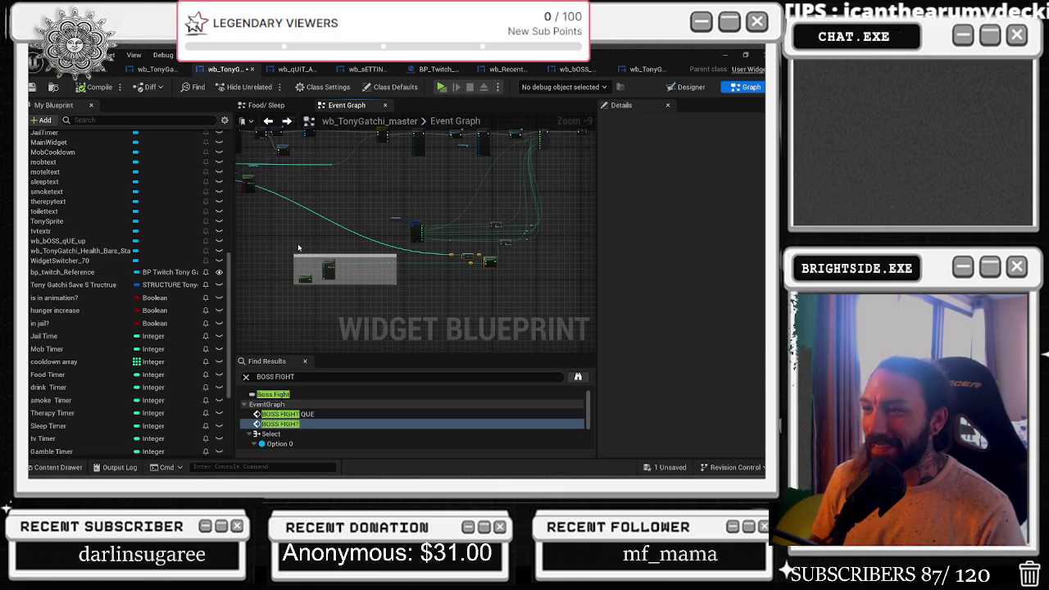
{"action": "left_click_drag", "start_coordinate": [491, 300], "coordinate": [491, 300]}
{"action": "left_click_drag", "start_coordinate": [491, 261], "coordinate": [375, 267]}
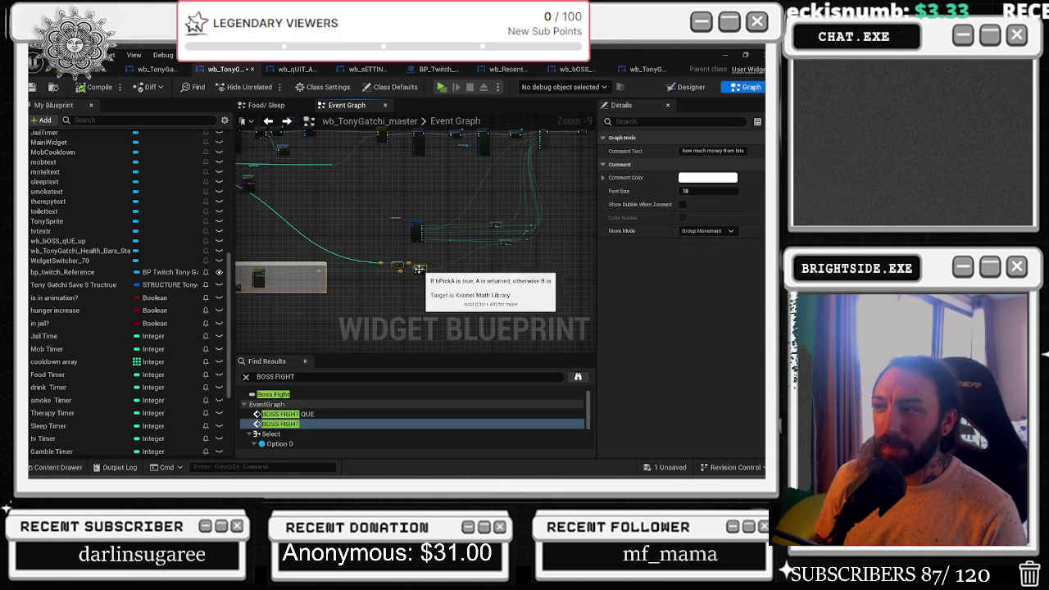
{"action": "key", "text": "ctrl+z"}
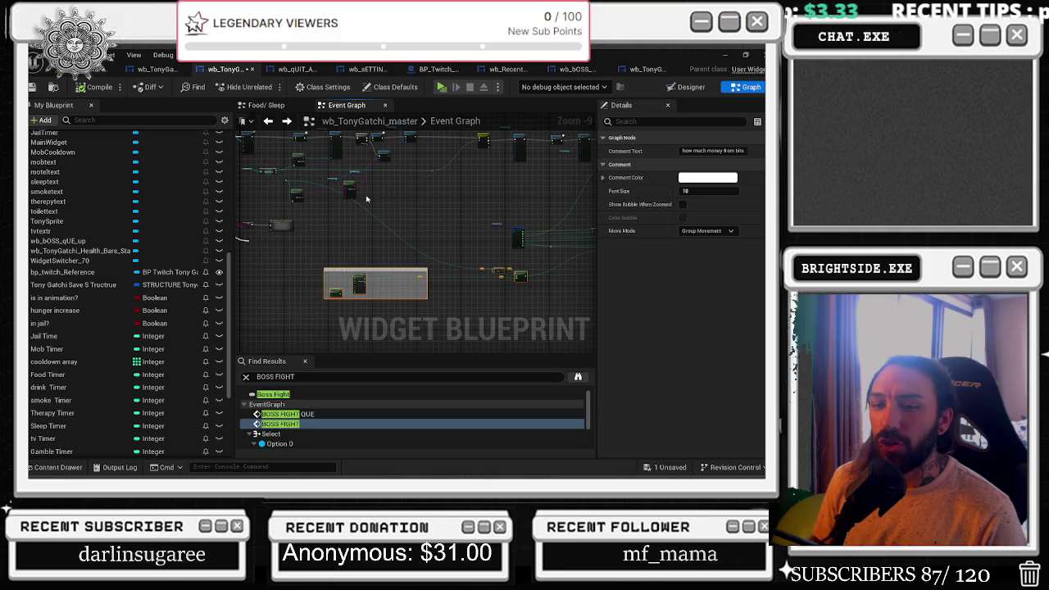
{"action": "scroll", "coordinate": [325, 251], "scroll_direction": "up", "scroll_amount": 2}
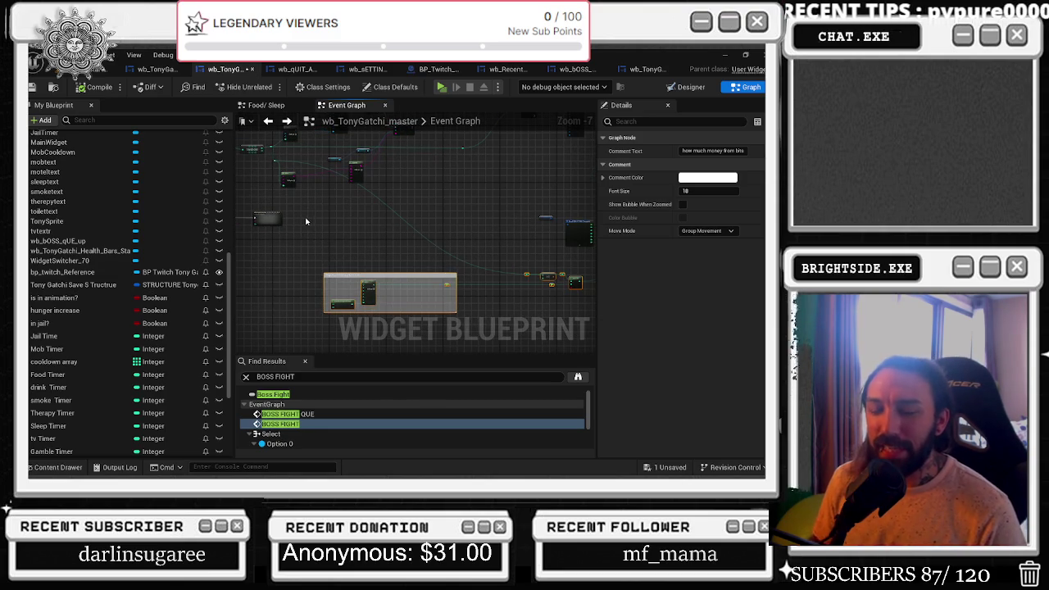
{"action": "mouse_move", "coordinate": [382, 261]}
{"action": "left_mouse_down"}
{"action": "mouse_move", "coordinate": [336, 282]}
{"action": "mouse_move", "coordinate": [459, 205]}
{"action": "left_mouse_up"}
{"action": "left_click", "coordinate": [381, 314]}
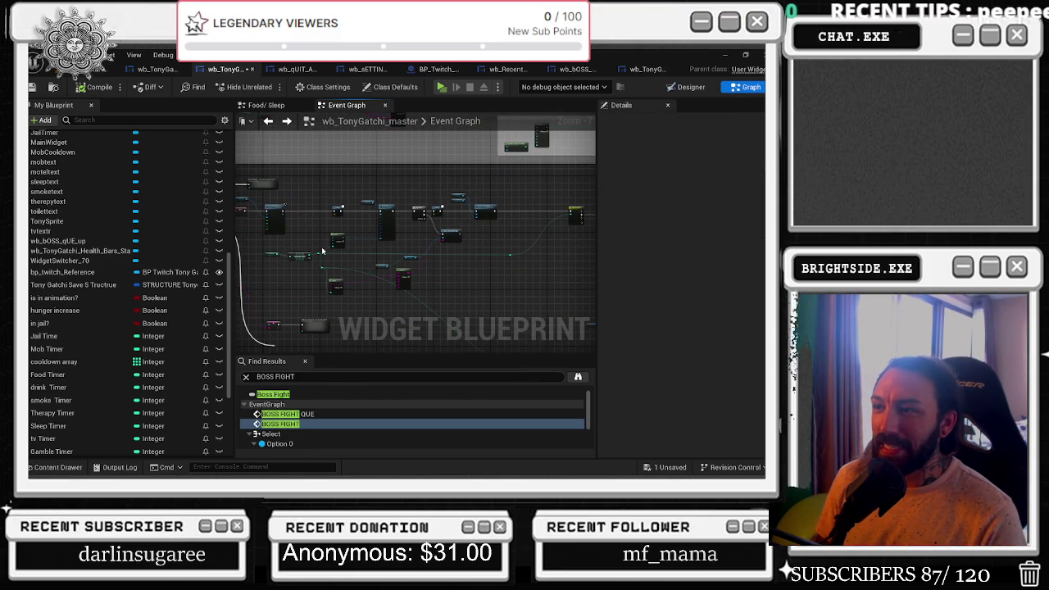
{"action": "scroll", "coordinate": [323, 251], "scroll_direction": "up", "scroll_amount": 2}
{"action": "left_click_drag", "start_coordinate": [316, 236], "coordinate": [375, 240]}
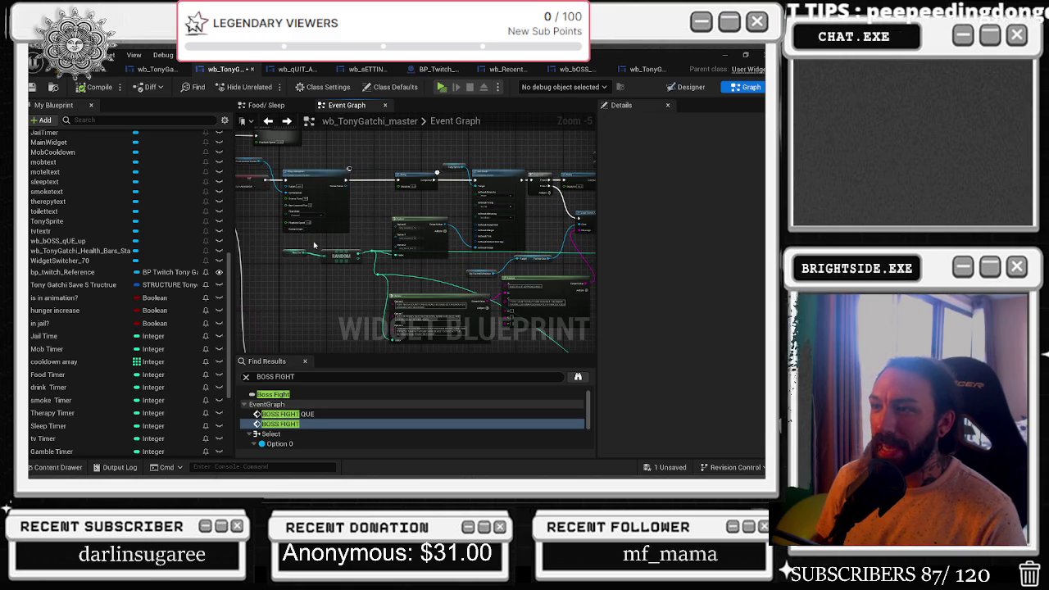
{"action": "left_click_drag", "start_coordinate": [387, 293], "coordinate": [389, 296]}
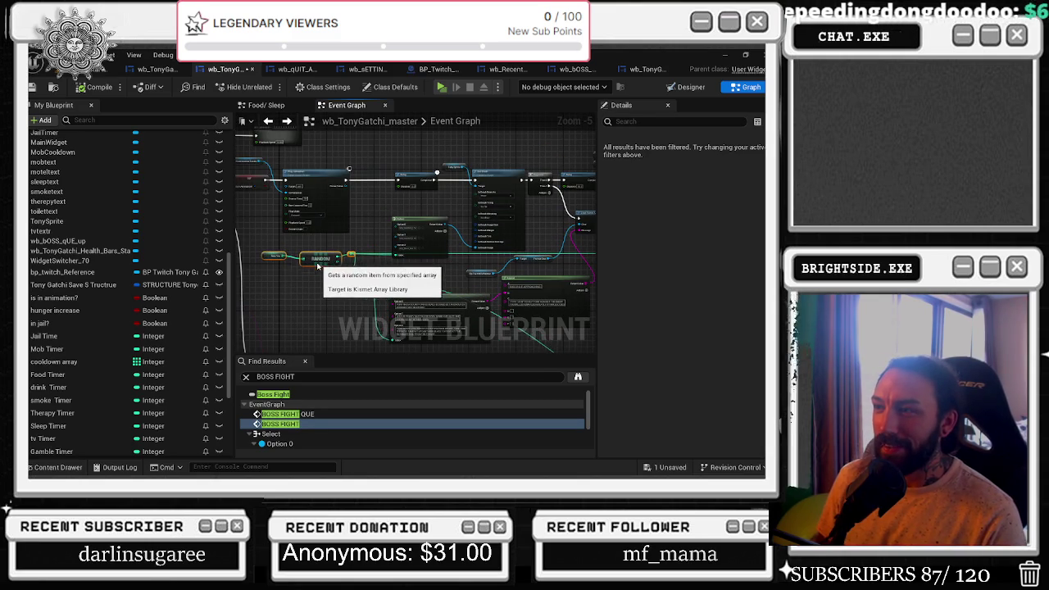
{"action": "left_click_drag", "start_coordinate": [493, 308], "coordinate": [439, 267]}
{"action": "left_click", "coordinate": [327, 241]}
{"action": "left_click_drag", "start_coordinate": [326, 240], "coordinate": [292, 214]}
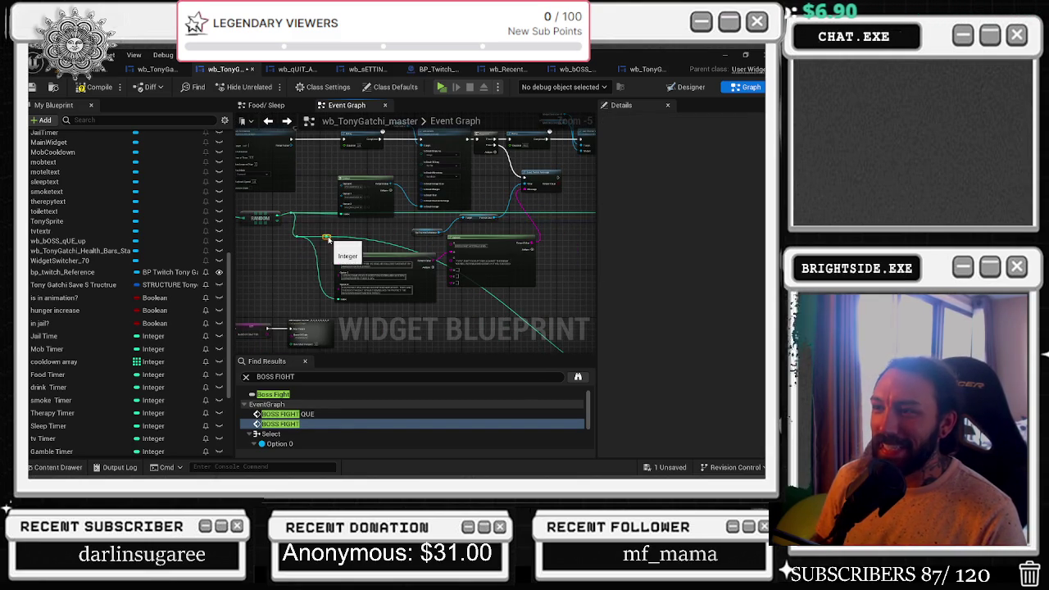
{"action": "left_click_drag", "start_coordinate": [339, 345], "coordinate": [345, 232]}
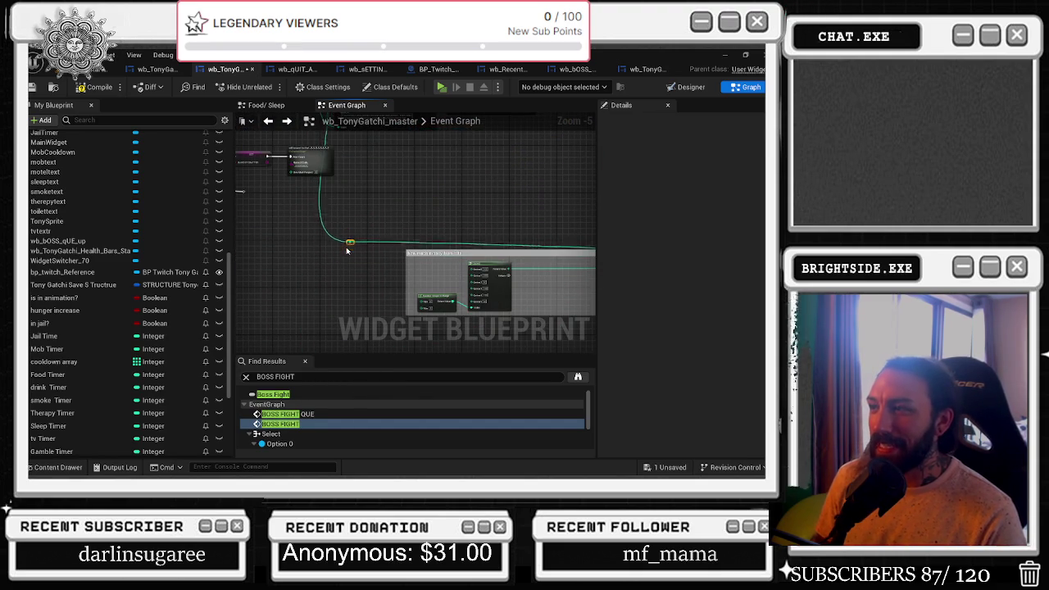
{"action": "scroll", "coordinate": [304, 297], "scroll_direction": "up", "scroll_amount": 2}
{"action": "left_click_drag", "start_coordinate": [344, 265], "coordinate": [361, 197]}
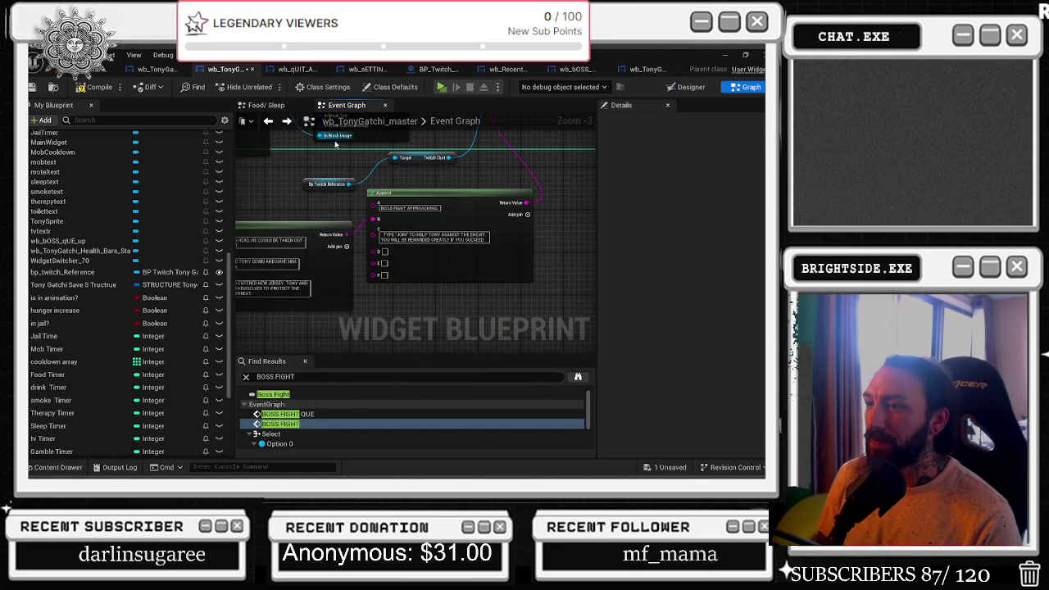
{"action": "left_click_drag", "start_coordinate": [382, 239], "coordinate": [293, 228]}
{"action": "scroll", "coordinate": [395, 235], "scroll_direction": "down", "scroll_amount": 1}
{"action": "scroll", "coordinate": [413, 198], "scroll_direction": "down", "scroll_amount": 1}
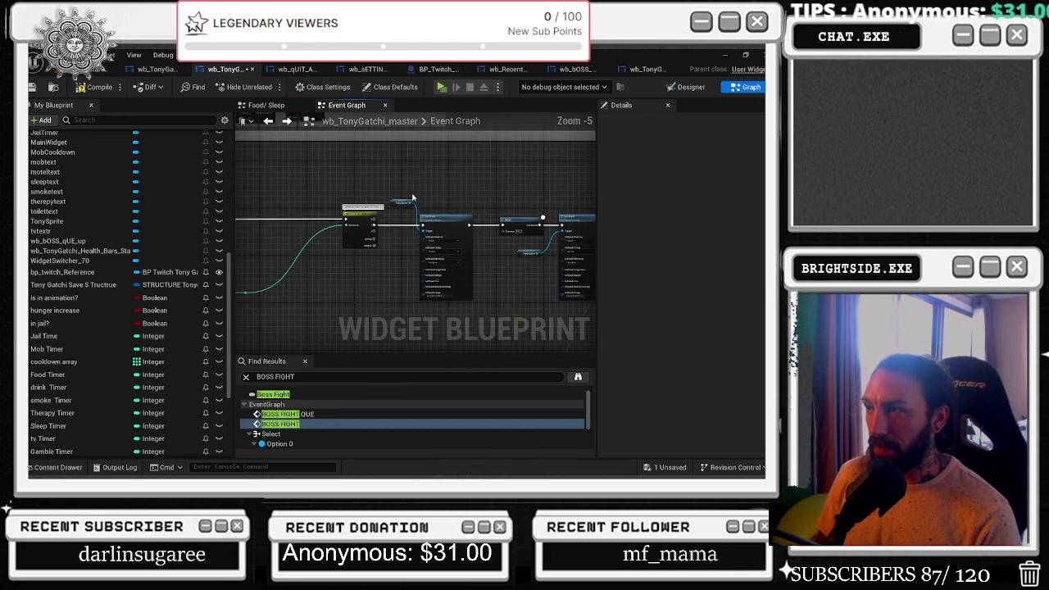
{"action": "scroll", "coordinate": [413, 197], "scroll_direction": "down", "scroll_amount": 1}
{"action": "scroll", "coordinate": [507, 220], "scroll_direction": "up", "scroll_amount": 3}
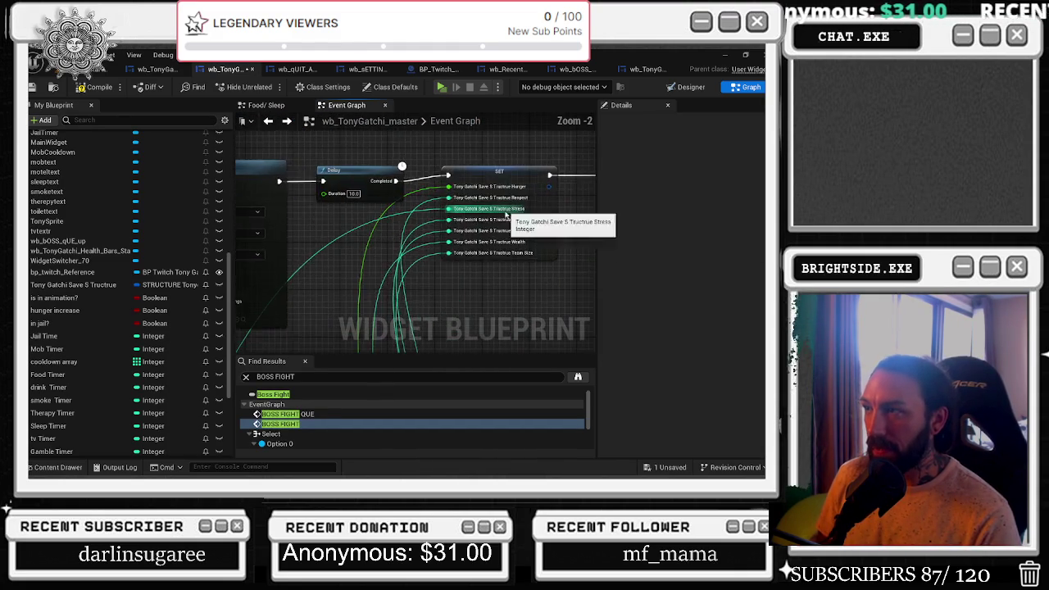
{"action": "scroll", "coordinate": [502, 221], "scroll_direction": "down", "scroll_amount": 4}
{"action": "scroll", "coordinate": [391, 236], "scroll_direction": "up", "scroll_amount": 4}
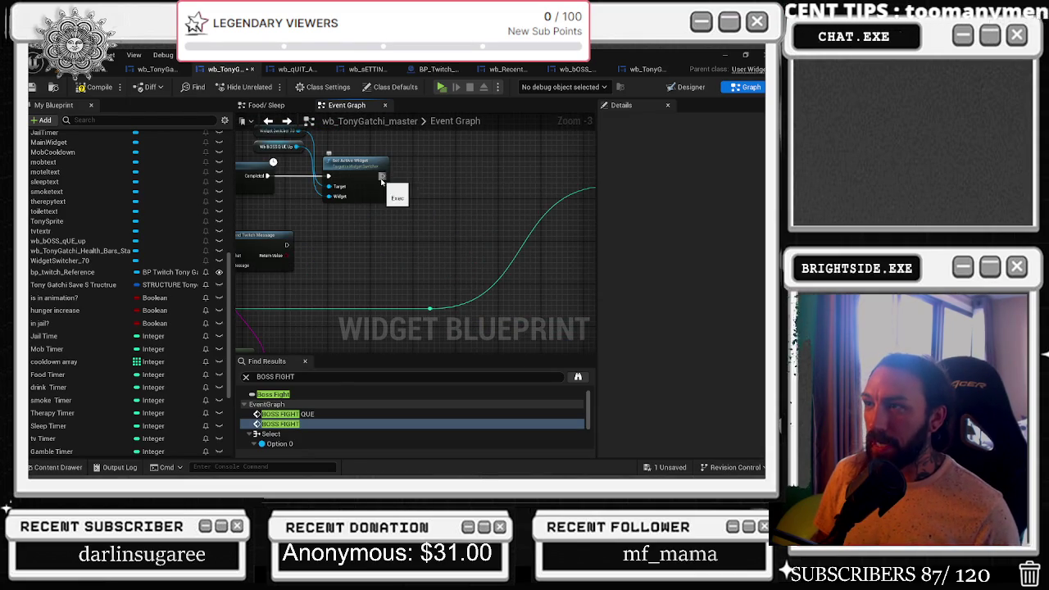
{"action": "scroll", "coordinate": [449, 220], "scroll_direction": "down", "scroll_amount": 4}
{"action": "scroll", "coordinate": [443, 235], "scroll_direction": "up", "scroll_amount": 4}
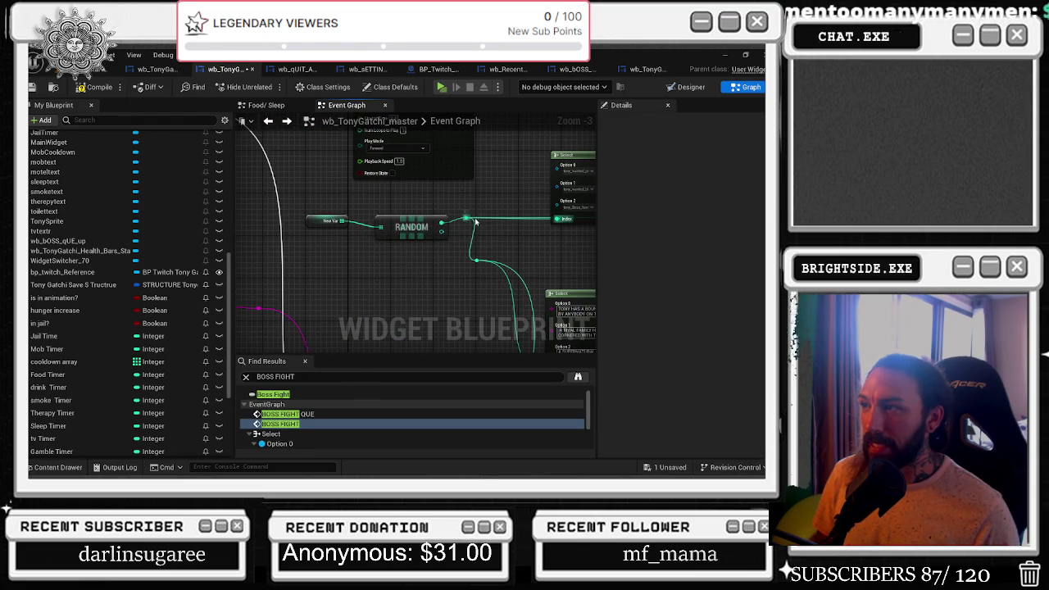
Move the SET node aside and rename NewVar_0 to 'WHICH BOSS FIGHT IS IT'.
{"action": "right_click", "coordinate": [468, 219]}
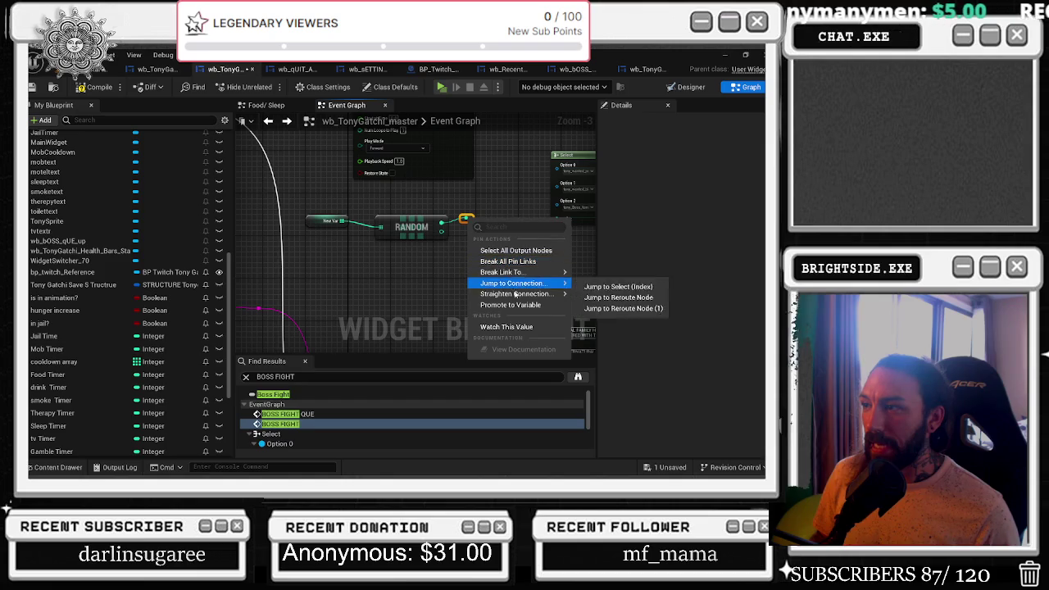
{"action": "left_click", "coordinate": [565, 321]}
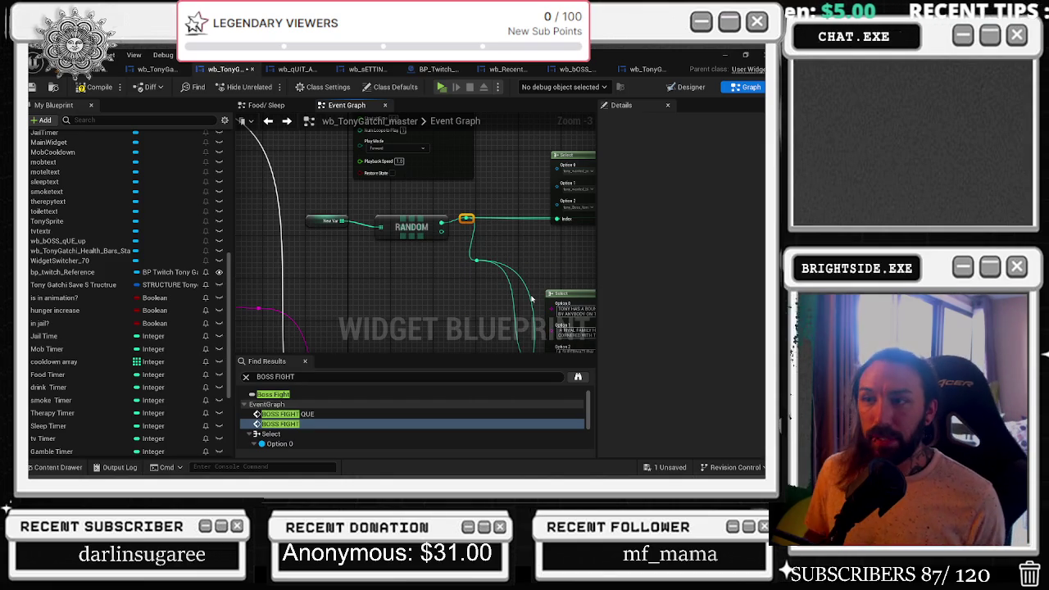
{"action": "scroll", "coordinate": [553, 246], "scroll_direction": "down", "scroll_amount": 2}
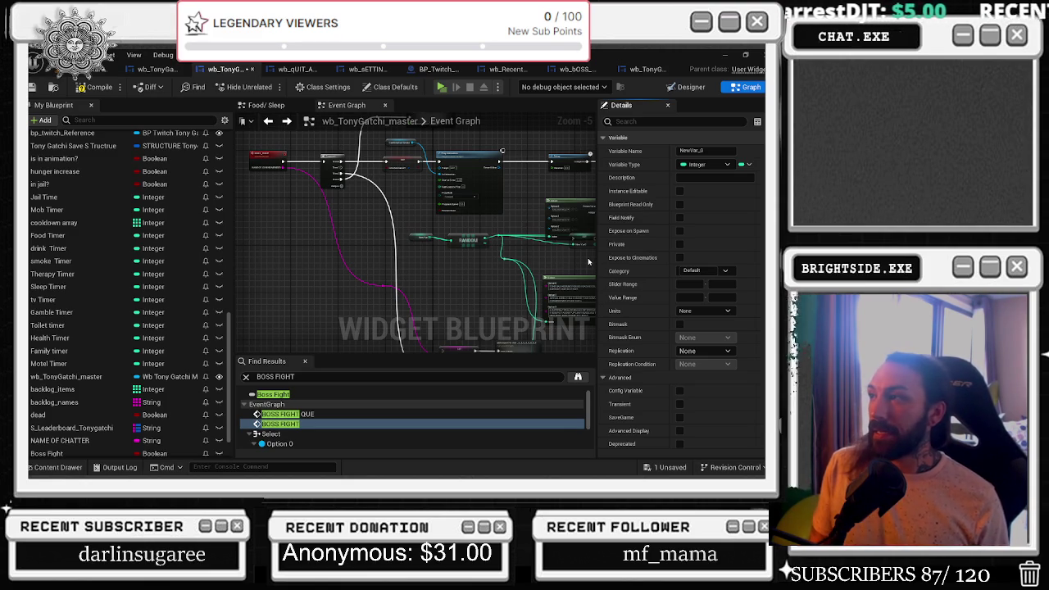
{"action": "scroll", "coordinate": [364, 247], "scroll_direction": "up", "scroll_amount": 4}
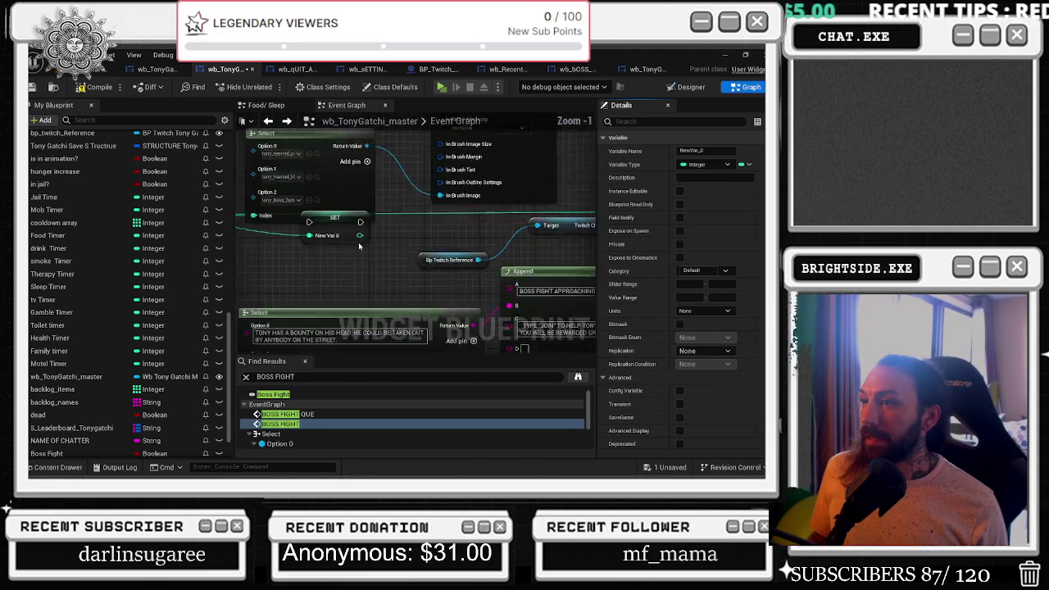
{"action": "scroll", "coordinate": [364, 247], "scroll_direction": "up", "scroll_amount": 1}
{"action": "mouse_move", "coordinate": [325, 224]}
{"action": "left_mouse_down"}
{"action": "mouse_move", "coordinate": [308, 229]}
{"action": "mouse_move", "coordinate": [297, 273]}
{"action": "left_mouse_up"}
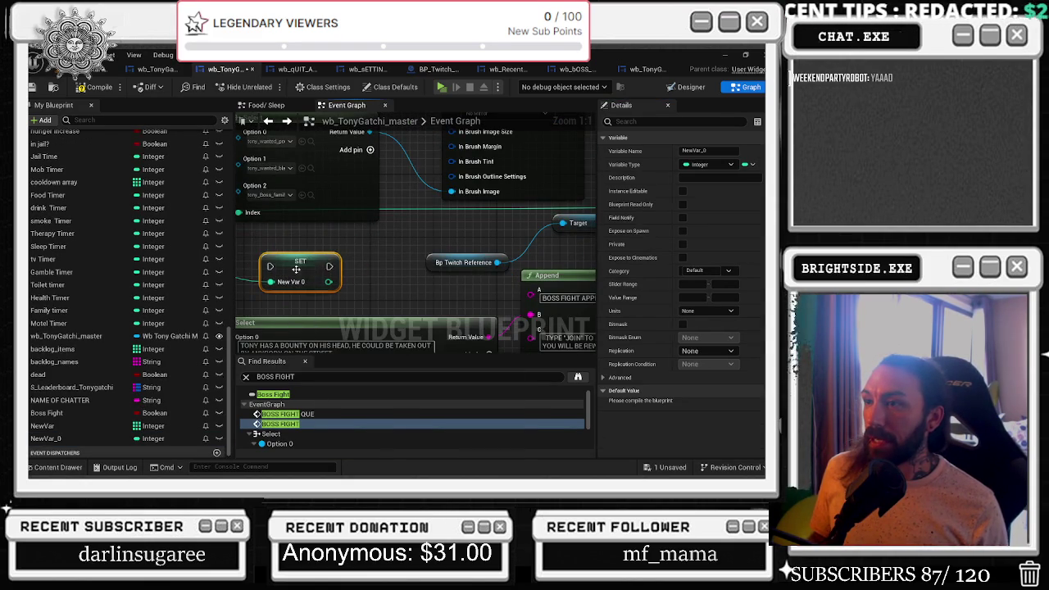
{"action": "left_click", "coordinate": [705, 149]}
{"action": "type", "text": "WHICH BOSS FIGHT IS IT"}
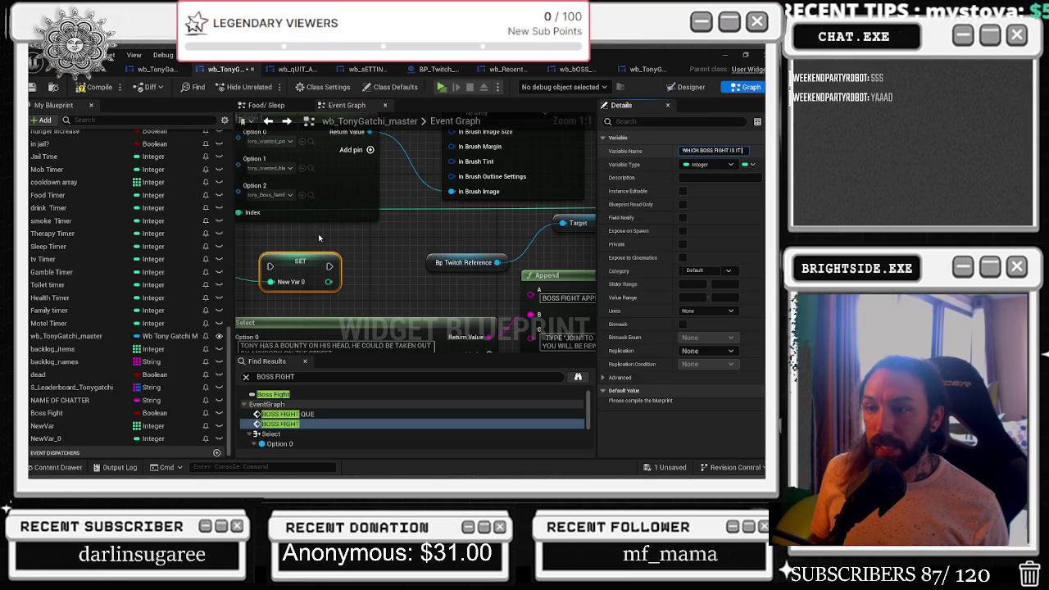
{"action": "key", "text": "Return"}
{"action": "scroll", "coordinate": [316, 245], "scroll_direction": "down", "scroll_amount": 1}
Wire the preceding node's execution output into the SET WHICH BOSS FIGHT IS IT node.
{"action": "mouse_move", "coordinate": [316, 245]}
{"action": "left_mouse_down"}
{"action": "mouse_move", "coordinate": [479, 282]}
{"action": "mouse_move", "coordinate": [408, 297]}
{"action": "left_mouse_up"}
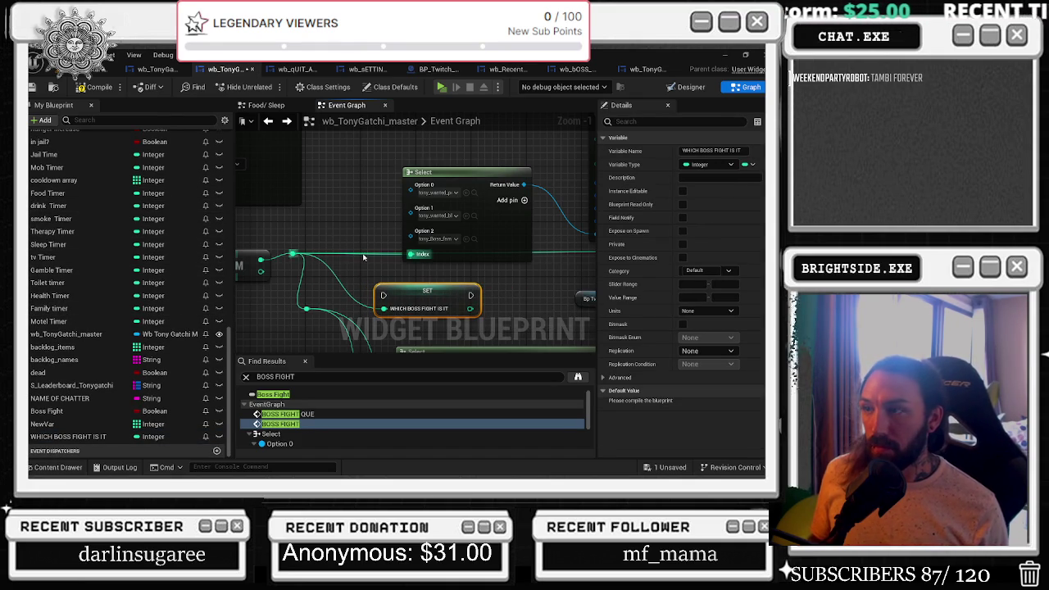
{"action": "scroll", "coordinate": [365, 258], "scroll_direction": "down", "scroll_amount": 3}
{"action": "left_click_drag", "start_coordinate": [365, 258], "coordinate": [459, 242]}
{"action": "left_click_drag", "start_coordinate": [541, 262], "coordinate": [461, 297]}
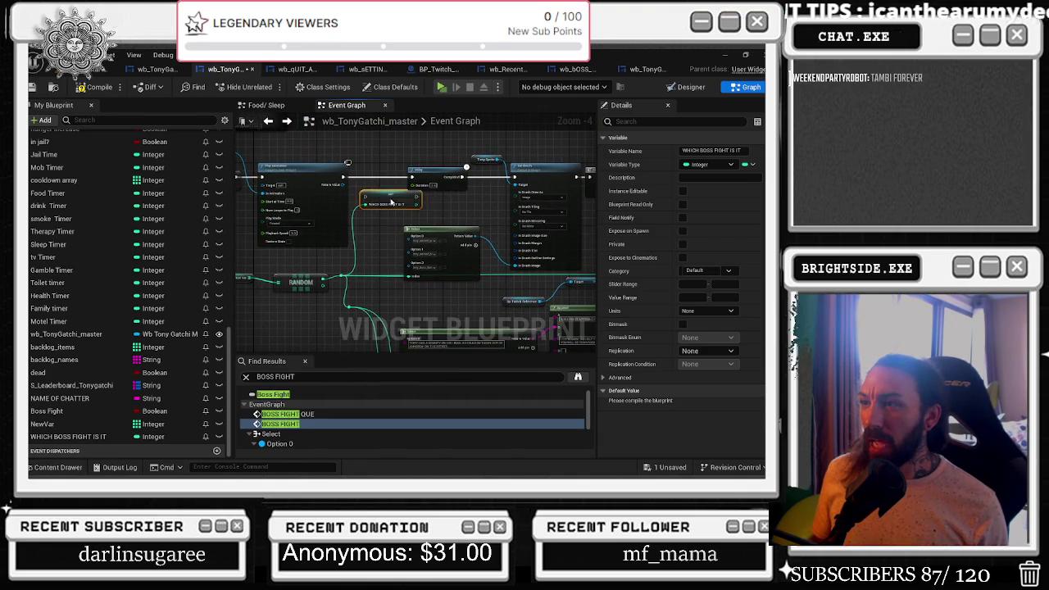
{"action": "left_click_drag", "start_coordinate": [400, 205], "coordinate": [333, 221]}
{"action": "mouse_move", "coordinate": [306, 168]}
{"action": "left_mouse_down"}
{"action": "mouse_move", "coordinate": [492, 229]}
{"action": "mouse_move", "coordinate": [585, 240]}
{"action": "mouse_move", "coordinate": [574, 234]}
{"action": "left_mouse_up"}
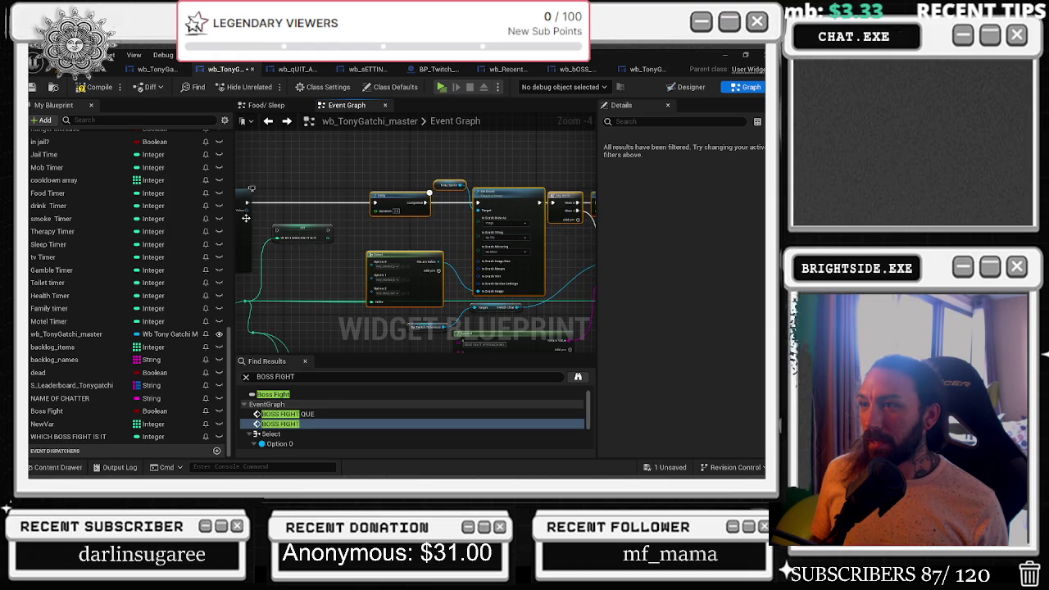
{"action": "scroll", "coordinate": [361, 210], "scroll_direction": "up", "scroll_amount": 2}
{"action": "left_click", "coordinate": [360, 210]}
{"action": "left_click", "coordinate": [361, 188]}
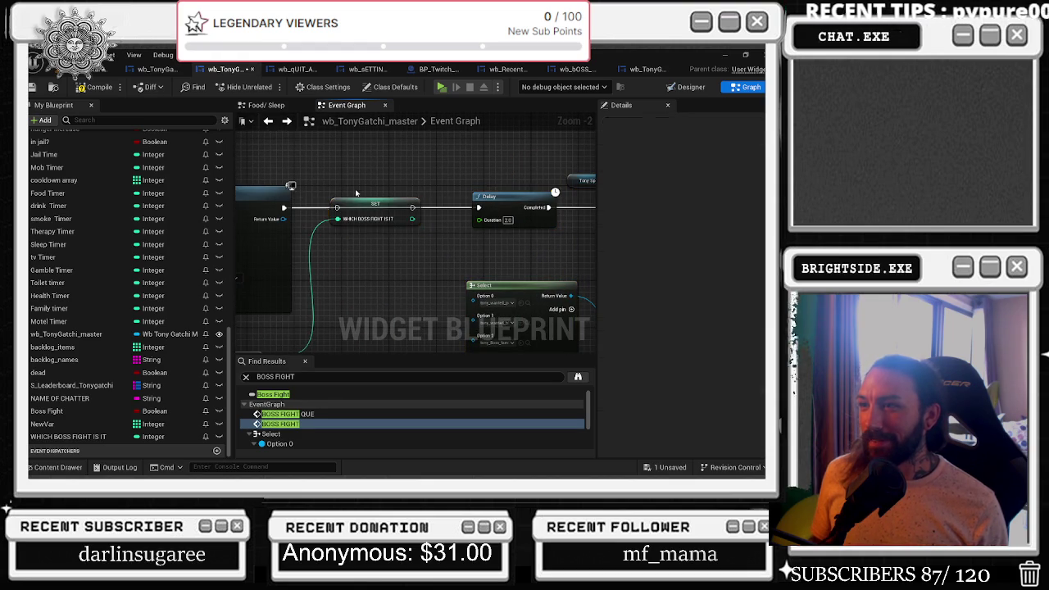
{"action": "left_click_drag", "start_coordinate": [284, 208], "coordinate": [403, 202]}
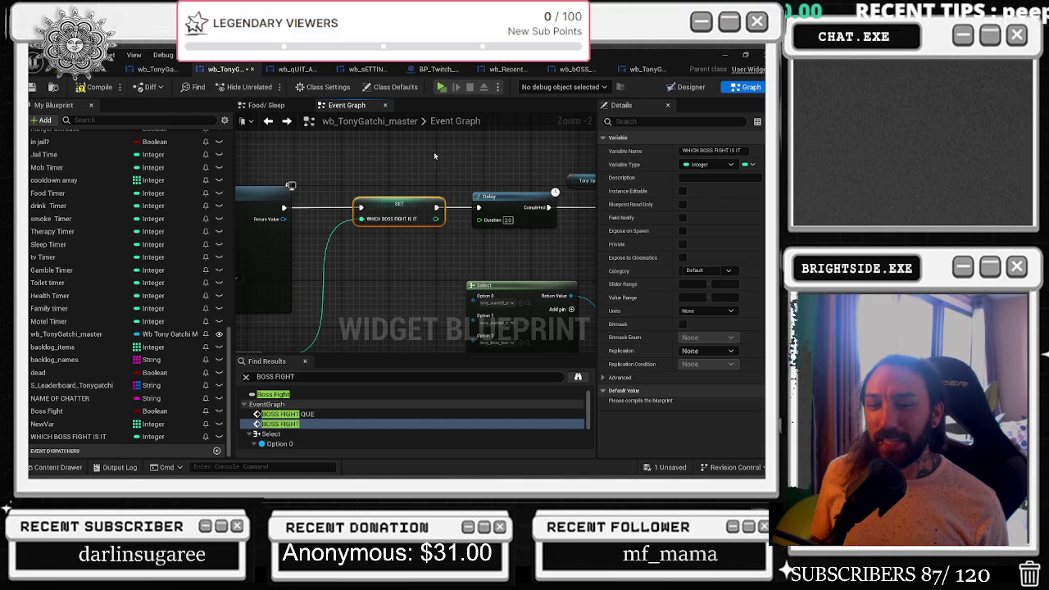
Nudge the RANDOM node upward and save the widget blueprint.
{"action": "scroll", "coordinate": [505, 213], "scroll_direction": "down", "scroll_amount": 2}
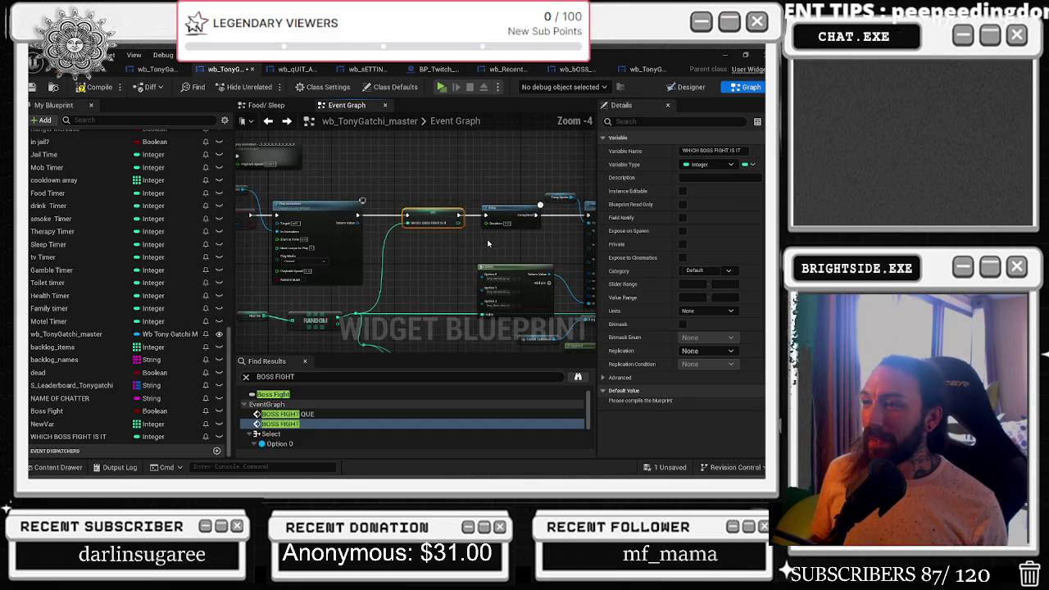
{"action": "left_click_drag", "start_coordinate": [321, 316], "coordinate": [321, 304]}
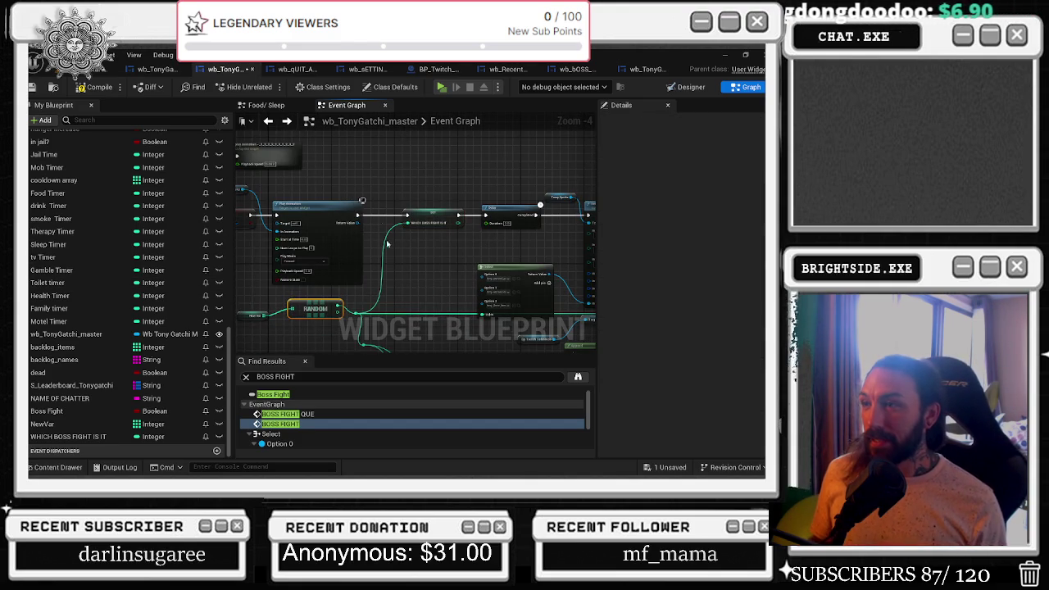
{"action": "left_click_drag", "start_coordinate": [434, 265], "coordinate": [335, 209]}
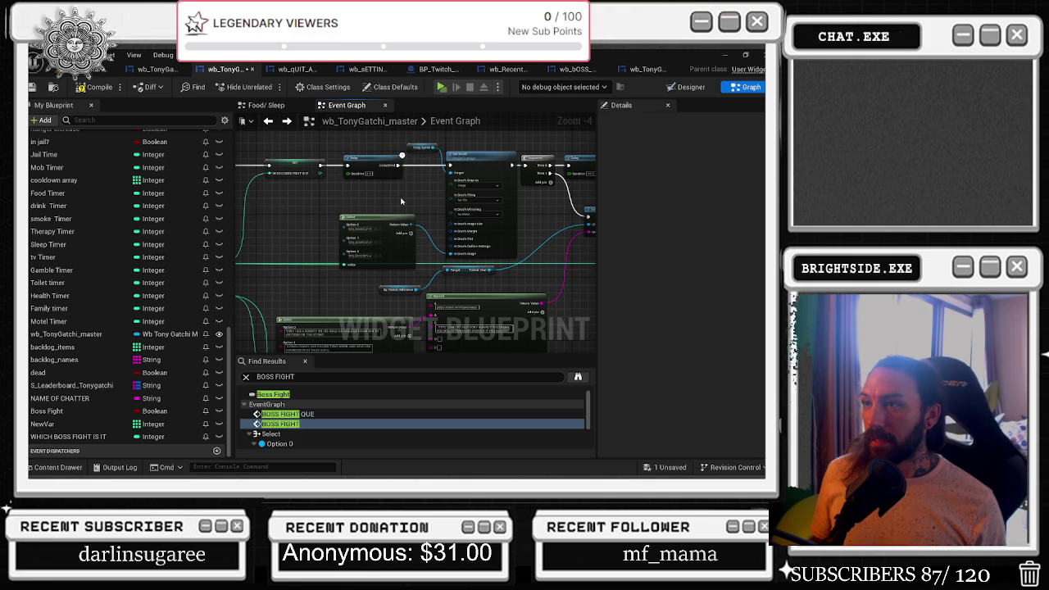
{"action": "left_click_drag", "start_coordinate": [401, 201], "coordinate": [423, 242]}
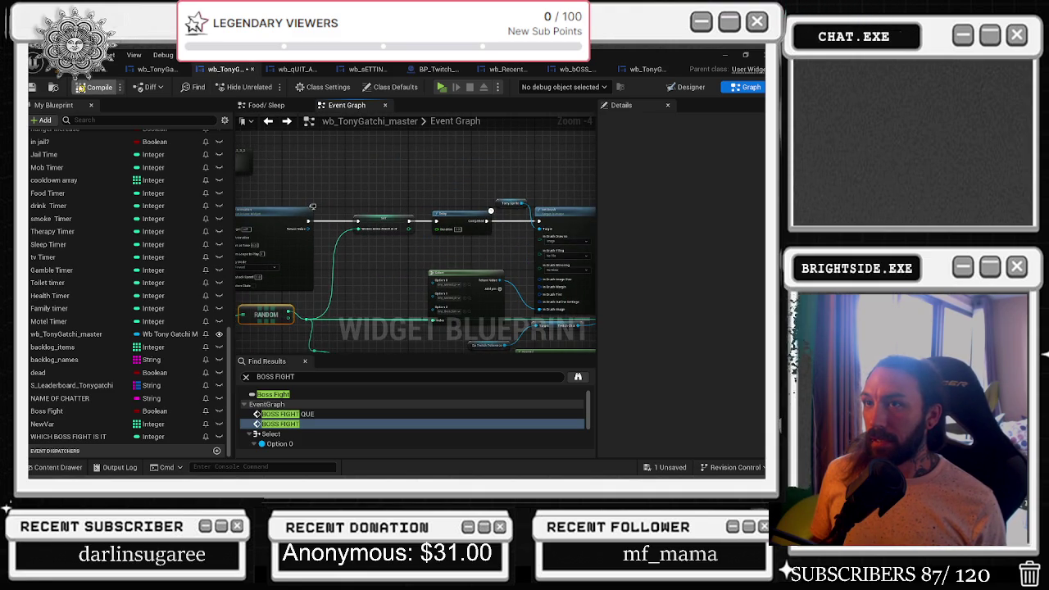
{"action": "left_click", "coordinate": [34, 92]}
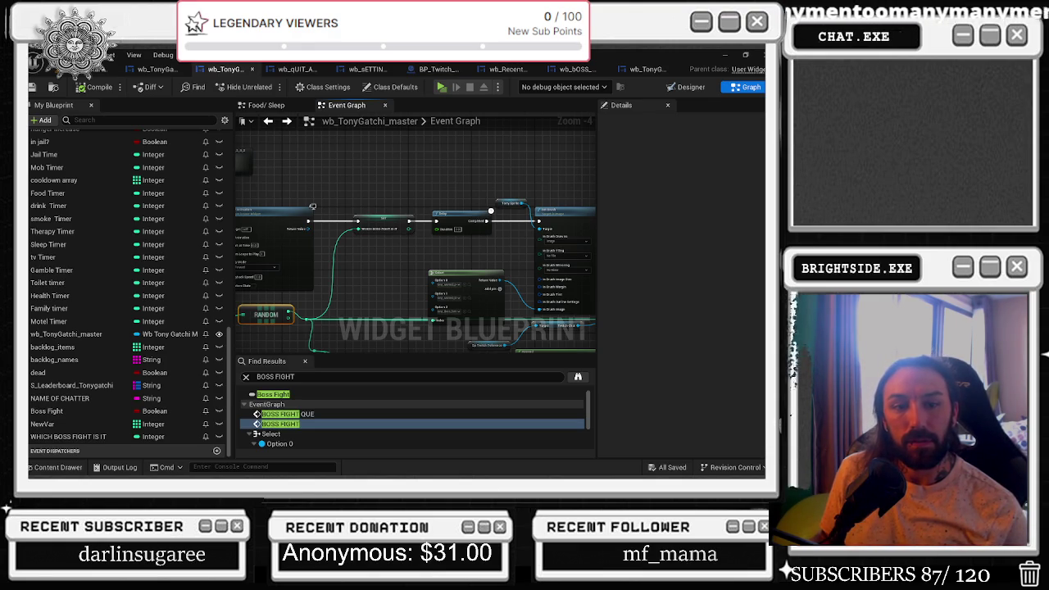
{"action": "left_click_drag", "start_coordinate": [485, 255], "coordinate": [380, 233]}
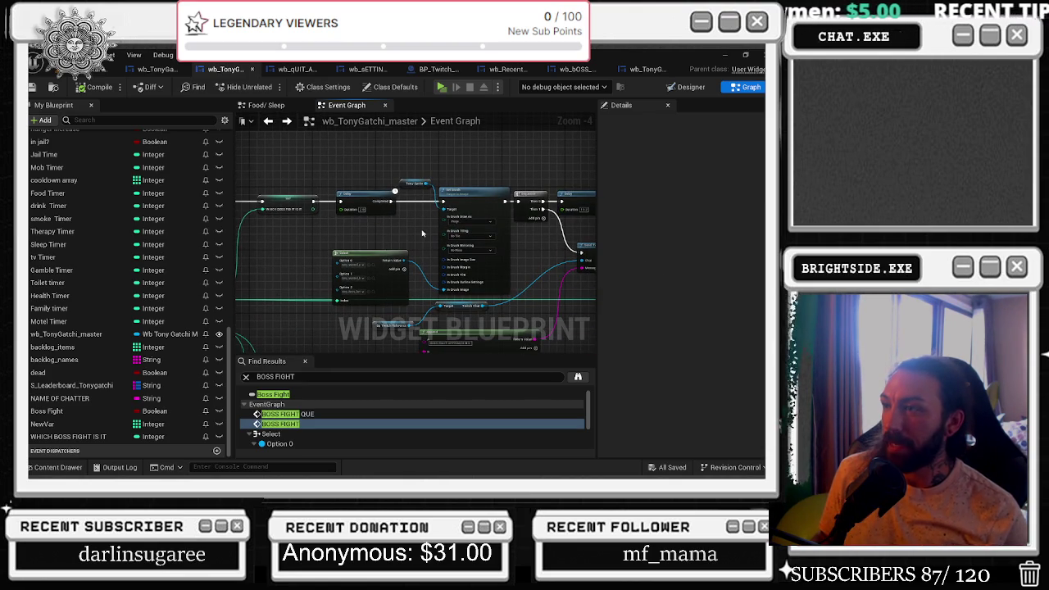
{"action": "scroll", "coordinate": [422, 233], "scroll_direction": "up", "scroll_amount": 2}
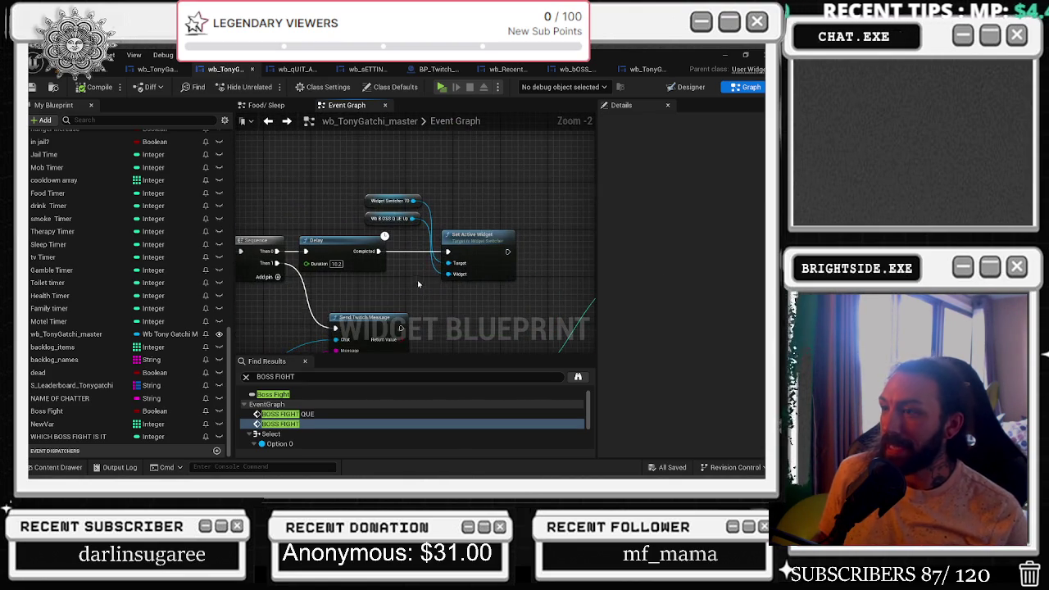
{"action": "scroll", "coordinate": [496, 232], "scroll_direction": "down", "scroll_amount": 3}
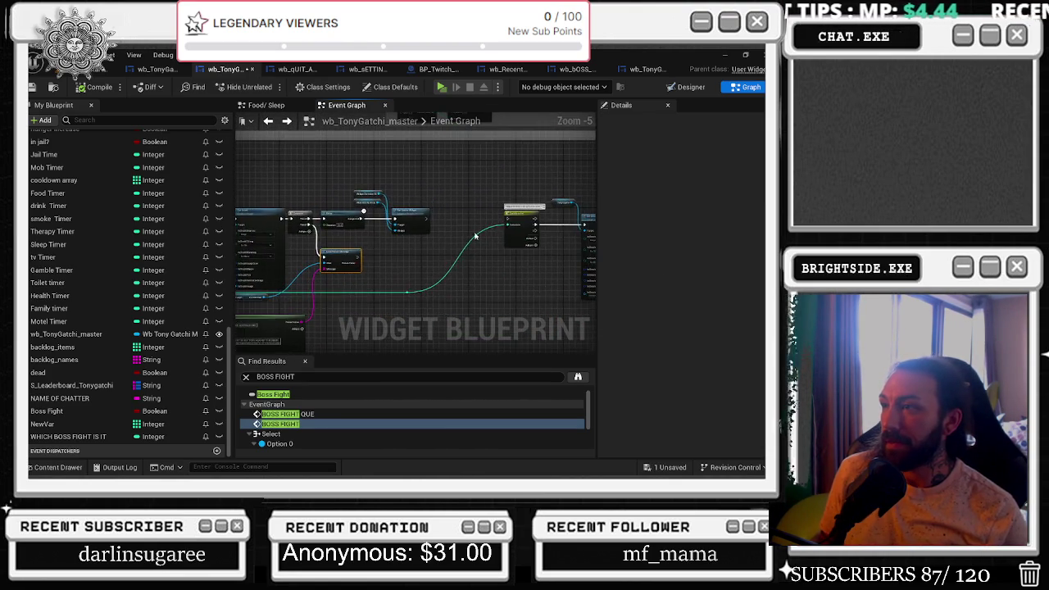
{"action": "scroll", "coordinate": [396, 252], "scroll_direction": "down", "scroll_amount": 5}
{"action": "scroll", "coordinate": [368, 233], "scroll_direction": "down", "scroll_amount": 1}
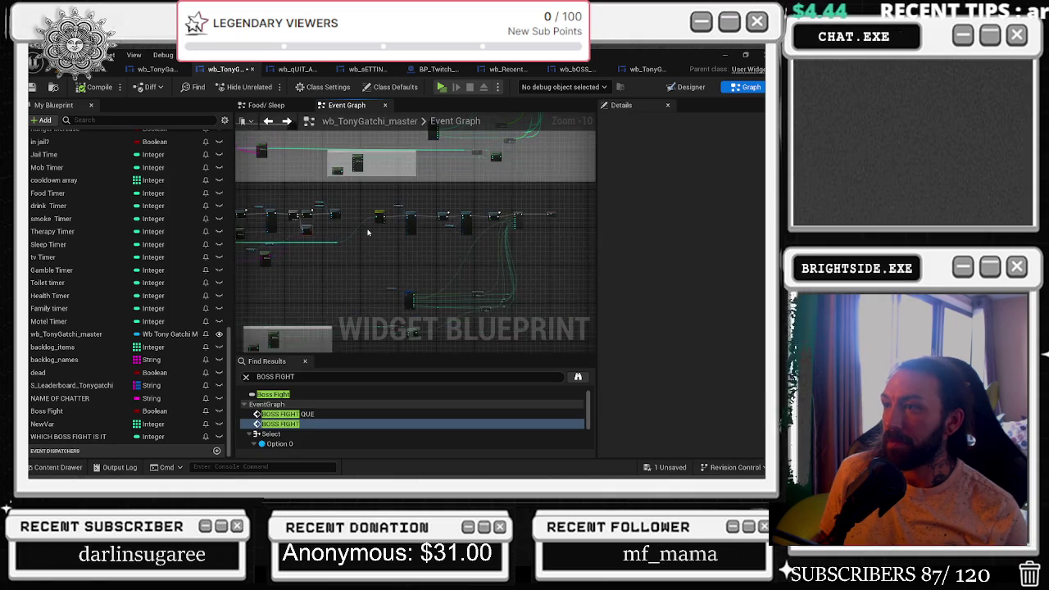
Place a WHICH BOSS FIGHT IS IT getter node in the Event Graph.
{"action": "scroll", "coordinate": [369, 230], "scroll_direction": "up", "scroll_amount": 7}
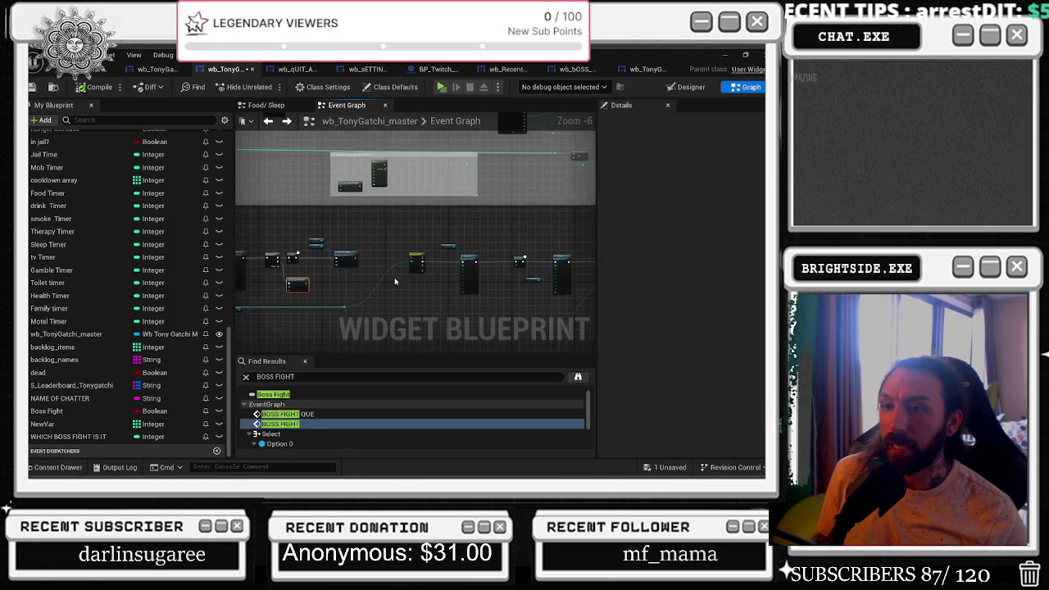
{"action": "mouse_move", "coordinate": [65, 437]}
{"action": "left_mouse_down"}
{"action": "mouse_move", "coordinate": [442, 258]}
{"action": "mouse_move", "coordinate": [435, 281]}
{"action": "mouse_move", "coordinate": [381, 275]}
{"action": "mouse_move", "coordinate": [369, 302]}
{"action": "left_mouse_up"}
{"action": "left_click", "coordinate": [210, 271]}
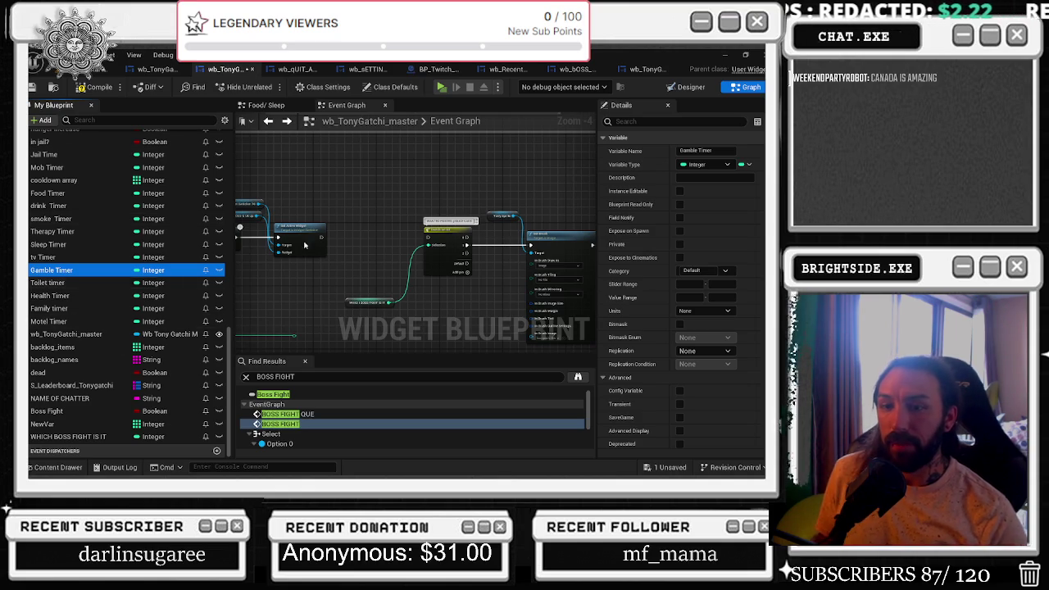
{"action": "left_click", "coordinate": [361, 304]}
{"action": "left_click", "coordinate": [360, 304]}
Add a custom event named 'boss fight que' and position the getter beside it.
{"action": "right_click", "coordinate": [371, 238]}
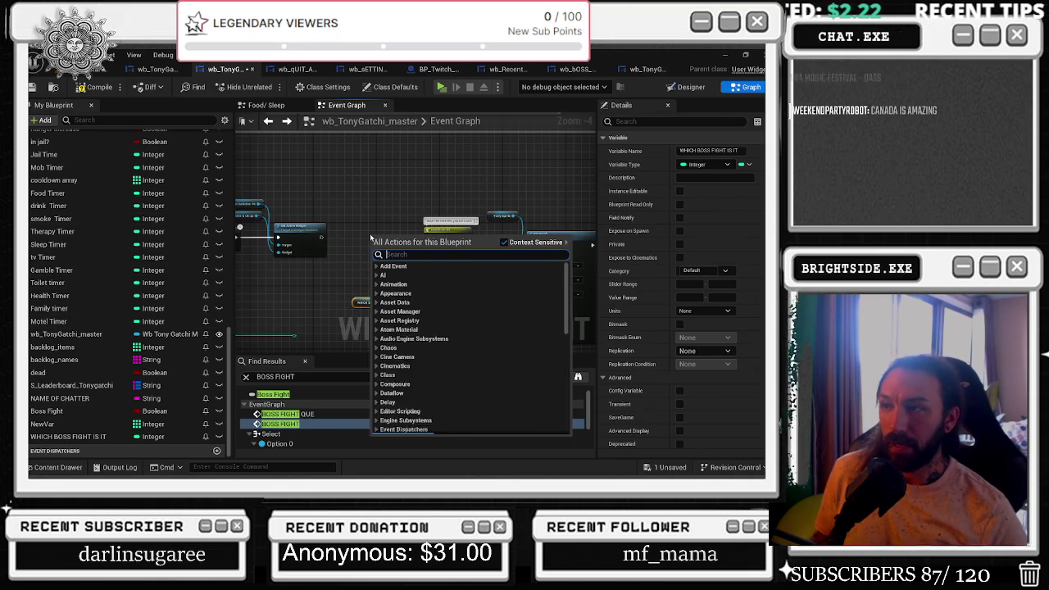
{"action": "type", "text": "CUSTOM E"}
{"action": "key", "text": "Escape"}
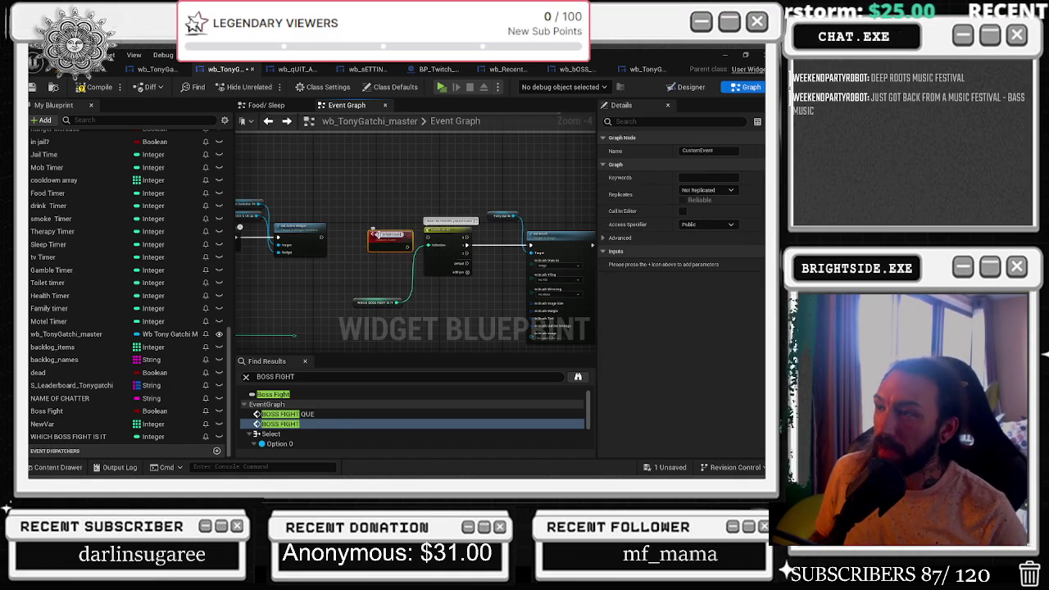
{"action": "scroll", "coordinate": [391, 239], "scroll_direction": "up", "scroll_amount": 5}
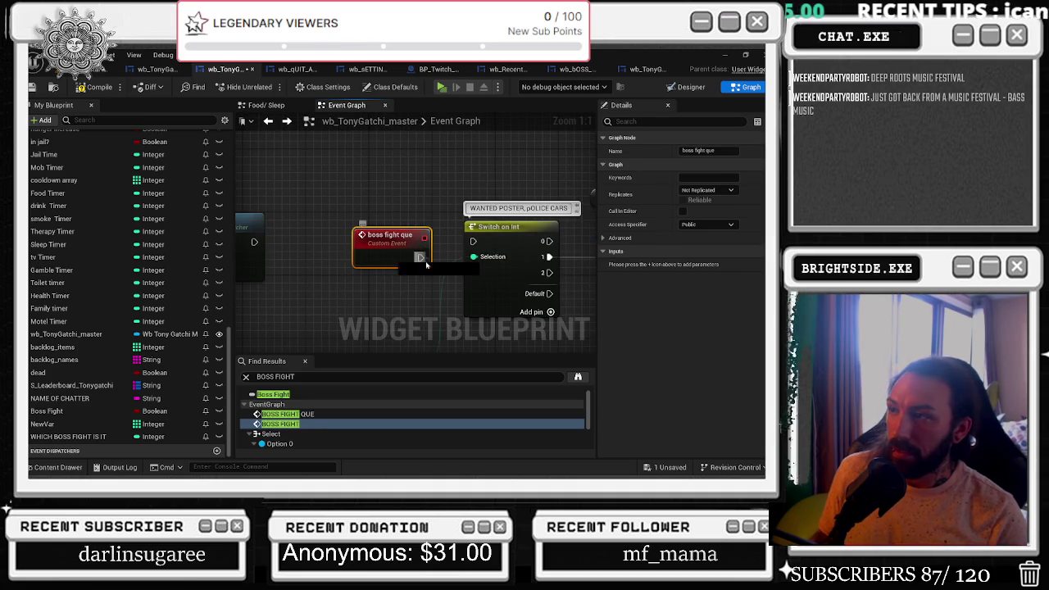
{"action": "left_click", "coordinate": [388, 243]}
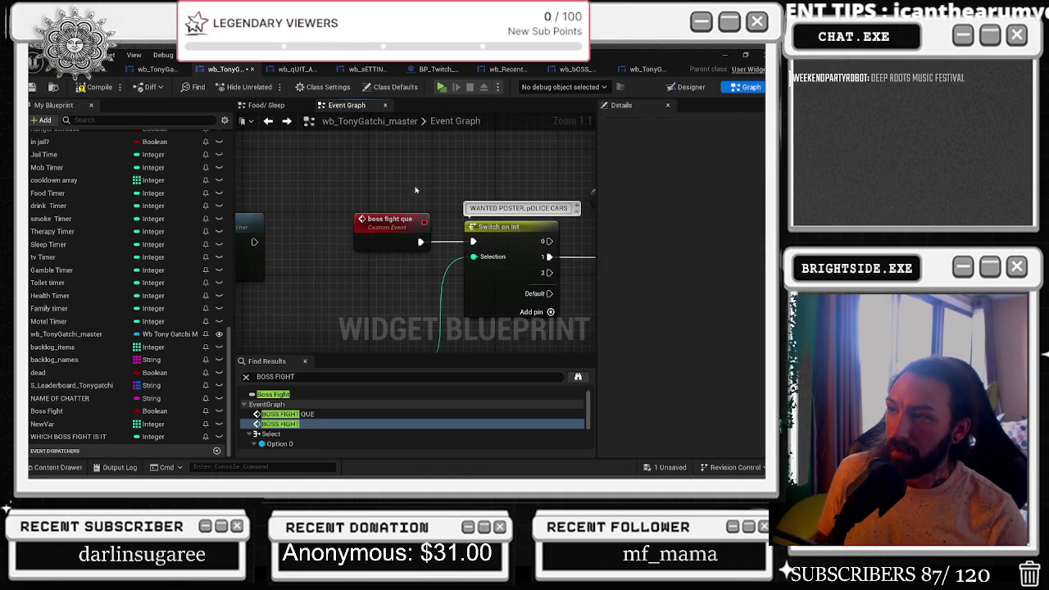
{"action": "scroll", "coordinate": [465, 141], "scroll_direction": "down", "scroll_amount": 4}
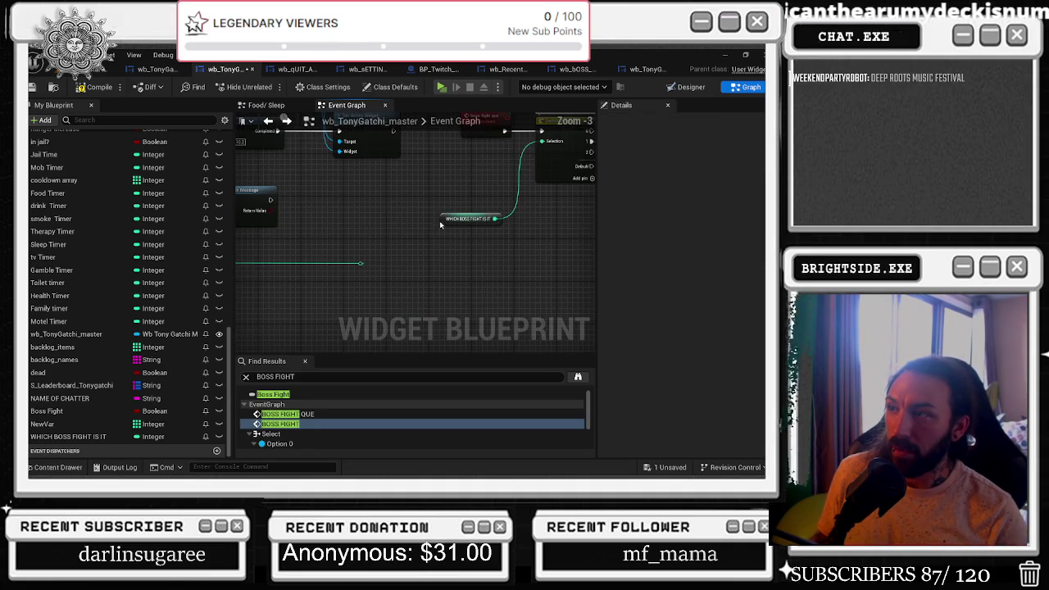
{"action": "left_click_drag", "start_coordinate": [466, 216], "coordinate": [478, 180]}
{"action": "scroll", "coordinate": [442, 221], "scroll_direction": "down", "scroll_amount": 2}
{"action": "left_click", "coordinate": [416, 263]}
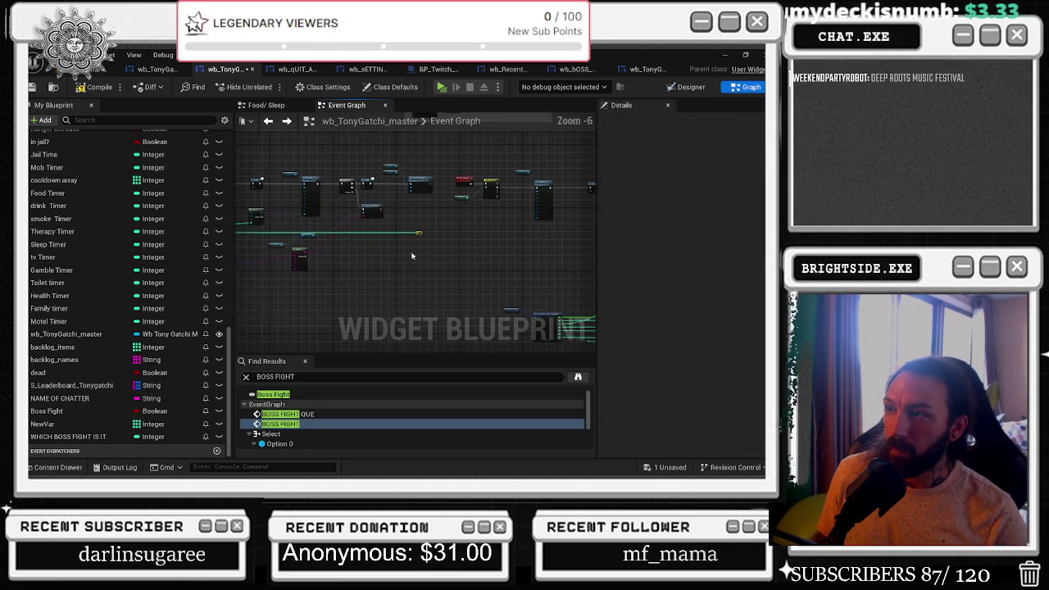
Connect WHICH BOSS FIGHT IS IT to the Switch on Int Selection pin and nudge the switch right.
{"action": "mouse_move", "coordinate": [417, 232]}
{"action": "left_mouse_down"}
{"action": "mouse_move", "coordinate": [435, 243]}
{"action": "mouse_move", "coordinate": [417, 230]}
{"action": "mouse_move", "coordinate": [373, 233]}
{"action": "left_mouse_up"}
{"action": "scroll", "coordinate": [373, 233], "scroll_direction": "down", "scroll_amount": 3}
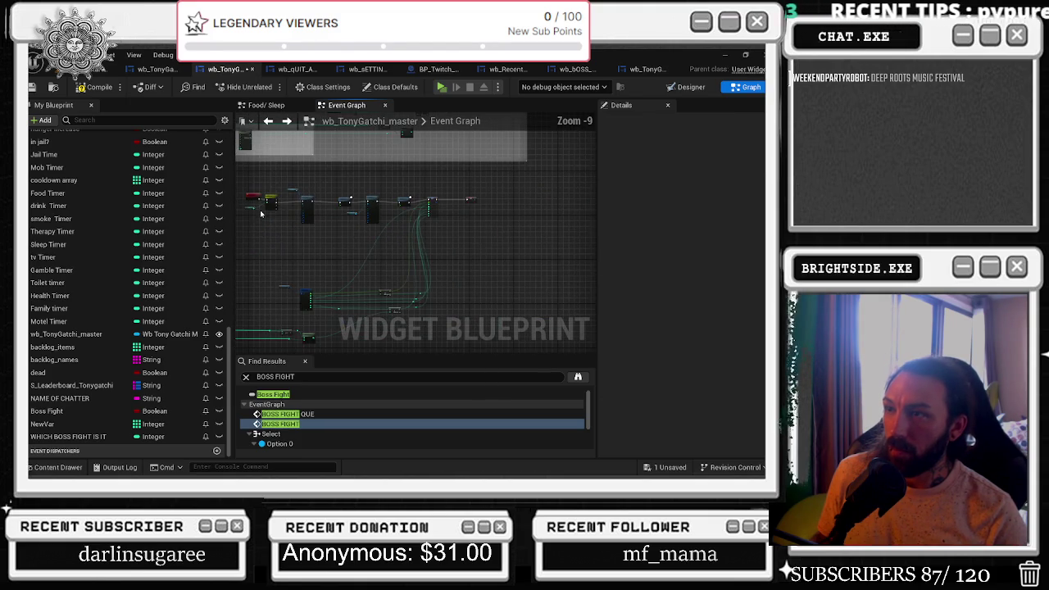
{"action": "scroll", "coordinate": [251, 180], "scroll_direction": "up", "scroll_amount": 3}
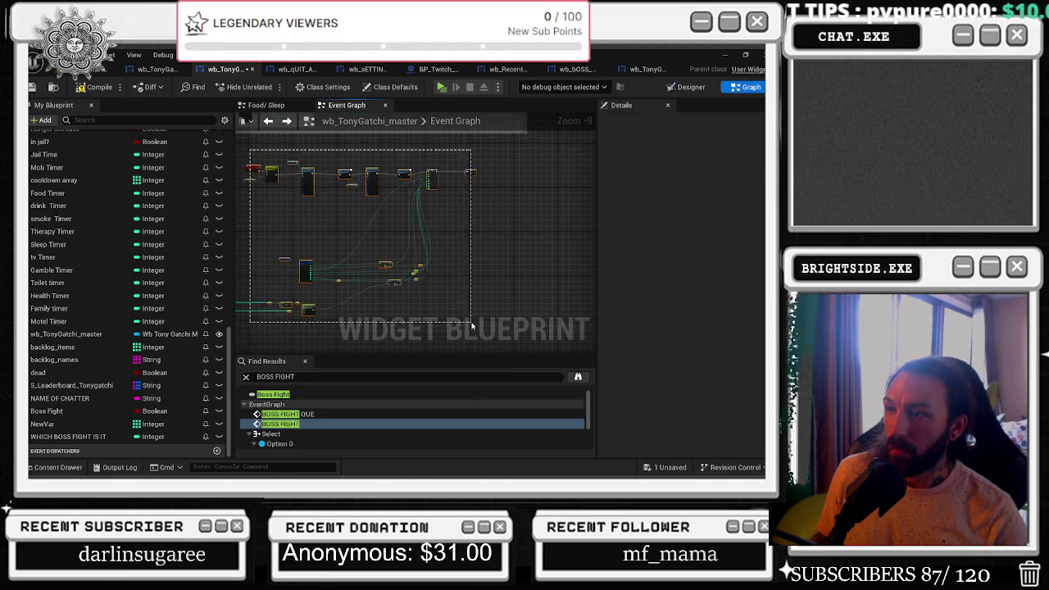
{"action": "left_click_drag", "start_coordinate": [581, 316], "coordinate": [438, 245]}
{"action": "mouse_move", "coordinate": [475, 210]}
{"action": "left_mouse_down"}
{"action": "mouse_move", "coordinate": [398, 190]}
{"action": "mouse_move", "coordinate": [398, 233]}
{"action": "mouse_move", "coordinate": [363, 257]}
{"action": "mouse_move", "coordinate": [354, 250]}
{"action": "mouse_move", "coordinate": [406, 319]}
{"action": "left_mouse_up"}
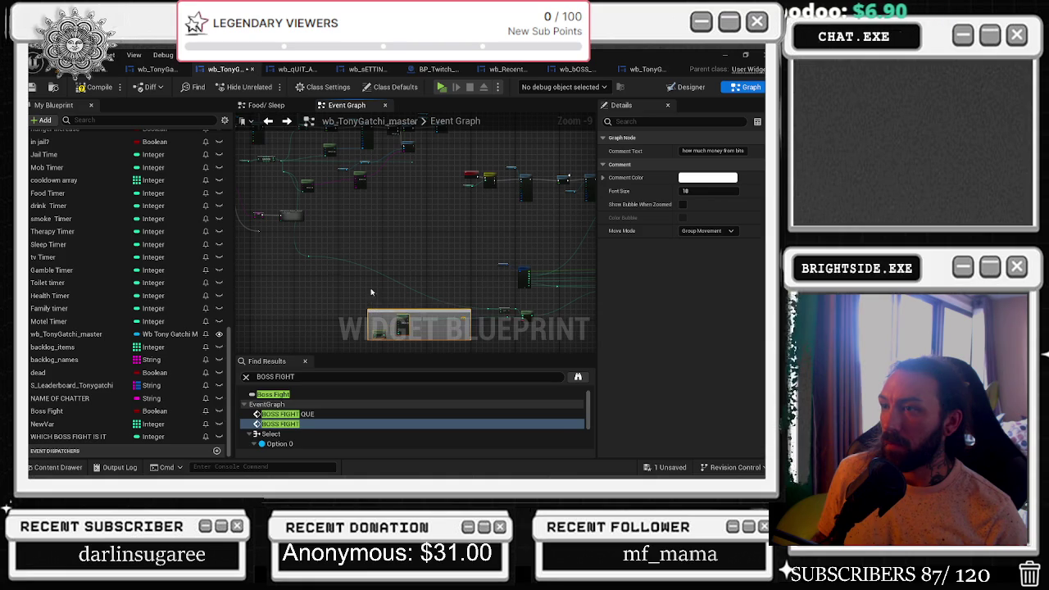
{"action": "left_click", "coordinate": [308, 256]}
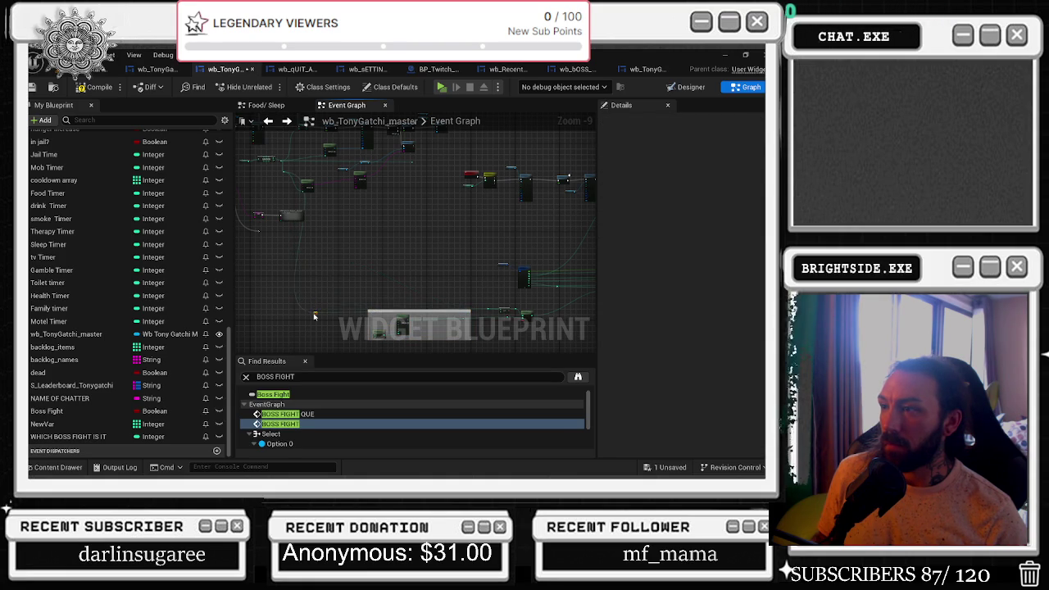
{"action": "scroll", "coordinate": [380, 204], "scroll_direction": "up", "scroll_amount": 4}
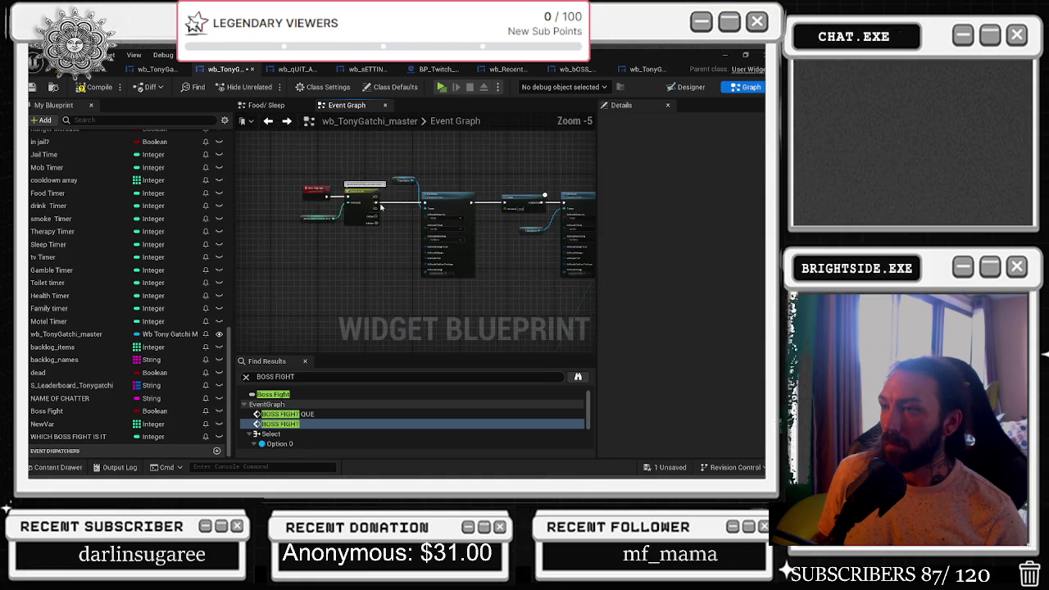
{"action": "scroll", "coordinate": [380, 203], "scroll_direction": "up", "scroll_amount": 3}
{"action": "left_click_drag", "start_coordinate": [395, 208], "coordinate": [405, 208]}
Move the getter lower and marquee-select the event, switch and variable nodes.
{"action": "left_click", "coordinate": [293, 251]}
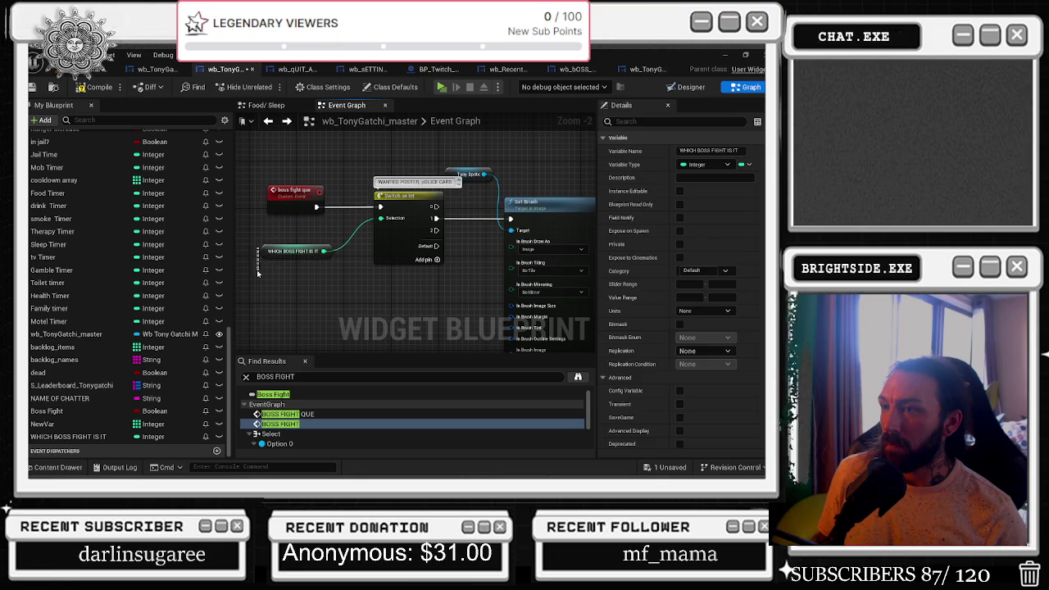
{"action": "left_click_drag", "start_coordinate": [259, 254], "coordinate": [256, 295]}
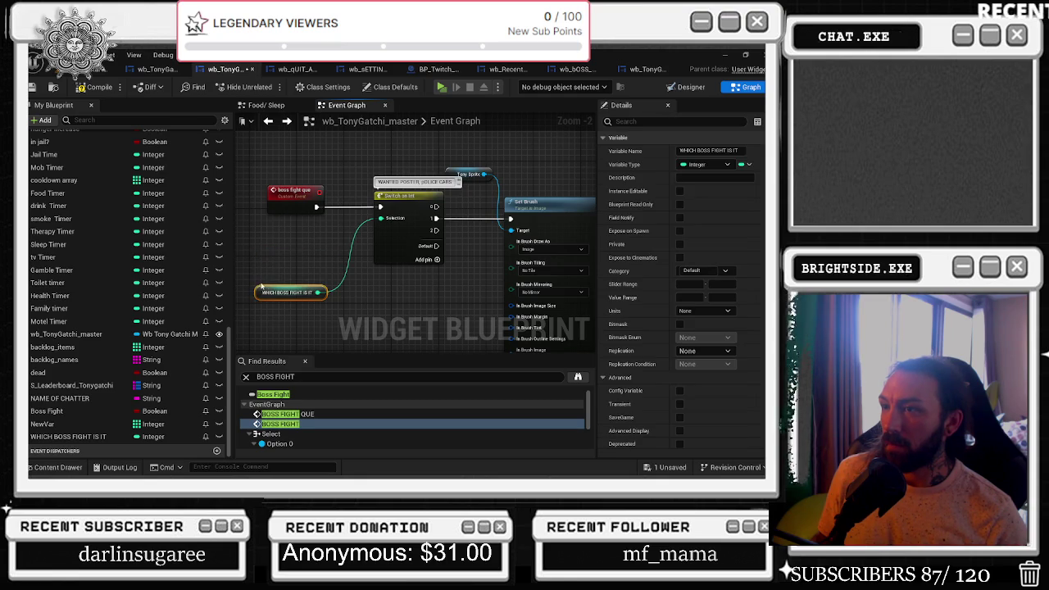
{"action": "left_click_drag", "start_coordinate": [254, 188], "coordinate": [408, 281]}
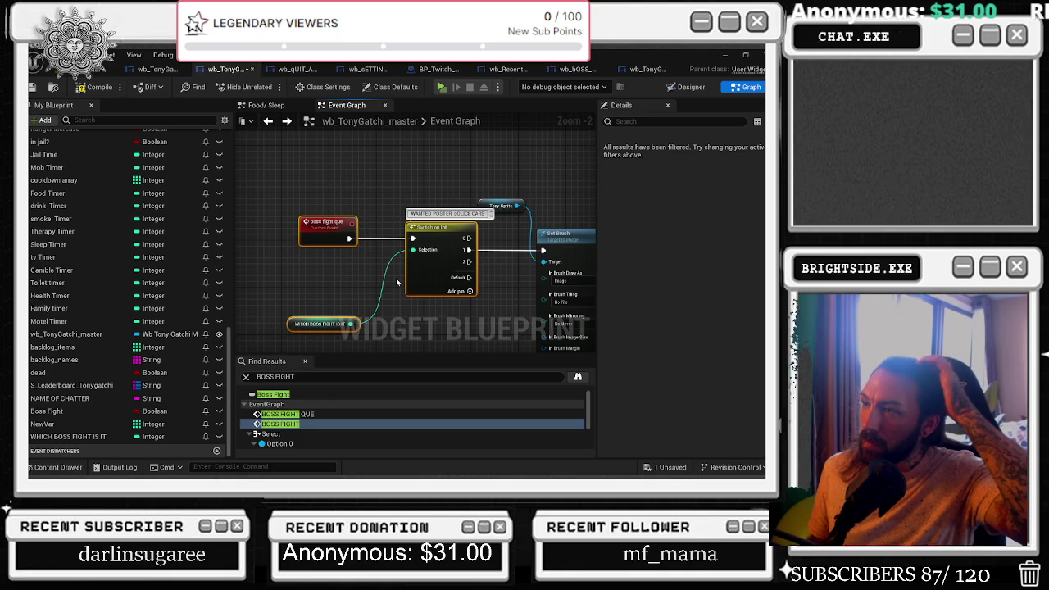
{"action": "scroll", "coordinate": [397, 282], "scroll_direction": "down", "scroll_amount": 2}
Rename the boss fight que event to boss fight_Attack in Details.
{"action": "left_click", "coordinate": [350, 245]}
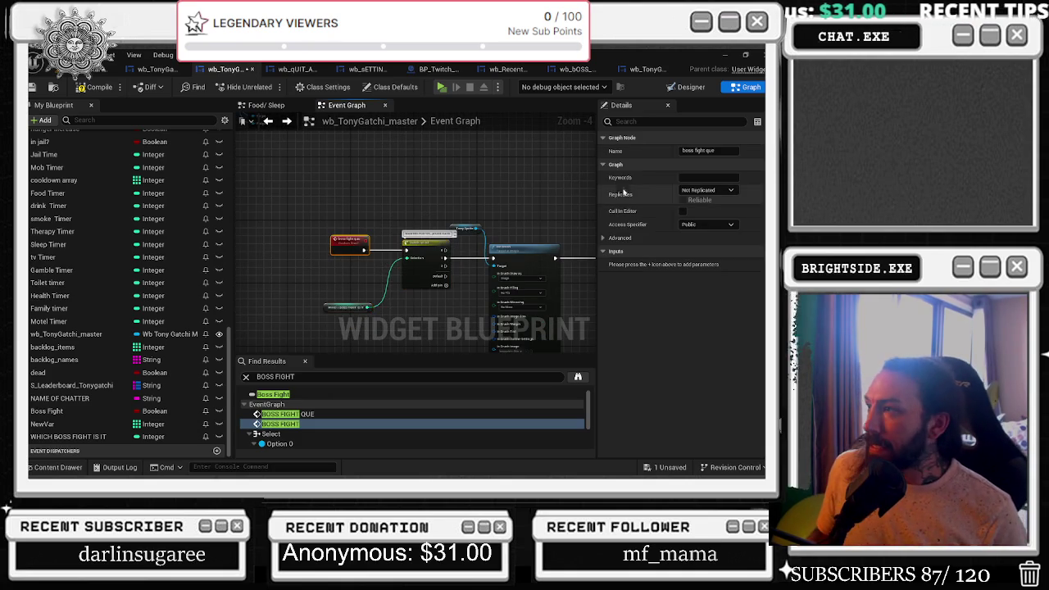
{"action": "left_click", "coordinate": [701, 151]}
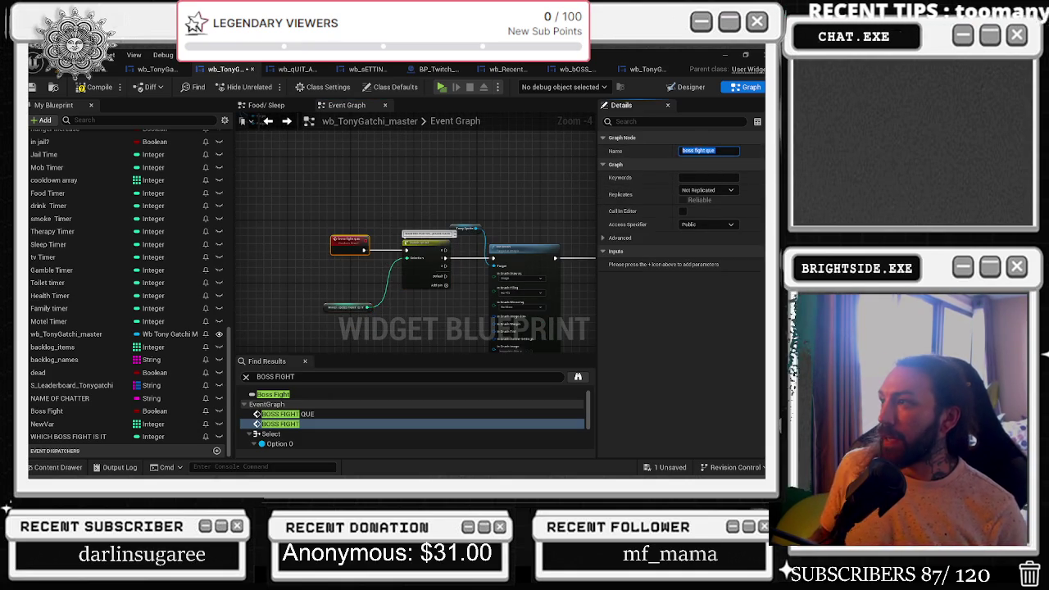
{"action": "key", "text": "End"}
{"action": "key", "text": "BackSpace"}
{"action": "key", "text": "BackSpace"}
{"action": "key", "text": "BackSpace"}
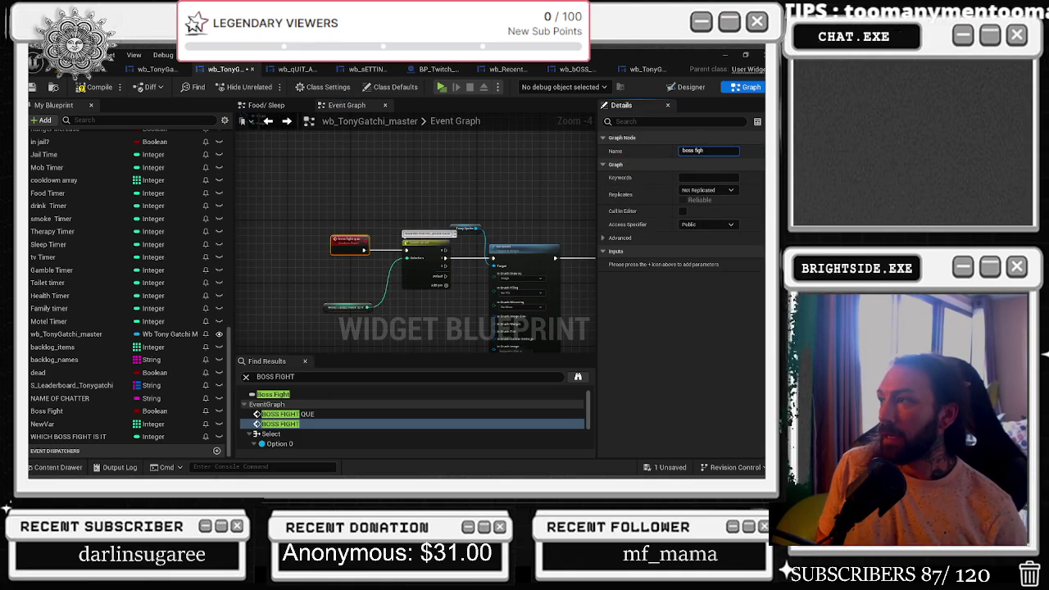
{"action": "type", "text": "t_Attack"}
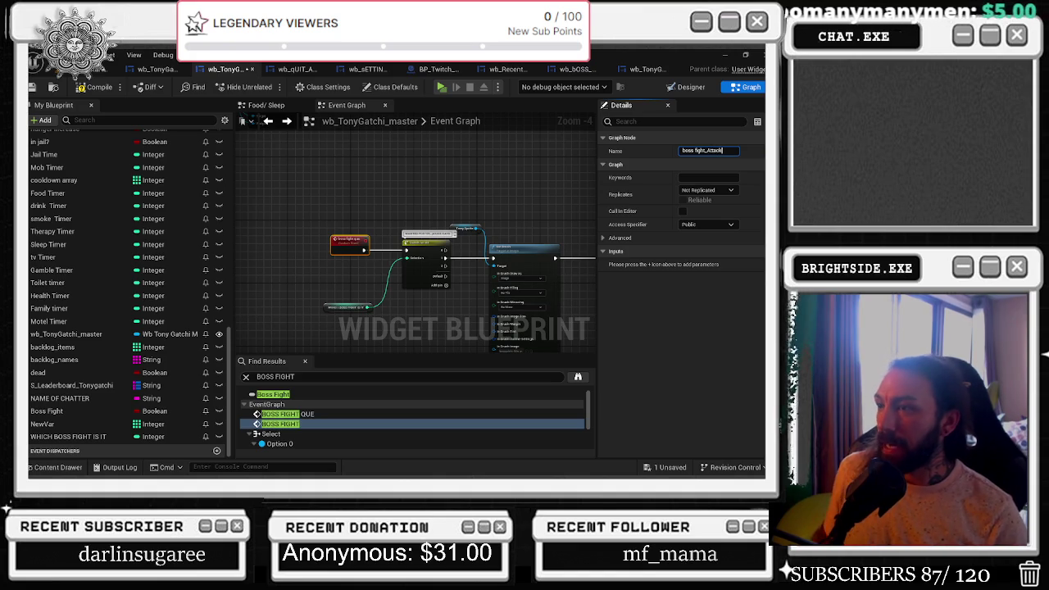
Select the row of boss-fight nodes and move it lower in the graph.
{"action": "scroll", "coordinate": [426, 224], "scroll_direction": "down", "scroll_amount": 4}
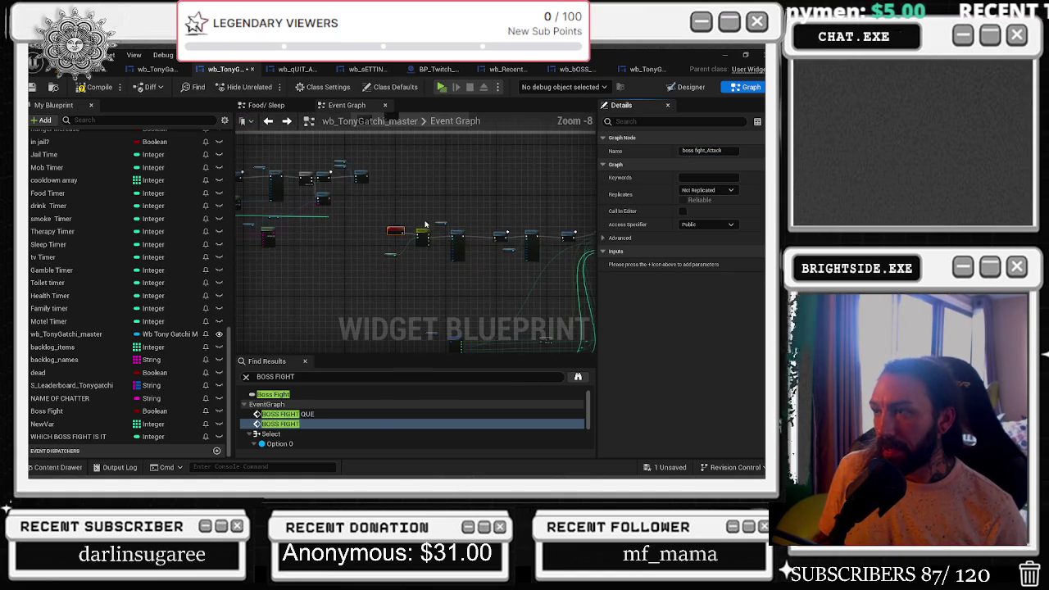
{"action": "scroll", "coordinate": [379, 199], "scroll_direction": "down", "scroll_amount": 2}
{"action": "mouse_move", "coordinate": [305, 198]}
{"action": "left_mouse_down"}
{"action": "mouse_move", "coordinate": [550, 305]}
{"action": "mouse_move", "coordinate": [557, 321]}
{"action": "mouse_move", "coordinate": [582, 271]}
{"action": "left_mouse_up"}
{"action": "mouse_move", "coordinate": [291, 270]}
{"action": "left_mouse_down"}
{"action": "mouse_move", "coordinate": [480, 336]}
{"action": "mouse_move", "coordinate": [404, 308]}
{"action": "left_mouse_up"}
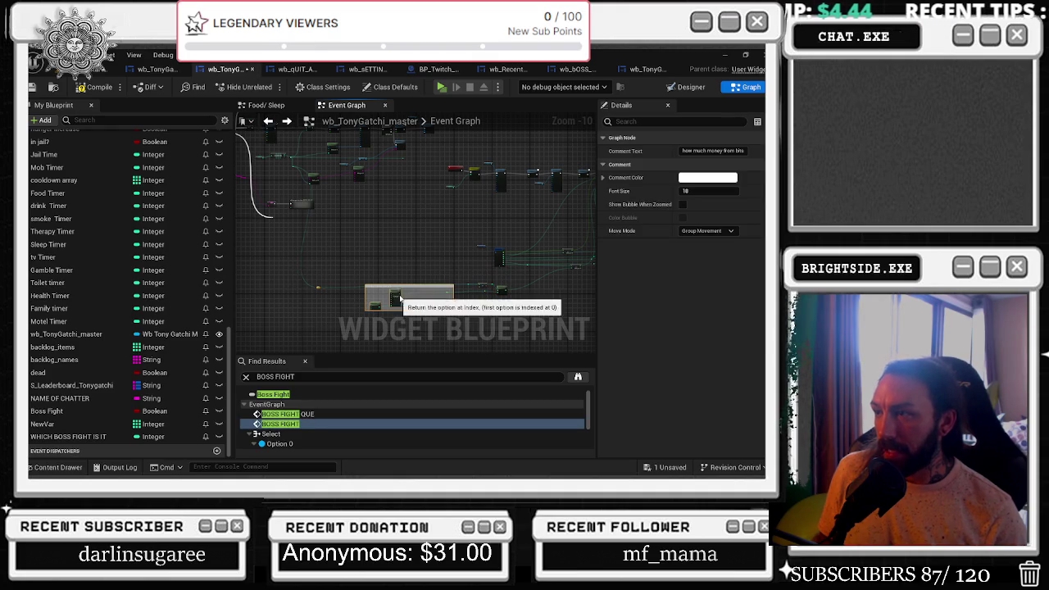
{"action": "mouse_move", "coordinate": [428, 167]}
{"action": "left_mouse_down"}
{"action": "mouse_move", "coordinate": [578, 246]}
{"action": "mouse_move", "coordinate": [574, 265]}
{"action": "mouse_move", "coordinate": [559, 233]}
{"action": "mouse_move", "coordinate": [577, 271]}
{"action": "mouse_move", "coordinate": [562, 275]}
{"action": "left_mouse_up"}
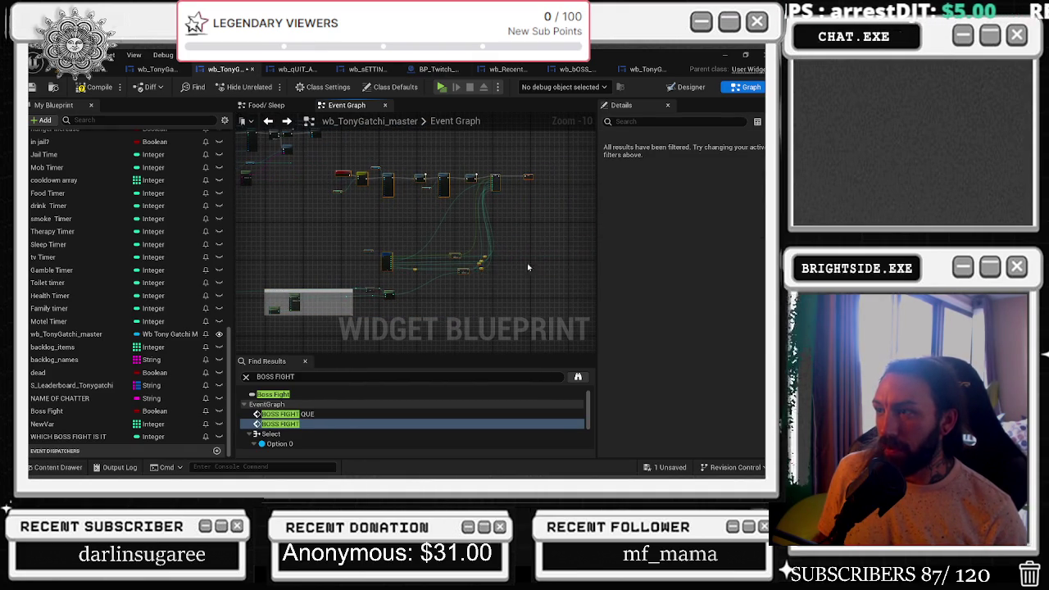
{"action": "left_click_drag", "start_coordinate": [465, 271], "coordinate": [491, 292]}
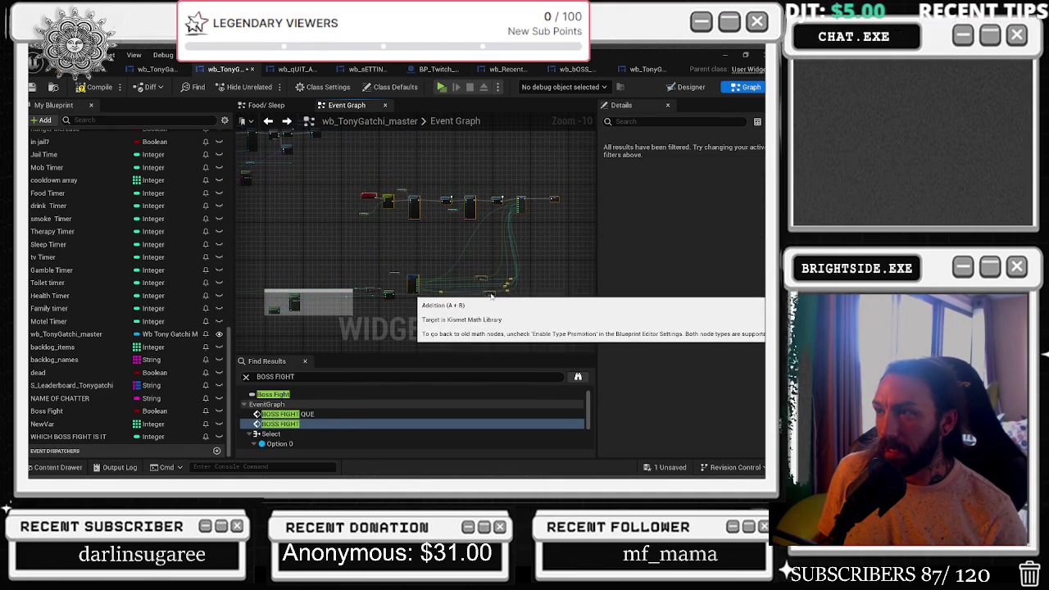
{"action": "left_click_drag", "start_coordinate": [519, 200], "coordinate": [518, 234]}
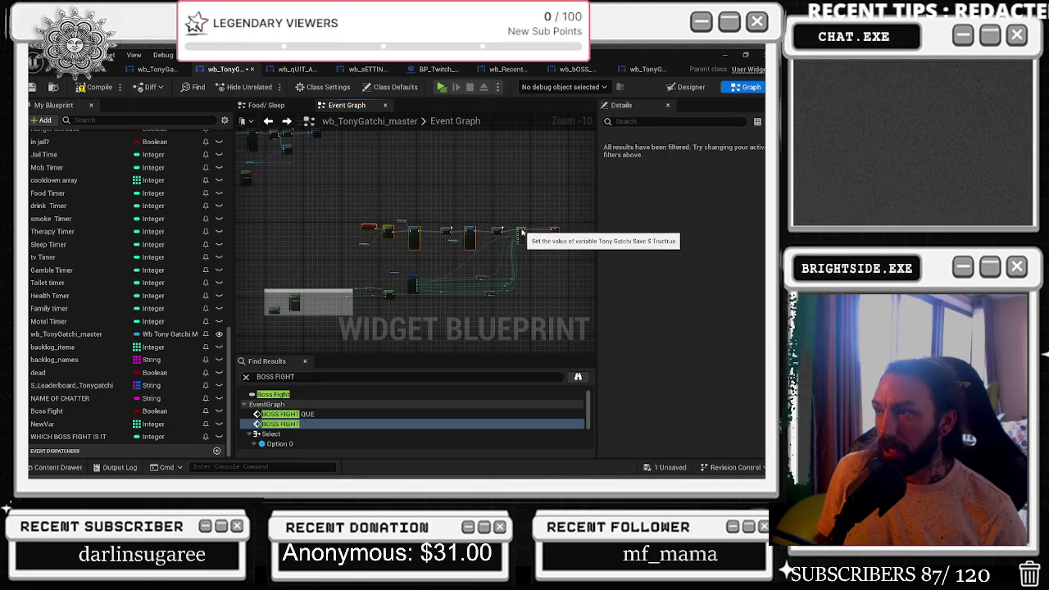
{"action": "scroll", "coordinate": [419, 213], "scroll_direction": "up", "scroll_amount": 3}
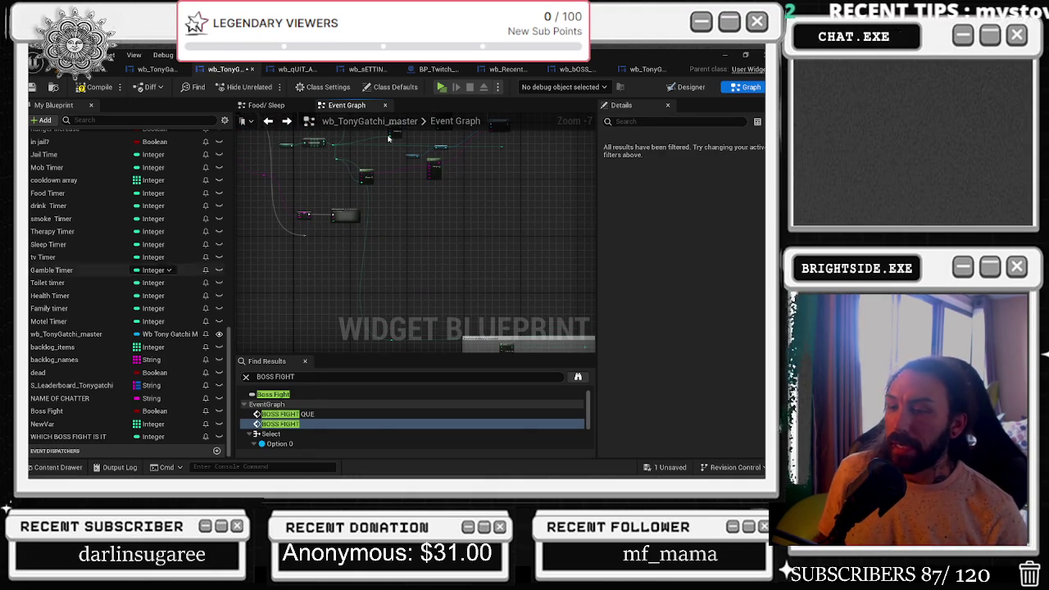
{"action": "scroll", "coordinate": [356, 237], "scroll_direction": "up", "scroll_amount": 1}
{"action": "scroll", "coordinate": [354, 236], "scroll_direction": "up", "scroll_amount": 1}
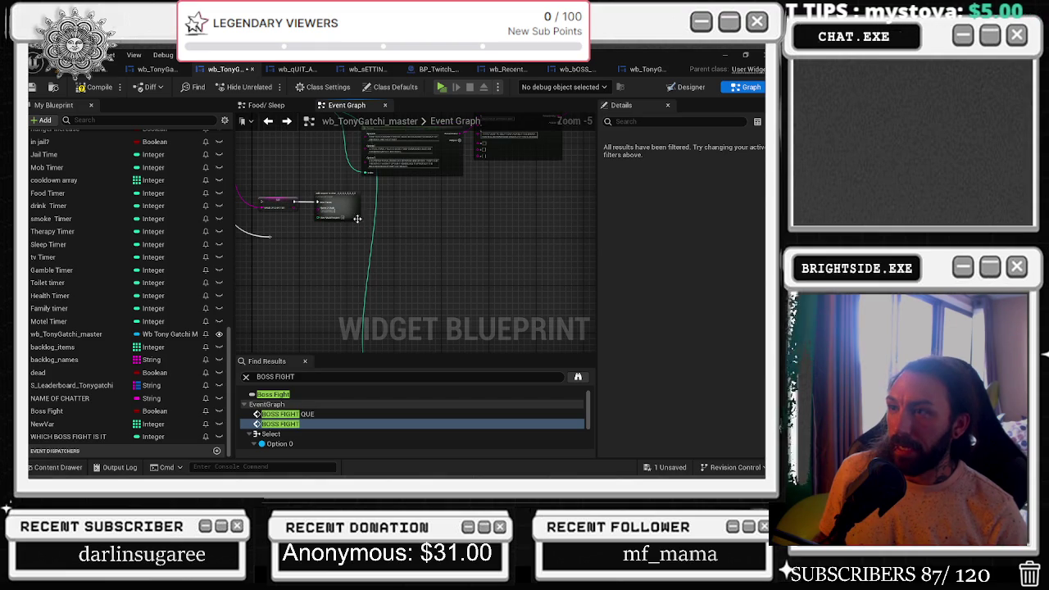
{"action": "left_click", "coordinate": [354, 218]}
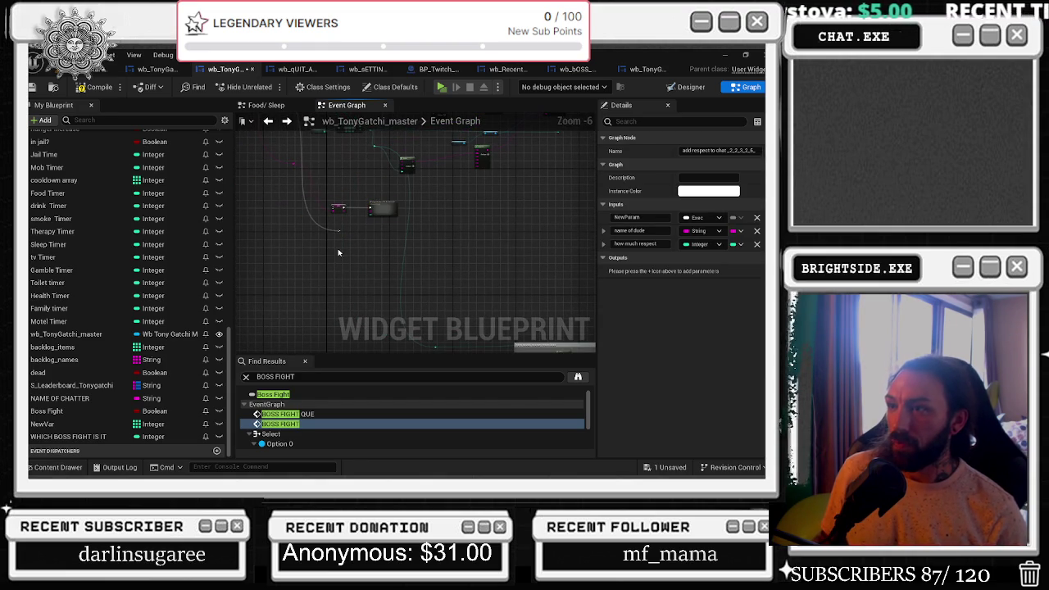
{"action": "left_click", "coordinate": [339, 227]}
{"action": "left_click_drag", "start_coordinate": [338, 233], "coordinate": [330, 294]}
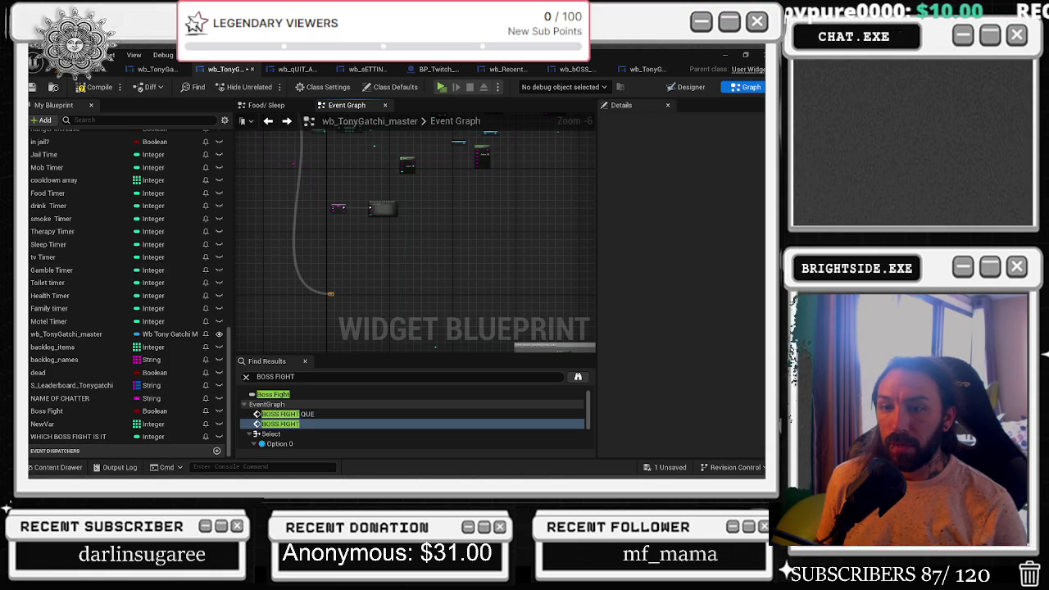
{"action": "left_click_drag", "start_coordinate": [353, 254], "coordinate": [236, 169]}
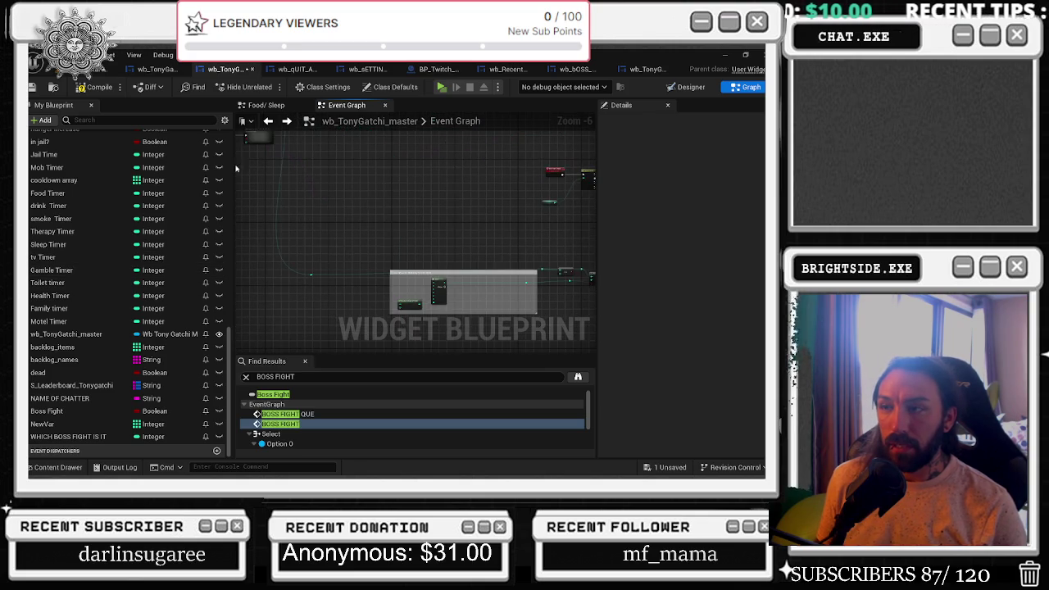
{"action": "scroll", "coordinate": [312, 218], "scroll_direction": "down", "scroll_amount": 4}
{"action": "mouse_move", "coordinate": [311, 218]}
{"action": "left_mouse_down"}
{"action": "mouse_move", "coordinate": [328, 267]}
{"action": "mouse_move", "coordinate": [384, 272]}
{"action": "left_mouse_up"}
{"action": "scroll", "coordinate": [301, 262], "scroll_direction": "up", "scroll_amount": 6}
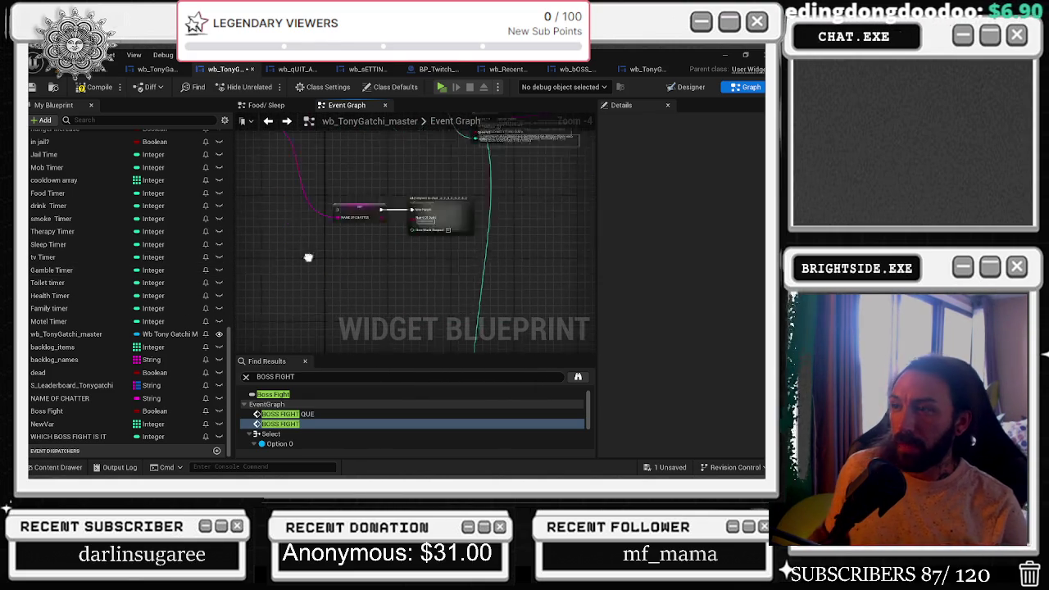
{"action": "left_click_drag", "start_coordinate": [317, 188], "coordinate": [300, 336]}
{"action": "left_click_drag", "start_coordinate": [296, 271], "coordinate": [434, 310]}
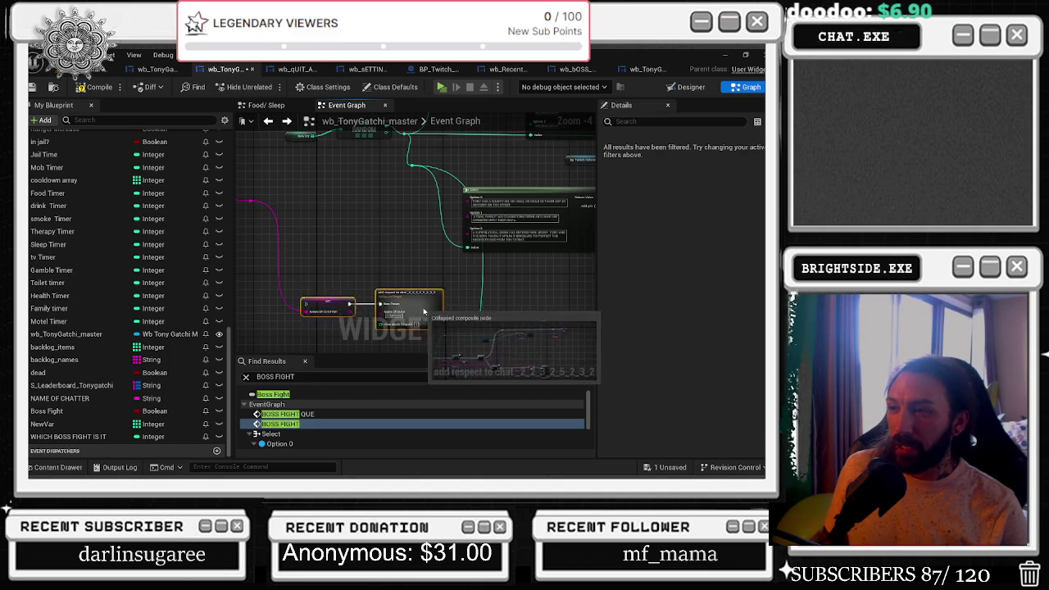
{"action": "left_click_drag", "start_coordinate": [409, 242], "coordinate": [458, 256]}
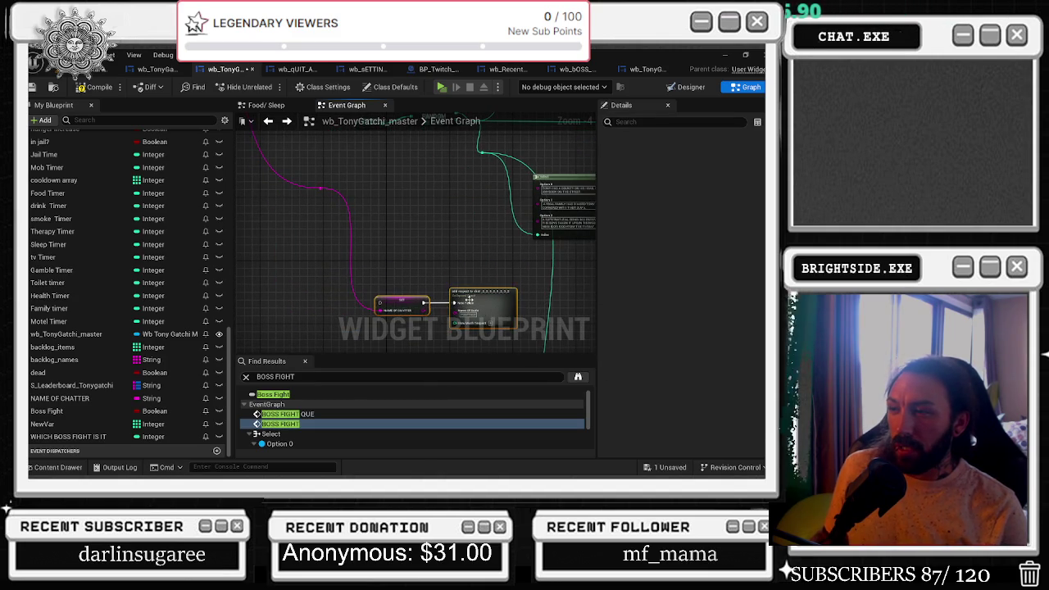
{"action": "scroll", "coordinate": [472, 277], "scroll_direction": "down", "scroll_amount": 2}
{"action": "left_click", "coordinate": [459, 269]}
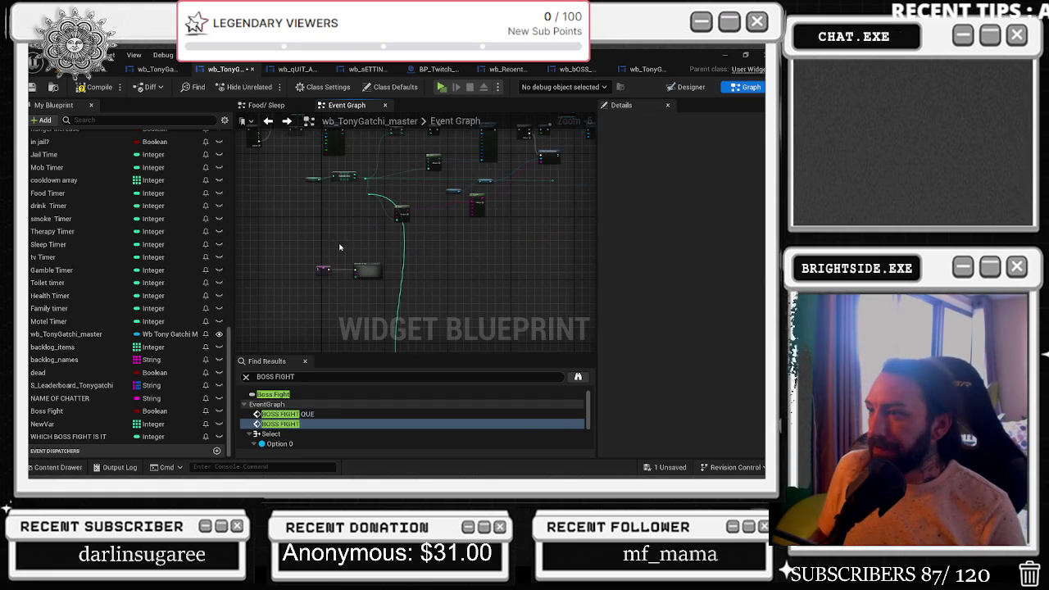
{"action": "left_click", "coordinate": [368, 270]}
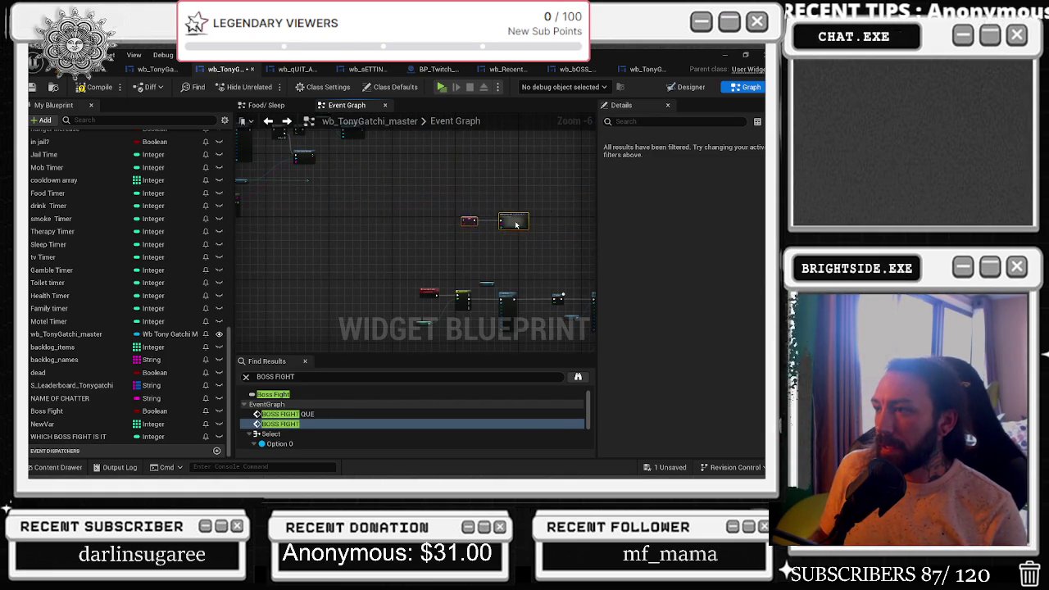
Drag the selected boss-fight nodes down-left to sit just above the how much money from bits comment.
{"action": "scroll", "coordinate": [436, 190], "scroll_direction": "down", "scroll_amount": 5}
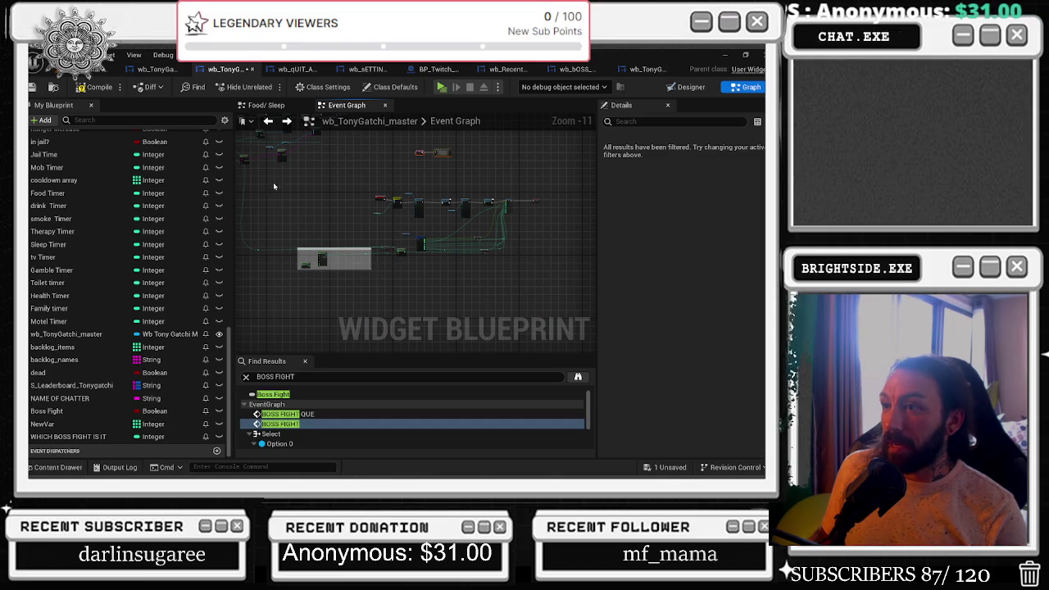
{"action": "scroll", "coordinate": [263, 209], "scroll_direction": "up", "scroll_amount": 6}
{"action": "mouse_move", "coordinate": [360, 267]}
{"action": "left_mouse_down"}
{"action": "mouse_move", "coordinate": [361, 205]}
{"action": "mouse_move", "coordinate": [409, 148]}
{"action": "mouse_move", "coordinate": [377, 204]}
{"action": "mouse_move", "coordinate": [215, 187]}
{"action": "left_mouse_up"}
{"action": "scroll", "coordinate": [455, 241], "scroll_direction": "down", "scroll_amount": 4}
{"action": "left_click_drag", "start_coordinate": [455, 241], "coordinate": [314, 239]}
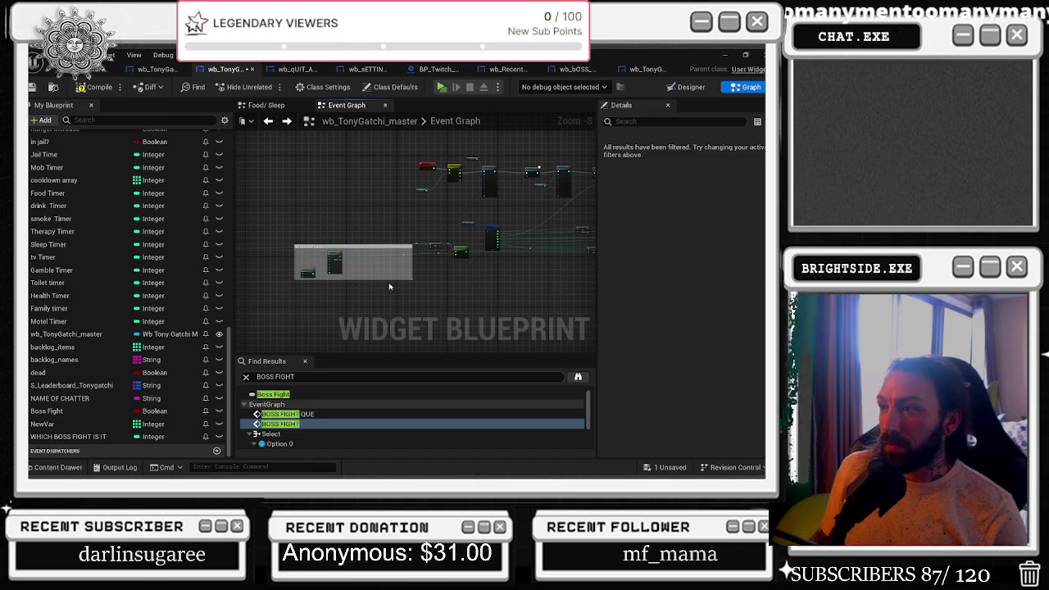
{"action": "scroll", "coordinate": [353, 283], "scroll_direction": "up", "scroll_amount": 3}
{"action": "scroll", "coordinate": [298, 268], "scroll_direction": "up", "scroll_amount": 1}
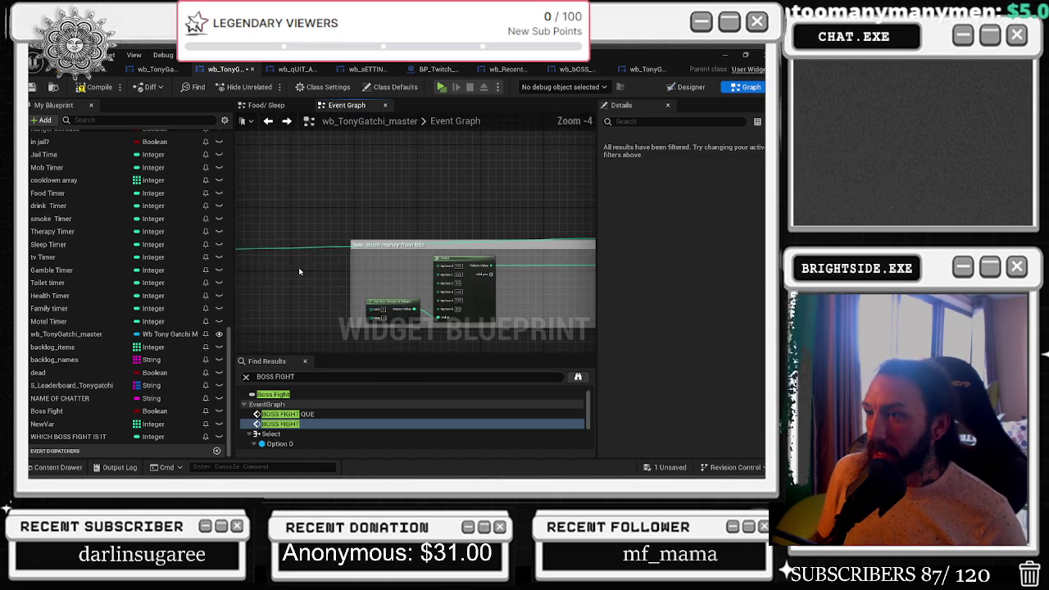
{"action": "left_click_drag", "start_coordinate": [299, 268], "coordinate": [339, 253]}
{"action": "scroll", "coordinate": [333, 251], "scroll_direction": "down", "scroll_amount": 6}
{"action": "left_click", "coordinate": [415, 262]}
{"action": "scroll", "coordinate": [558, 280], "scroll_direction": "down", "scroll_amount": 2}
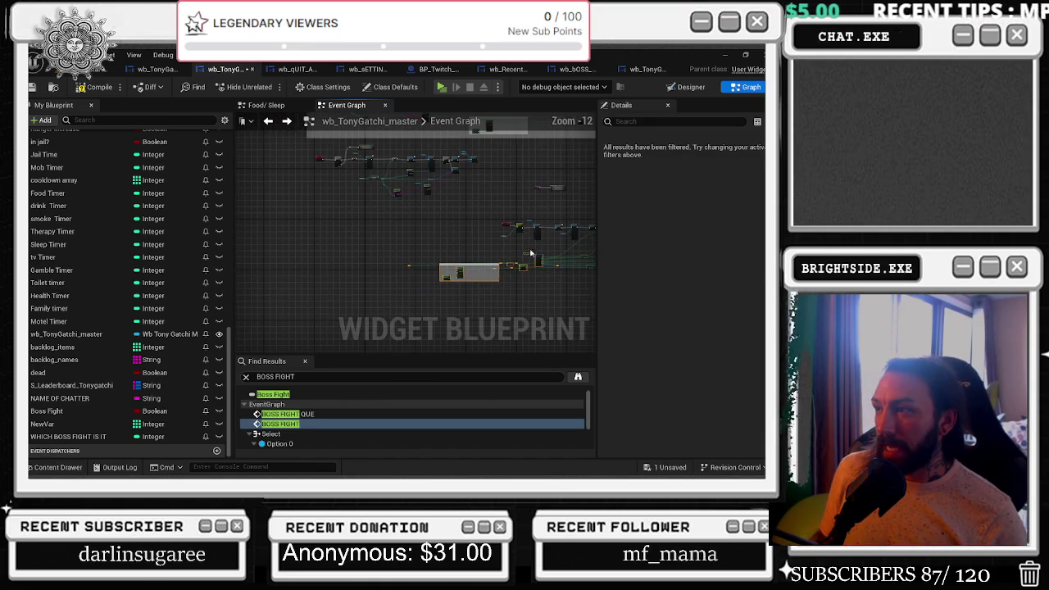
{"action": "mouse_move", "coordinate": [288, 211]}
{"action": "left_mouse_down"}
{"action": "mouse_move", "coordinate": [481, 282]}
{"action": "mouse_move", "coordinate": [548, 292]}
{"action": "left_mouse_up"}
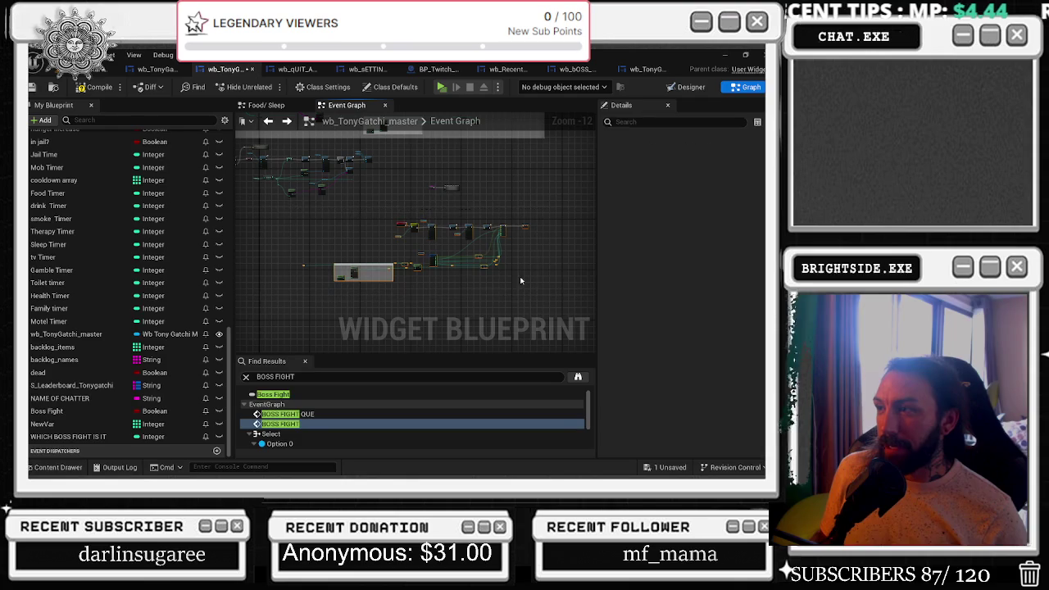
{"action": "mouse_move", "coordinate": [471, 227]}
{"action": "left_mouse_down"}
{"action": "mouse_move", "coordinate": [268, 292]}
{"action": "mouse_move", "coordinate": [367, 262]}
{"action": "mouse_move", "coordinate": [359, 265]}
{"action": "left_mouse_up"}
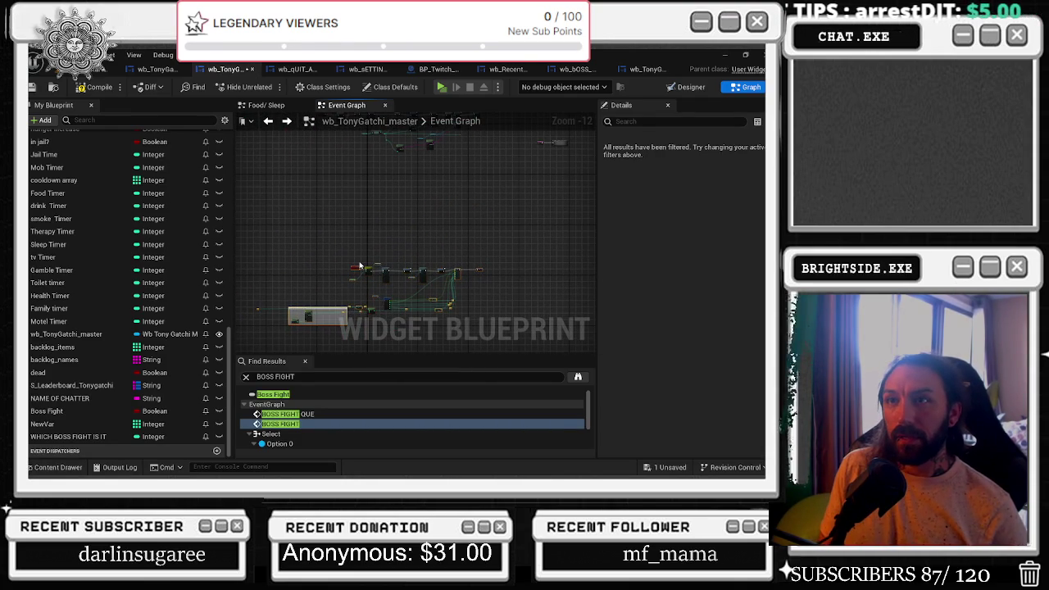
Wrap the boss-fight nodes in an orange 'attack' comment with its bubble shown when zoomed out.
{"action": "type", "text": "attac"}
{"action": "type", "text": "attack"}
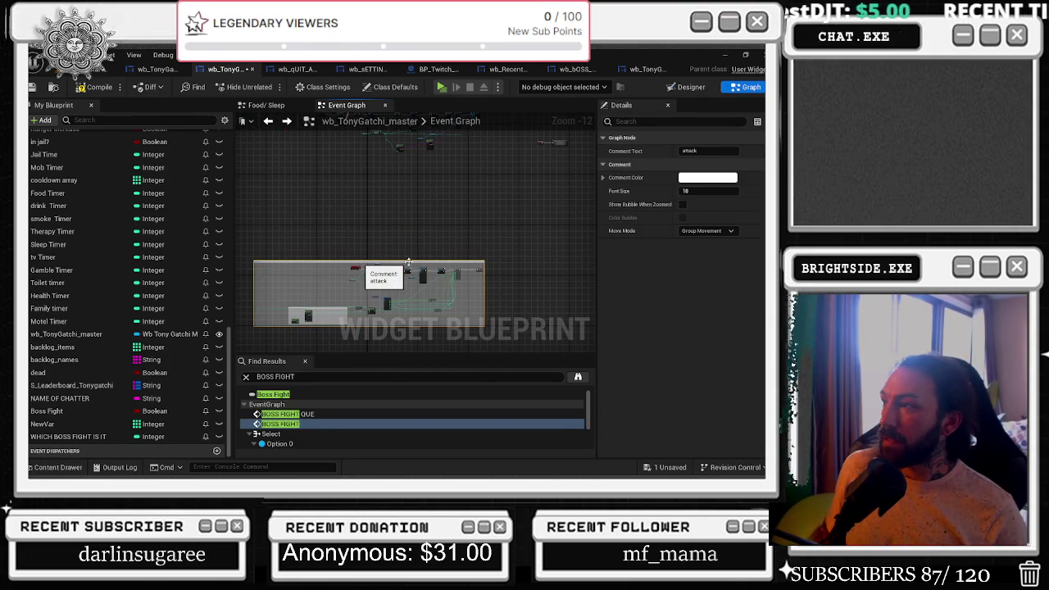
{"action": "key", "text": "Return"}
{"action": "left_click", "coordinate": [684, 205]}
{"action": "left_click", "coordinate": [708, 177]}
{"action": "left_click_drag", "start_coordinate": [578, 315], "coordinate": [579, 274]}
{"action": "left_click", "coordinate": [622, 425]}
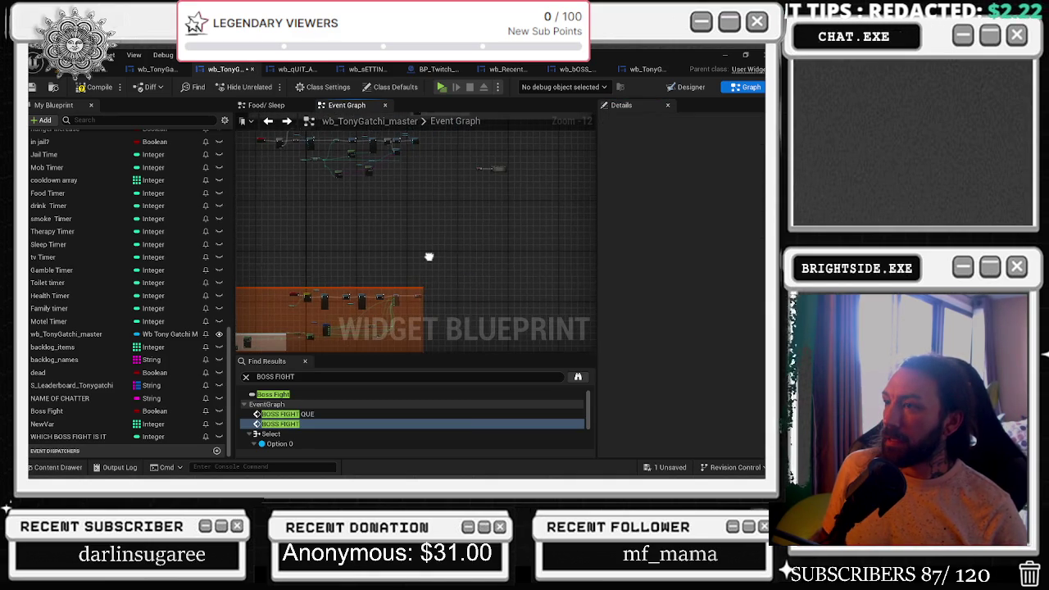
{"action": "left_click", "coordinate": [495, 169]}
{"action": "mouse_move", "coordinate": [498, 169]}
{"action": "left_mouse_down"}
{"action": "mouse_move", "coordinate": [418, 216]}
{"action": "mouse_move", "coordinate": [424, 231]}
{"action": "mouse_move", "coordinate": [350, 243]}
{"action": "left_mouse_up"}
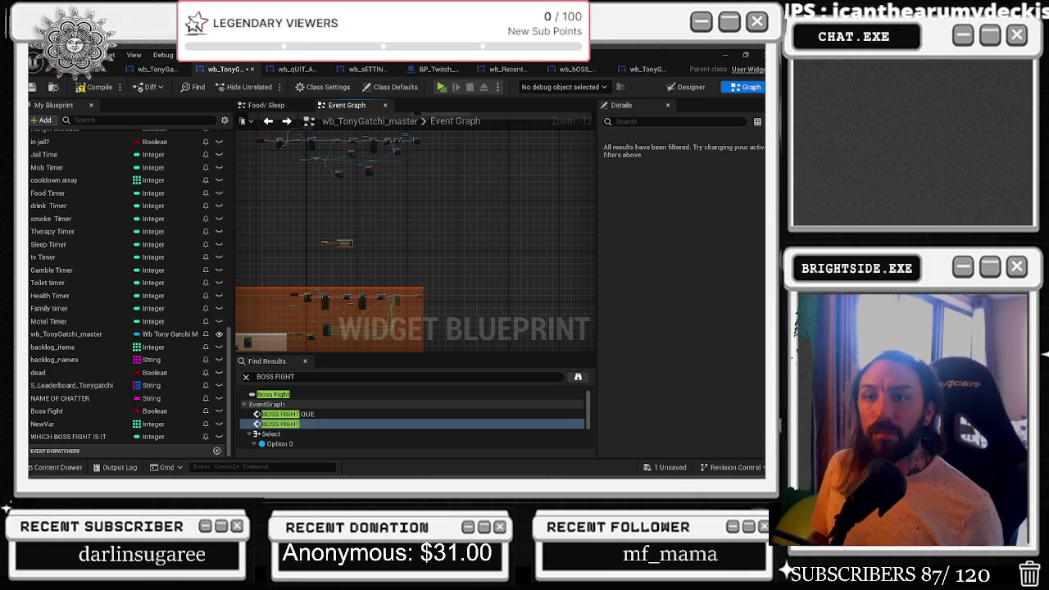
{"action": "scroll", "coordinate": [331, 217], "scroll_direction": "up", "scroll_amount": 5}
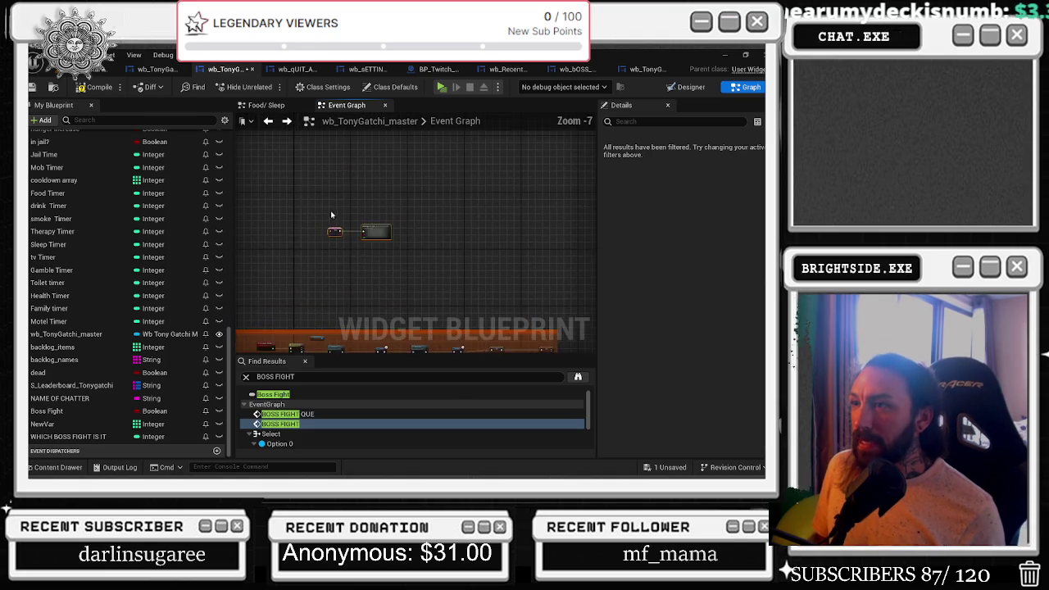
Add a custom event and rename it Bossfight_QUE.
{"action": "scroll", "coordinate": [331, 217], "scroll_direction": "up", "scroll_amount": 5}
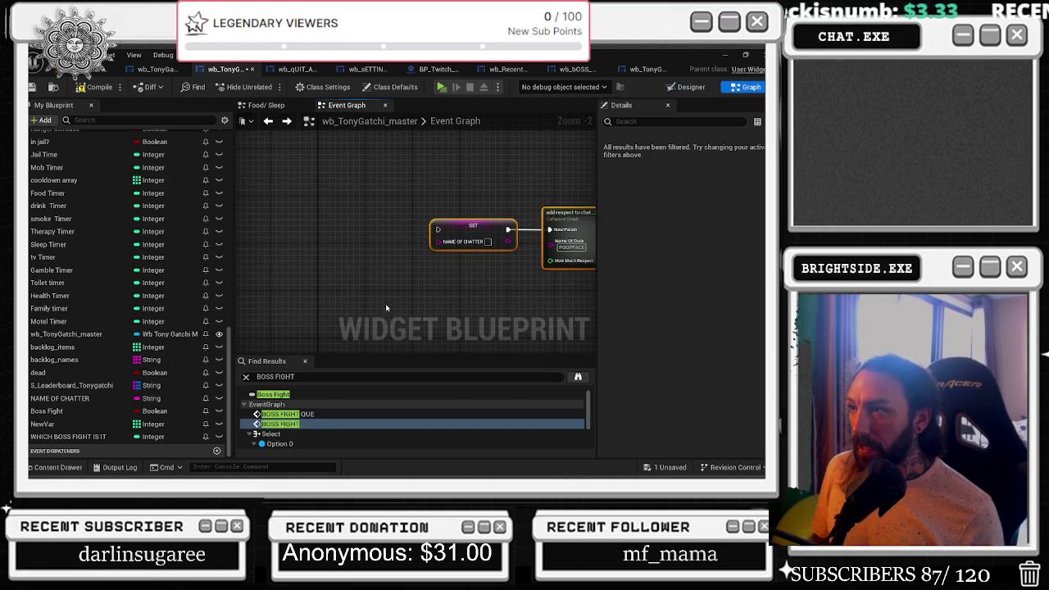
{"action": "scroll", "coordinate": [326, 246], "scroll_direction": "down", "scroll_amount": 5}
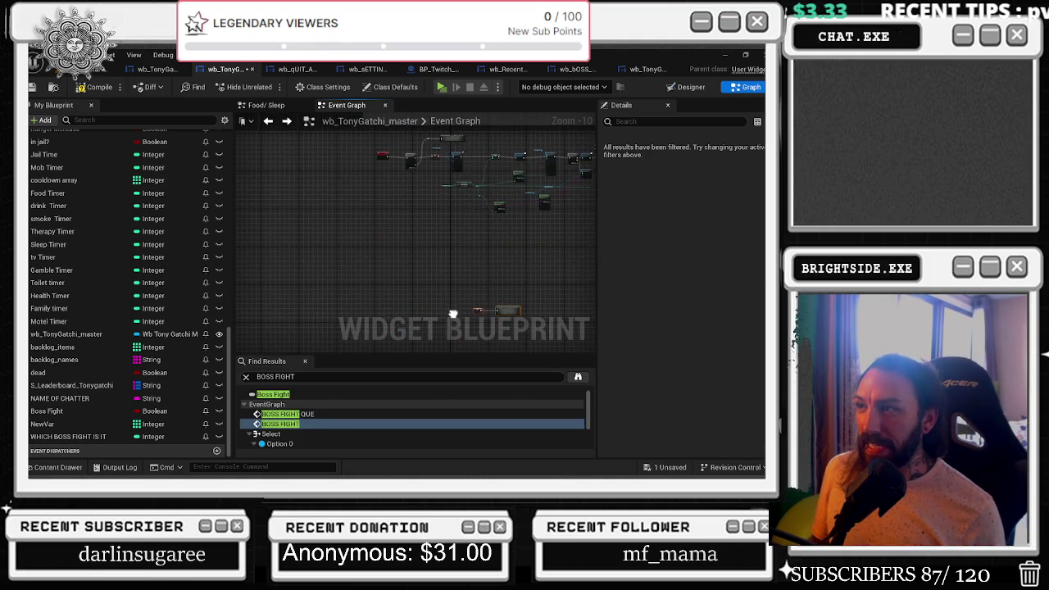
{"action": "right_click", "coordinate": [401, 304]}
{"action": "type", "text": "boss fight"}
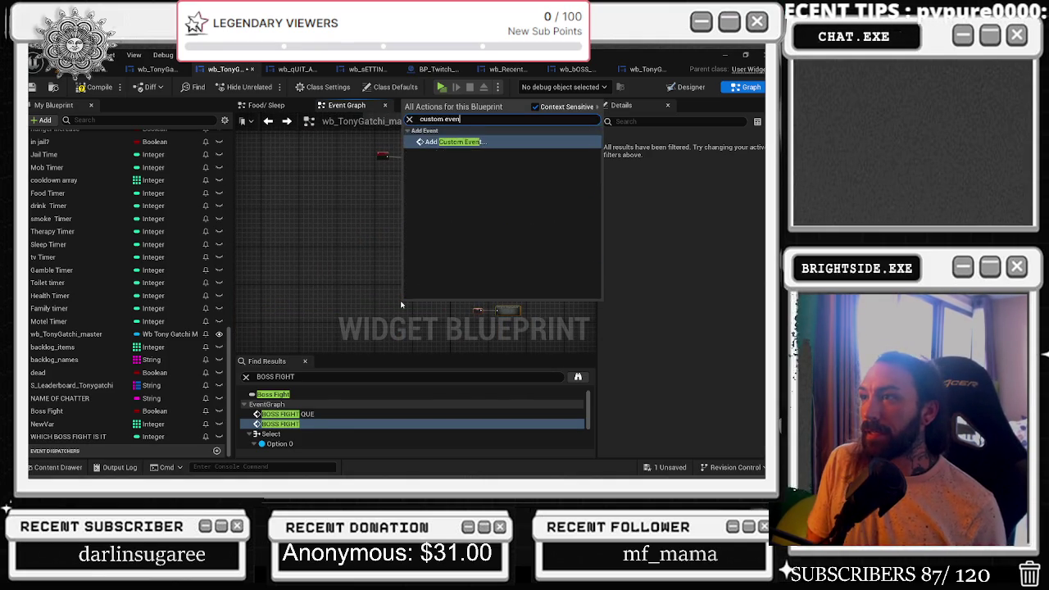
{"action": "key", "text": "Escape"}
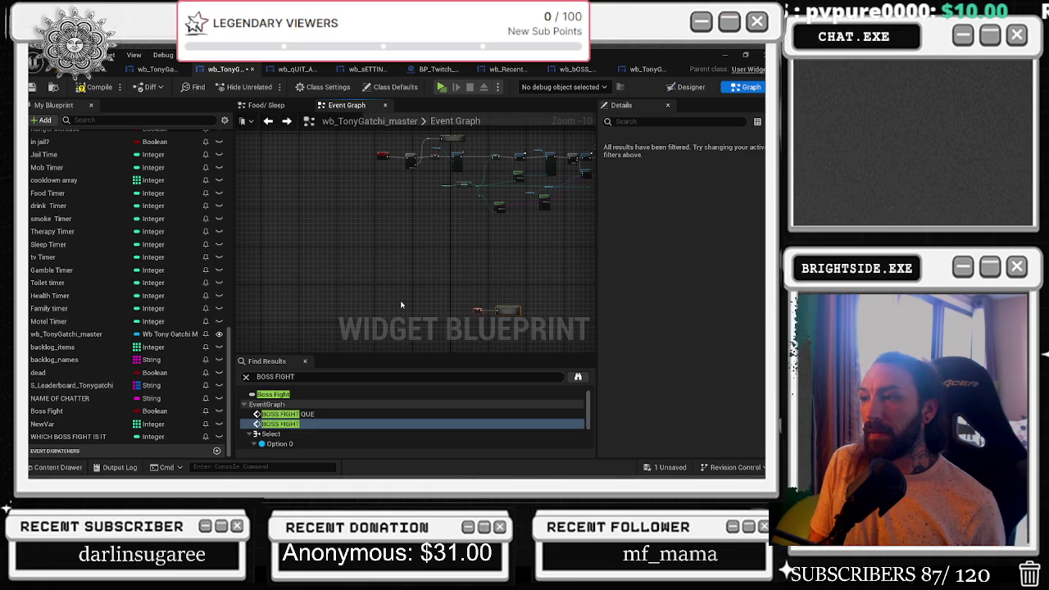
{"action": "left_click", "coordinate": [400, 303]}
{"action": "scroll", "coordinate": [386, 302], "scroll_direction": "up", "scroll_amount": 10}
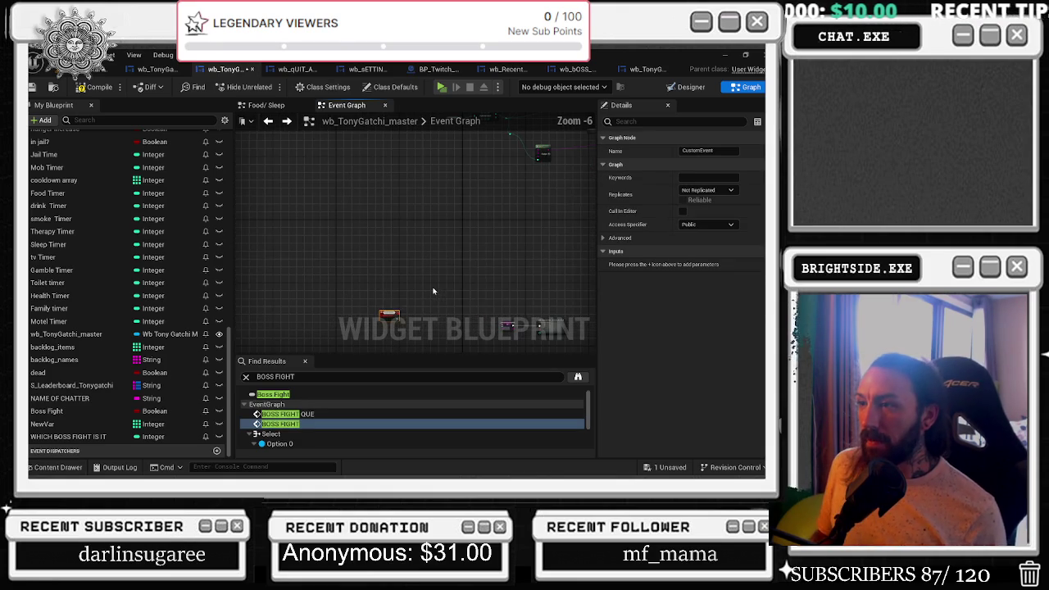
{"action": "double_click", "coordinate": [316, 242]}
{"action": "key", "text": "BackSpace"}
{"action": "type", "text": "Bossfight_QUE"}
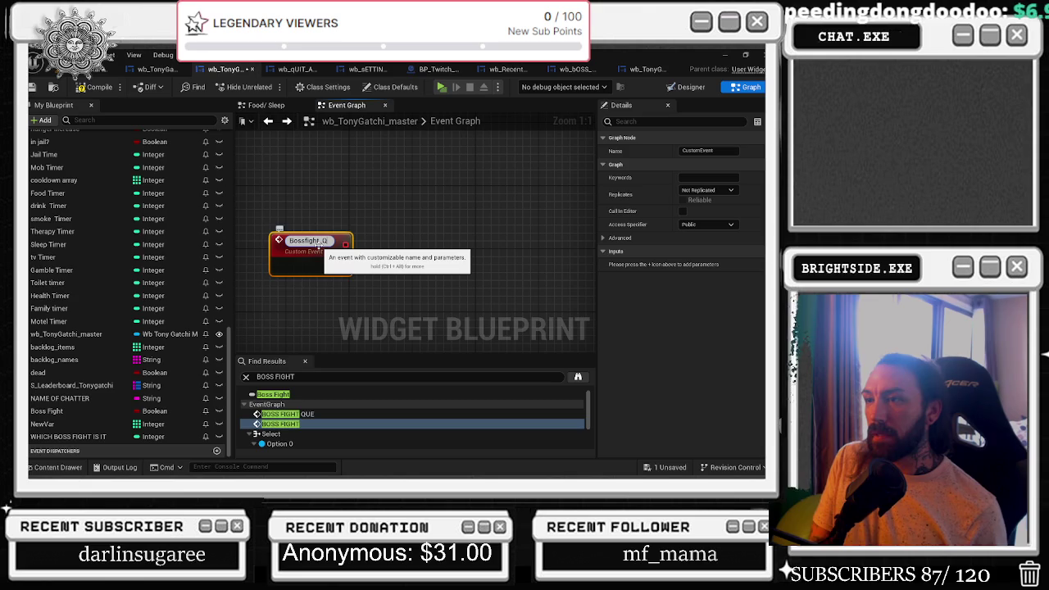
{"action": "key", "text": "Return"}
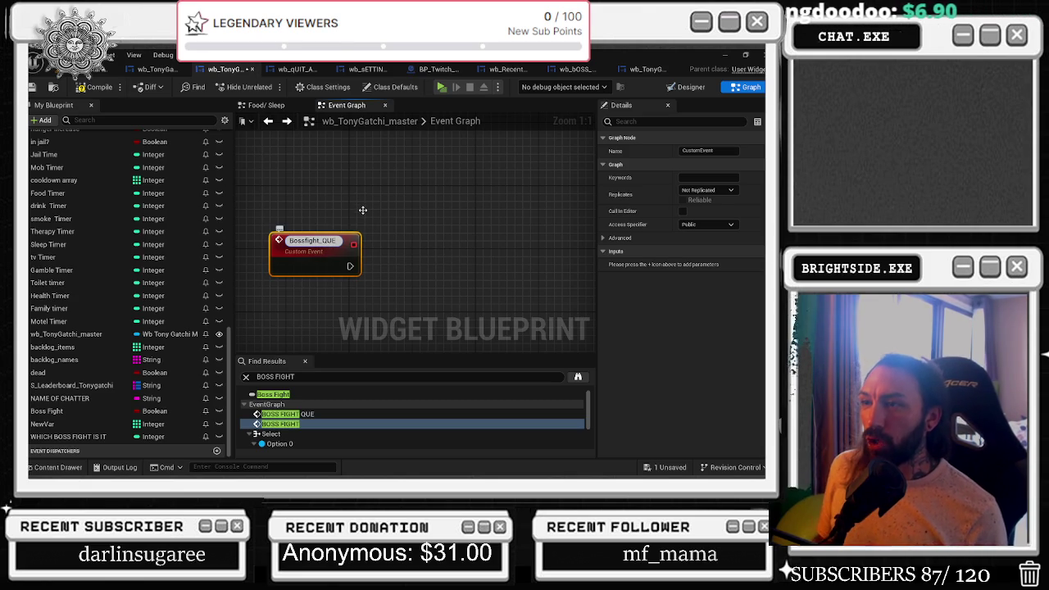
Give Bossfight_QUE a String input parameter named 'name to add'.
{"action": "scroll", "coordinate": [356, 215], "scroll_direction": "down", "scroll_amount": 2}
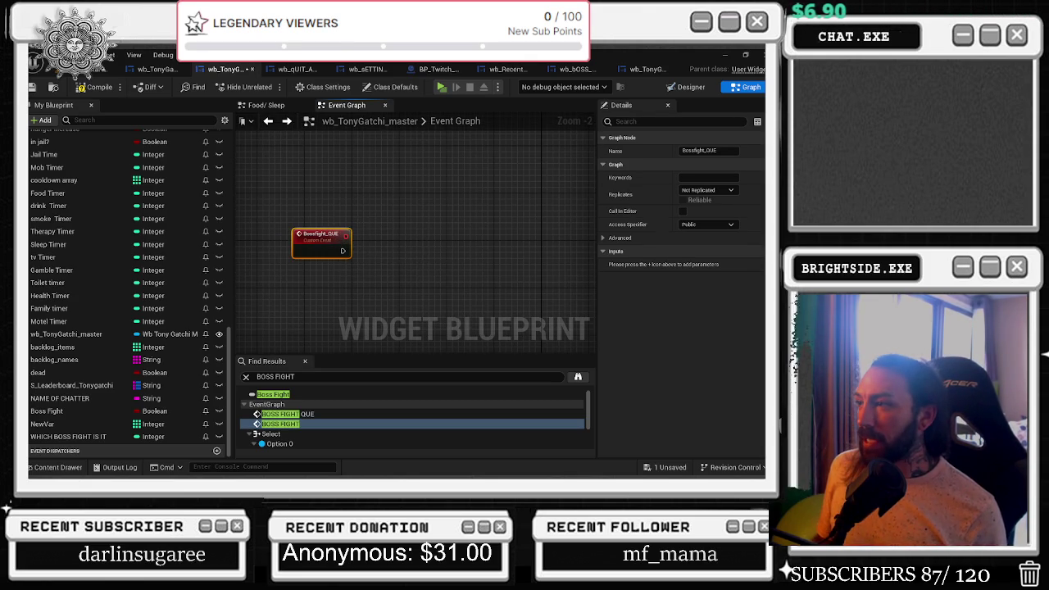
{"action": "left_click", "coordinate": [757, 251]}
{"action": "left_click", "coordinate": [706, 264]}
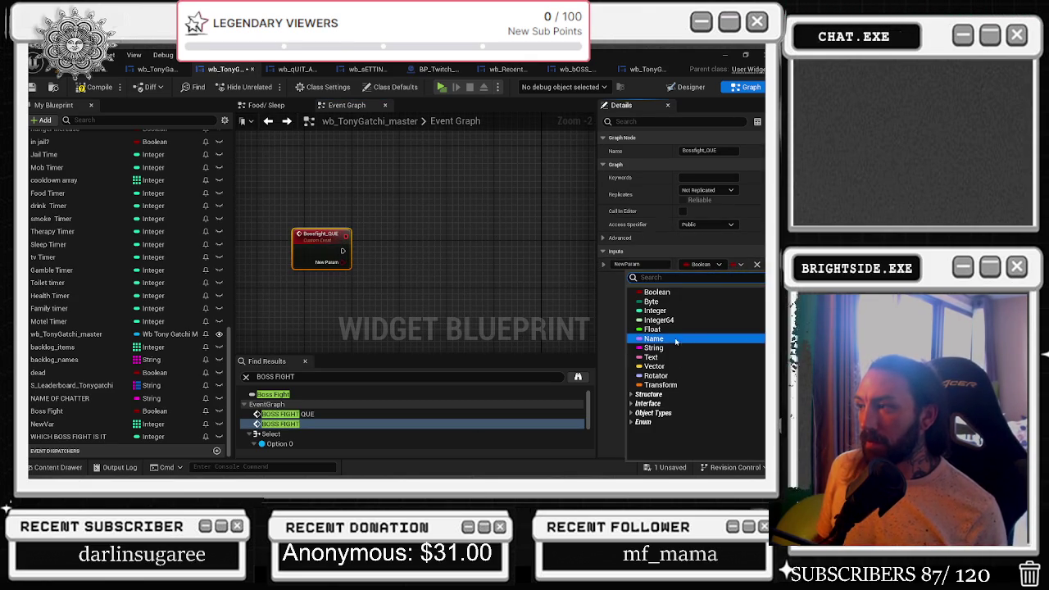
{"action": "left_click", "coordinate": [648, 264]}
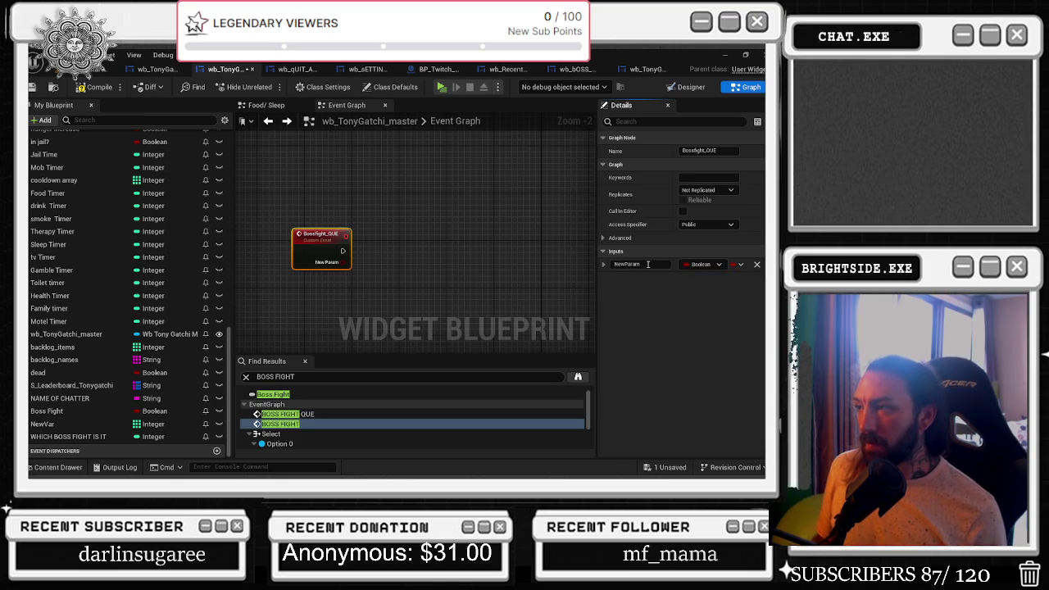
{"action": "left_click", "coordinate": [643, 264]}
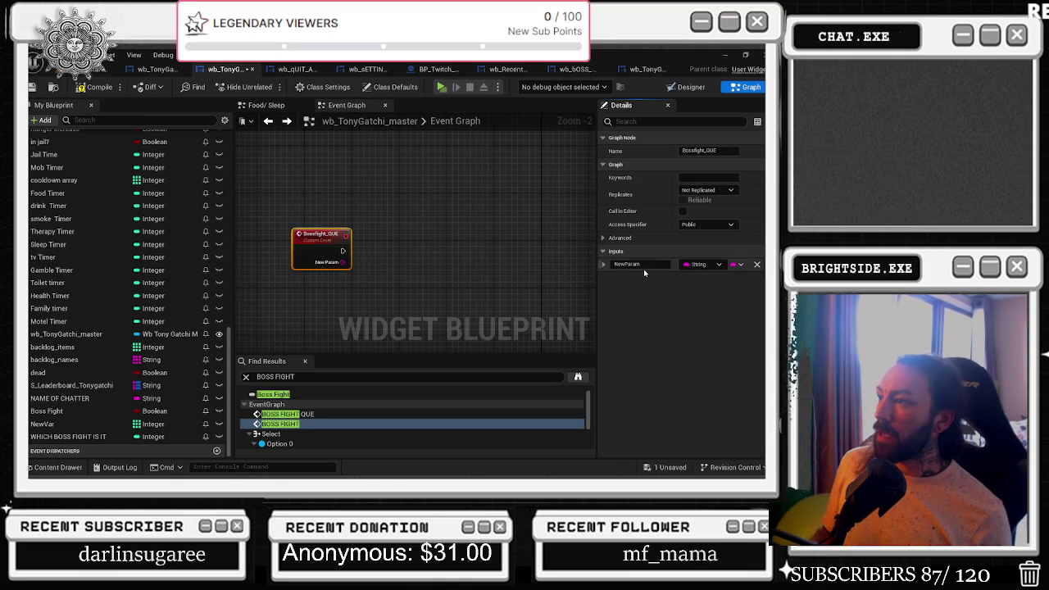
{"action": "type", "text": "name to add"}
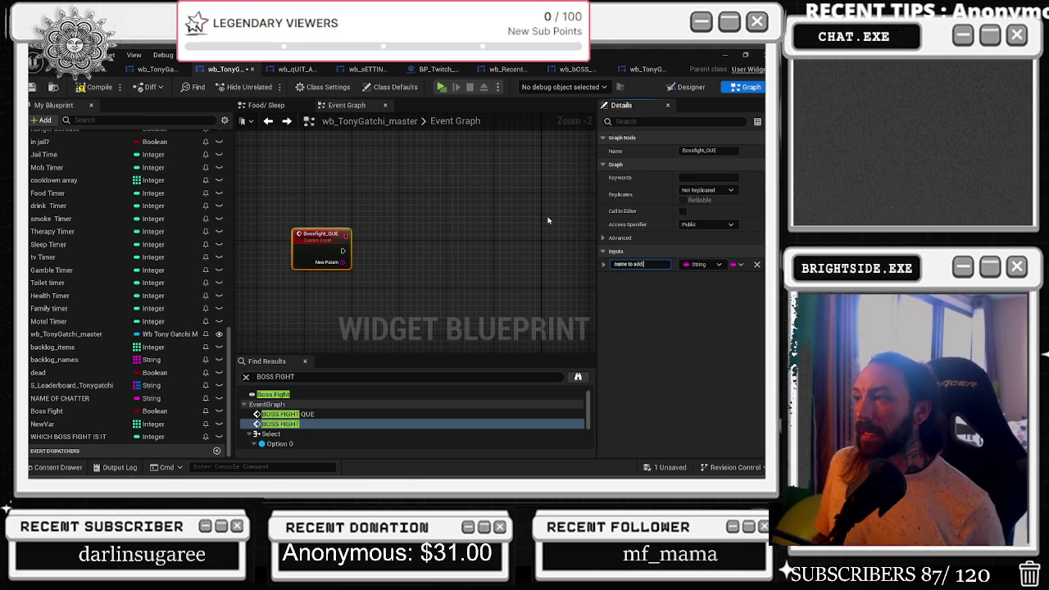
{"action": "key", "text": "Return"}
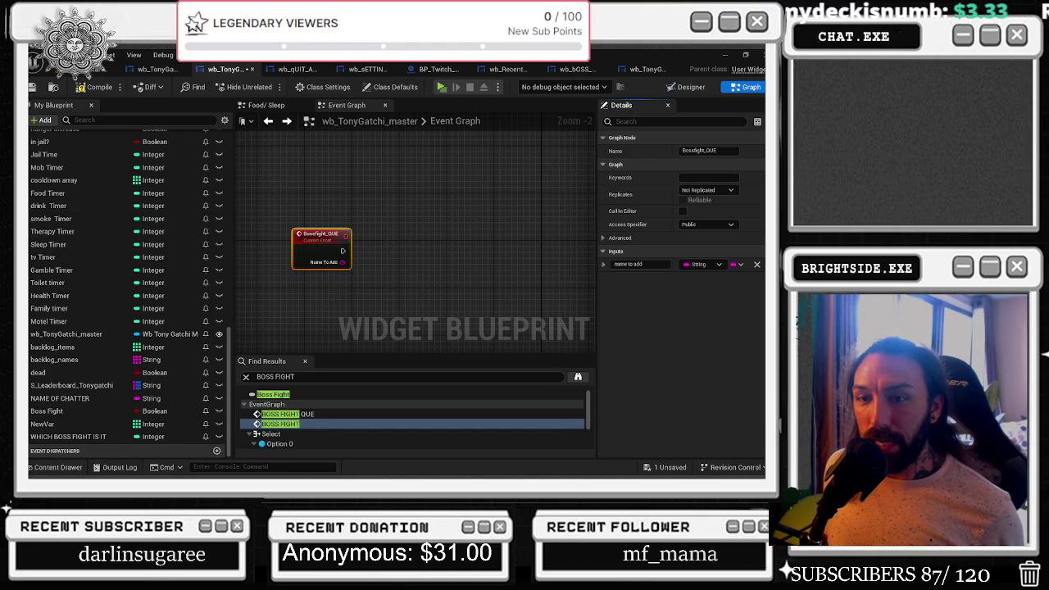
Centre the Bossfight_QUE event and duplicate the backlog_names variable with Ctrl+D.
{"action": "left_click_drag", "start_coordinate": [396, 236], "coordinate": [340, 191]}
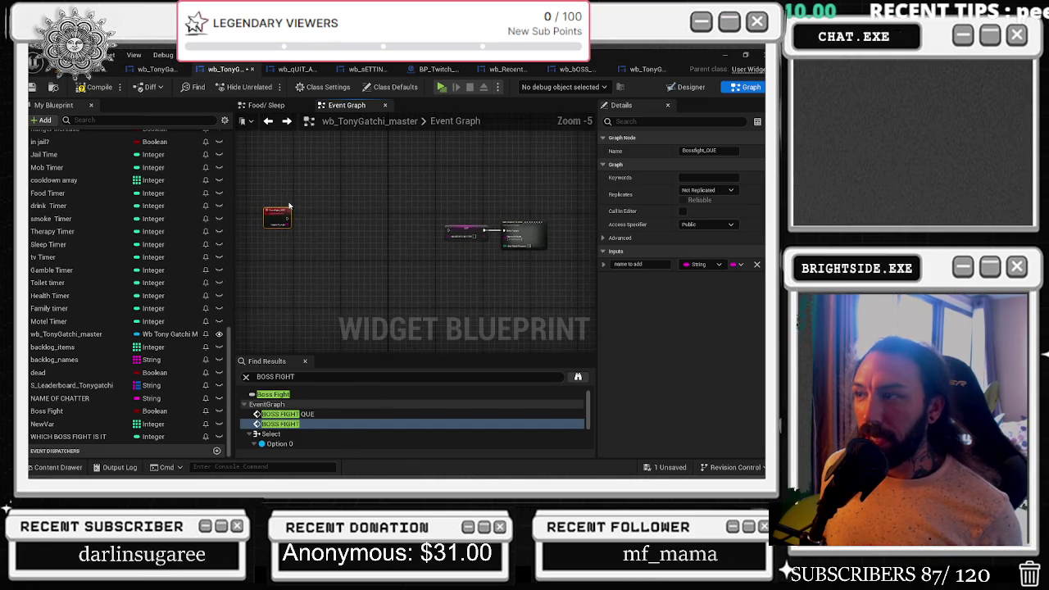
{"action": "scroll", "coordinate": [366, 215], "scroll_direction": "down", "scroll_amount": 1}
{"action": "left_click_drag", "start_coordinate": [297, 222], "coordinate": [346, 243]}
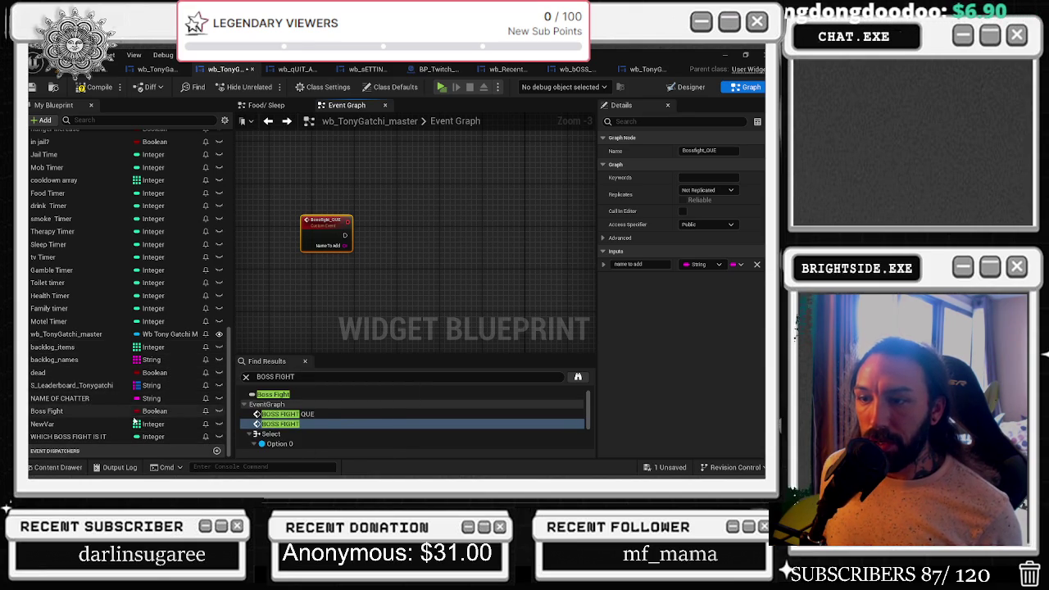
{"action": "right_click", "coordinate": [75, 359]}
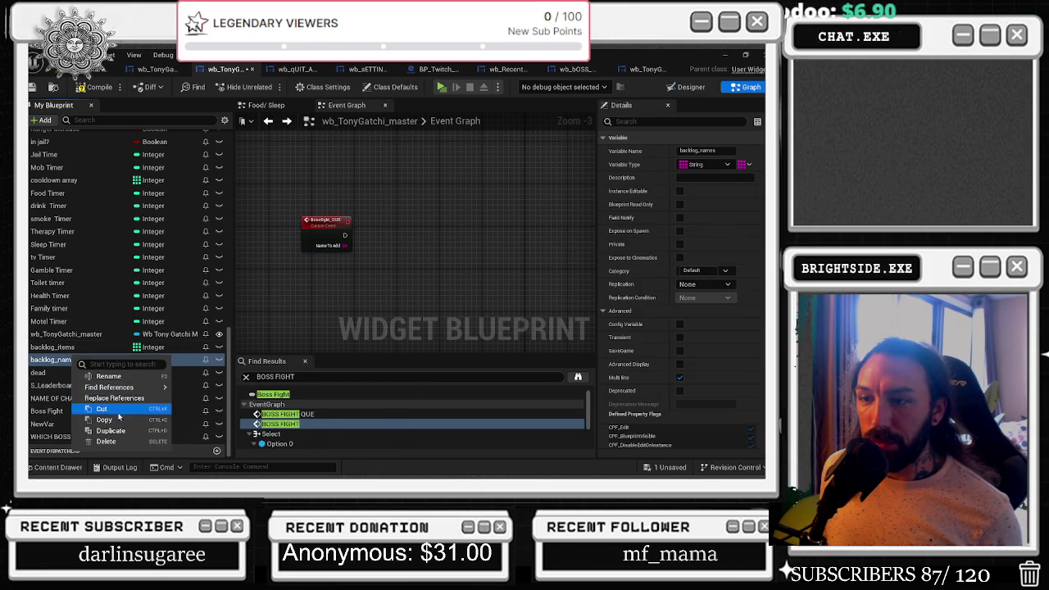
{"action": "key", "text": "Escape"}
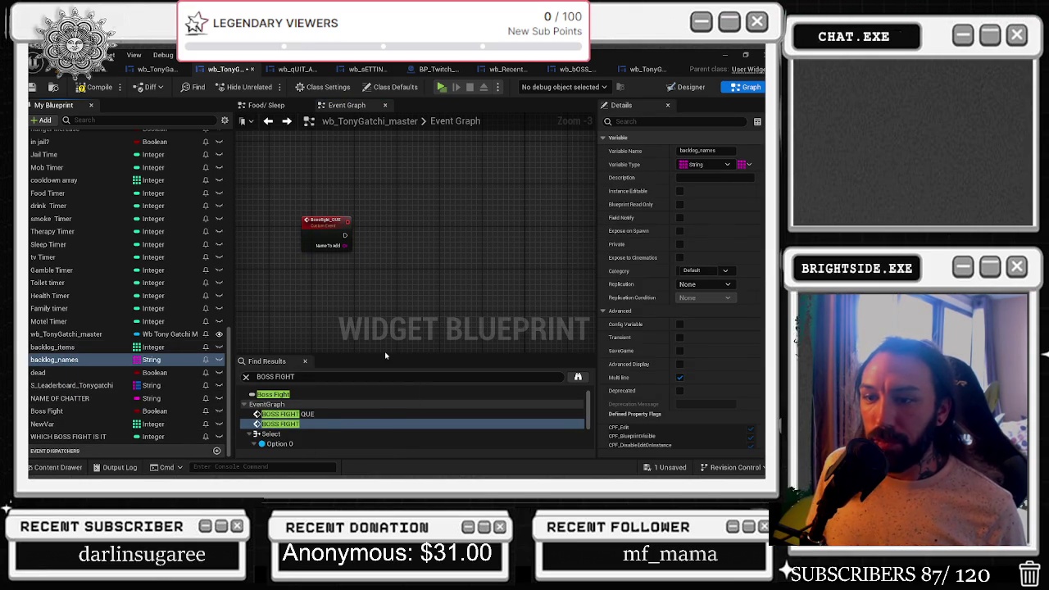
{"action": "key", "text": "ctrl+d"}
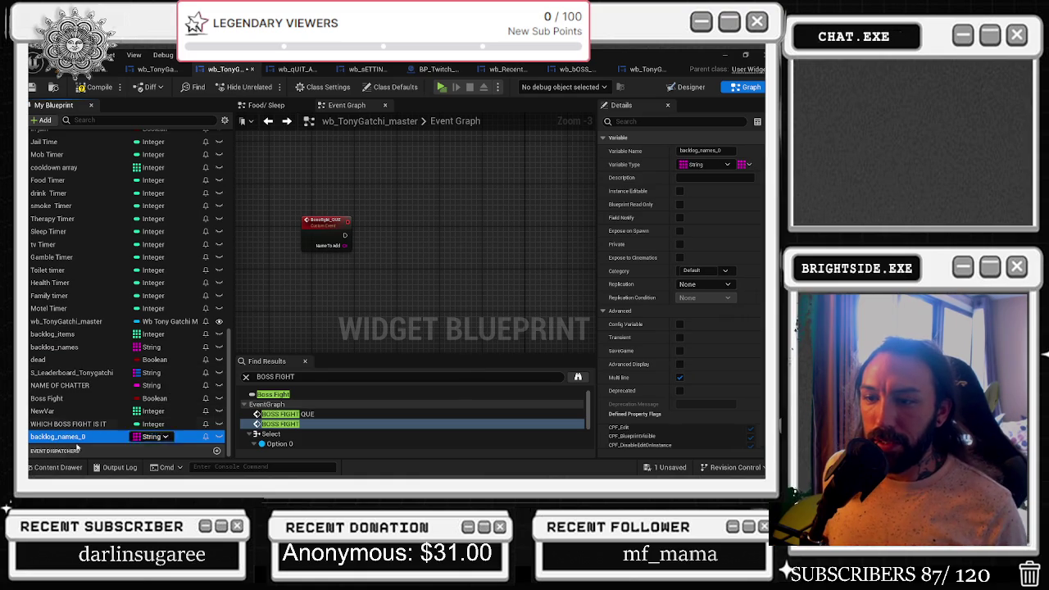
Rename the copy to Bossfight_names_ and drag it into the Event Graph.
{"action": "left_click", "coordinate": [71, 438]}
{"action": "key", "text": "BackSpace"}
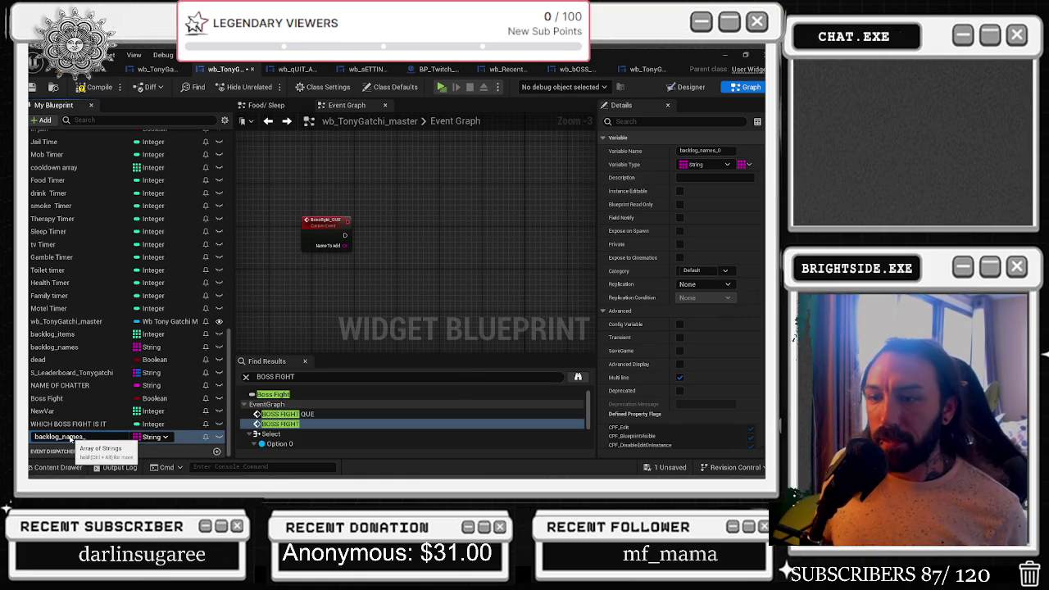
{"action": "key", "text": "Left"}
{"action": "key", "text": "Left"}
{"action": "key", "text": "Left"}
{"action": "key", "text": "BackSpace"}
{"action": "key", "text": "BackSpace"}
{"action": "key", "text": "BackSpace"}
{"action": "type", "text": "Bossfight_"}
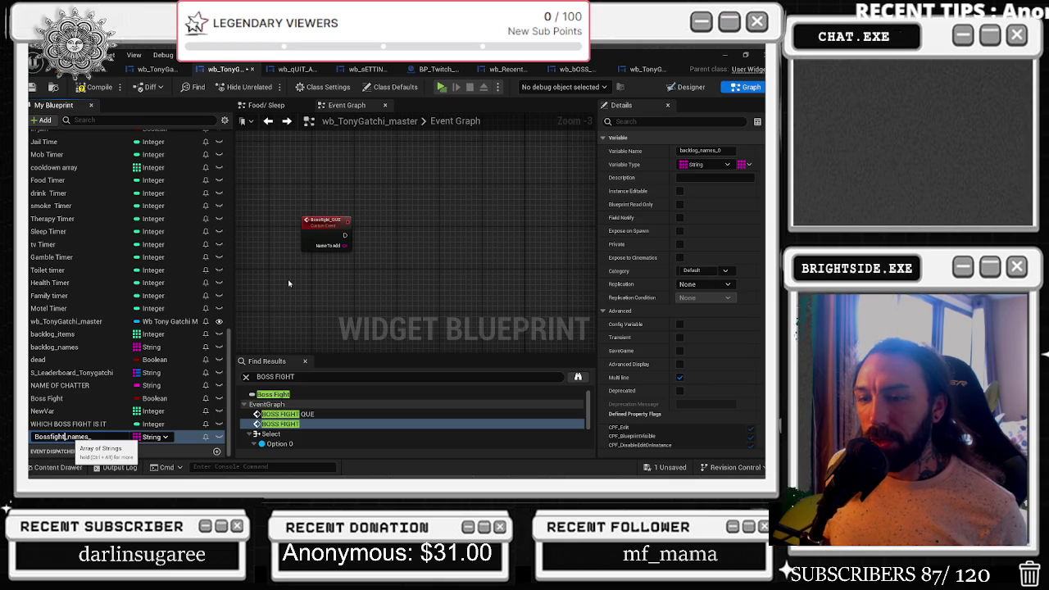
{"action": "key", "text": "Return"}
{"action": "mouse_move", "coordinate": [57, 437]}
{"action": "left_mouse_down"}
{"action": "mouse_move", "coordinate": [313, 277]}
{"action": "mouse_move", "coordinate": [422, 232]}
{"action": "mouse_move", "coordinate": [476, 243]}
{"action": "left_mouse_up"}
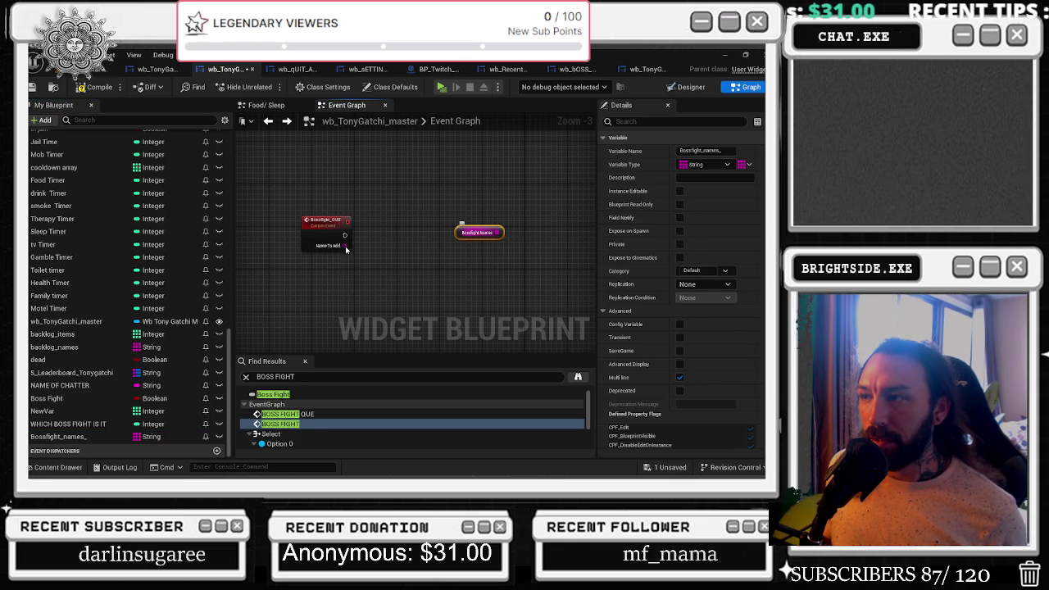
{"action": "key", "text": "ctrl+z"}
Place an ADDUNIQUE node for Bossfight_names_ and wire a Bossfight_names_ getter into its array pin.
{"action": "mouse_move", "coordinate": [58, 436]}
{"action": "left_mouse_down"}
{"action": "mouse_move", "coordinate": [533, 244]}
{"action": "mouse_move", "coordinate": [478, 248]}
{"action": "left_mouse_up"}
{"action": "left_click_drag", "start_coordinate": [345, 245], "coordinate": [368, 273]}
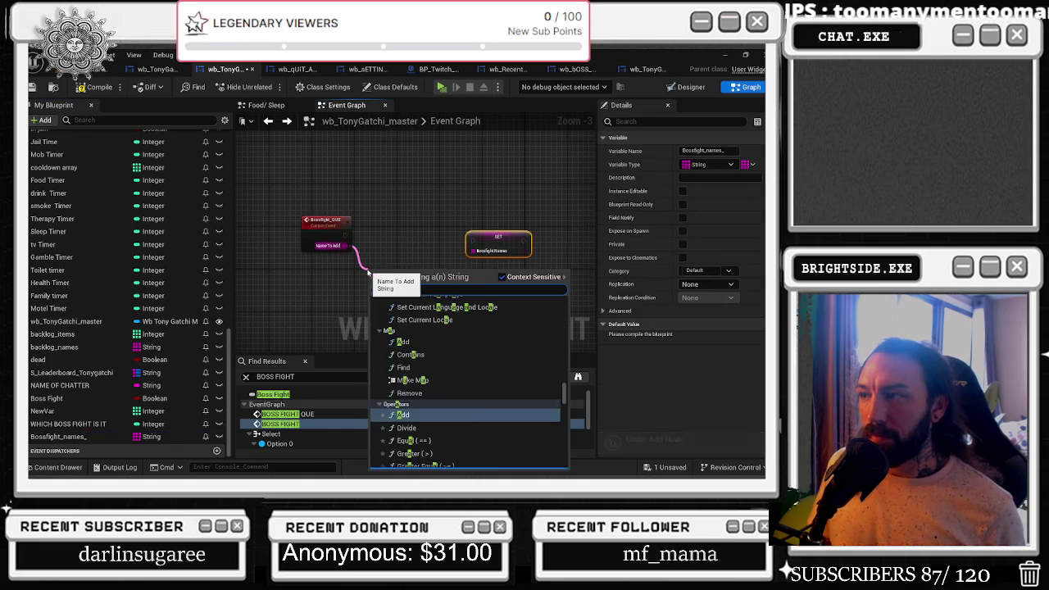
{"action": "key", "text": "Escape"}
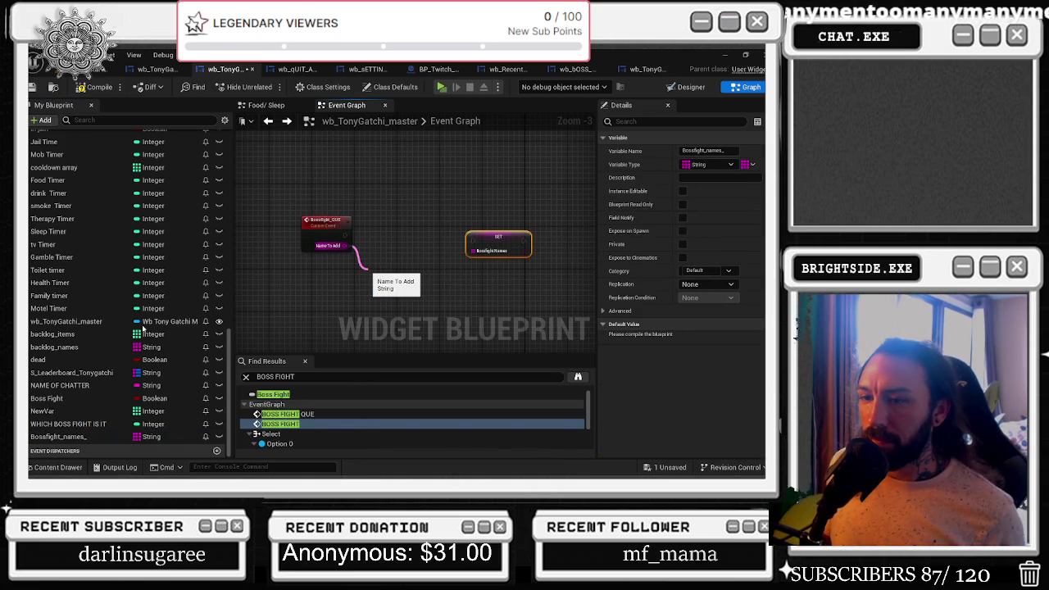
{"action": "mouse_move", "coordinate": [408, 278]}
{"action": "left_mouse_down"}
{"action": "mouse_move", "coordinate": [435, 211]}
{"action": "mouse_move", "coordinate": [450, 220]}
{"action": "left_mouse_up"}
{"action": "left_click_drag", "start_coordinate": [57, 436], "coordinate": [300, 279]}
{"action": "mouse_move", "coordinate": [414, 229]}
{"action": "left_mouse_down"}
{"action": "mouse_move", "coordinate": [349, 288]}
{"action": "mouse_move", "coordinate": [339, 282]}
{"action": "left_mouse_up"}
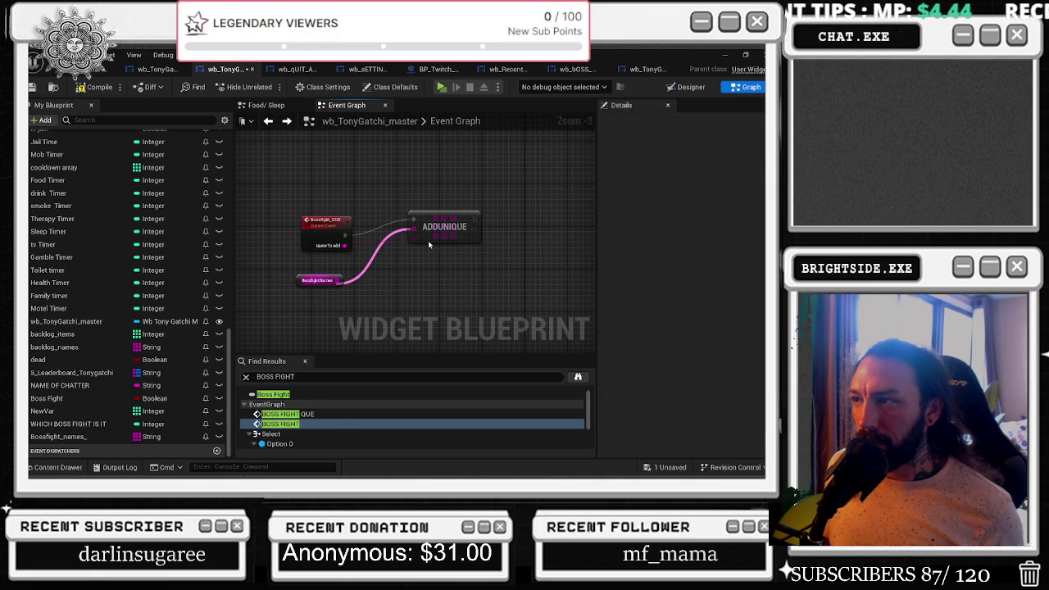
{"action": "left_click", "coordinate": [447, 227]}
{"action": "left_click_drag", "start_coordinate": [326, 220], "coordinate": [299, 220]}
{"action": "mouse_move", "coordinate": [452, 227]}
{"action": "left_mouse_down"}
{"action": "mouse_move", "coordinate": [434, 242]}
{"action": "mouse_move", "coordinate": [533, 239]}
{"action": "left_mouse_up"}
Insert a Branch between Bossfight_QUE and ADDUNIQUE, tidy the nodes, and paste another Bossfight Names getter.
{"action": "left_click", "coordinate": [364, 232]}
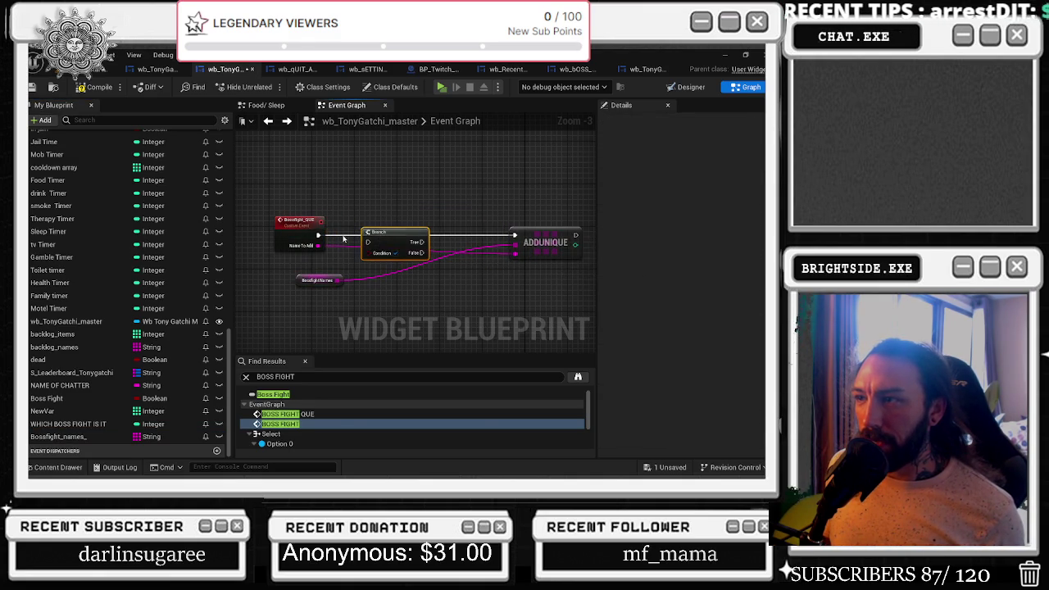
{"action": "mouse_move", "coordinate": [318, 236]}
{"action": "left_mouse_down"}
{"action": "mouse_move", "coordinate": [446, 238]}
{"action": "mouse_move", "coordinate": [427, 250]}
{"action": "mouse_move", "coordinate": [368, 242]}
{"action": "mouse_move", "coordinate": [388, 232]}
{"action": "mouse_move", "coordinate": [517, 238]}
{"action": "left_mouse_up"}
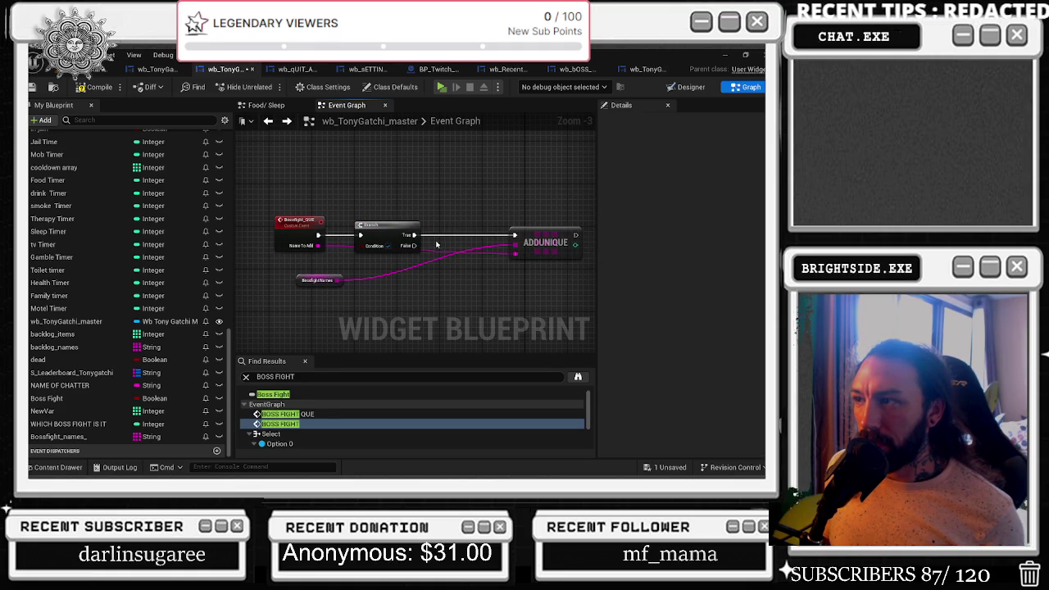
{"action": "left_click_drag", "start_coordinate": [389, 230], "coordinate": [420, 230]}
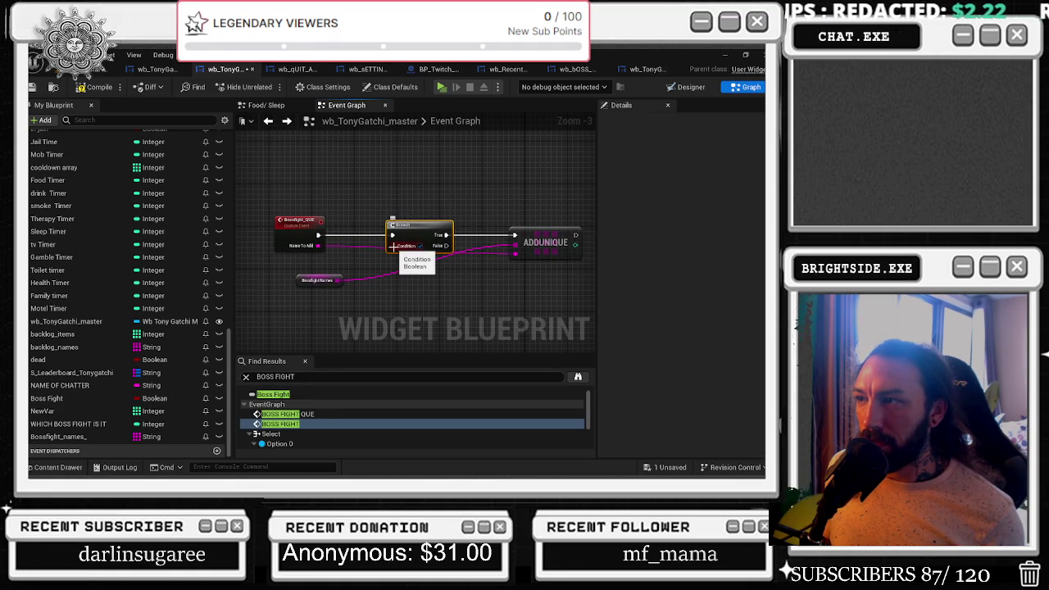
{"action": "left_click_drag", "start_coordinate": [301, 283], "coordinate": [465, 293]}
{"action": "left_click_drag", "start_coordinate": [319, 248], "coordinate": [295, 250]}
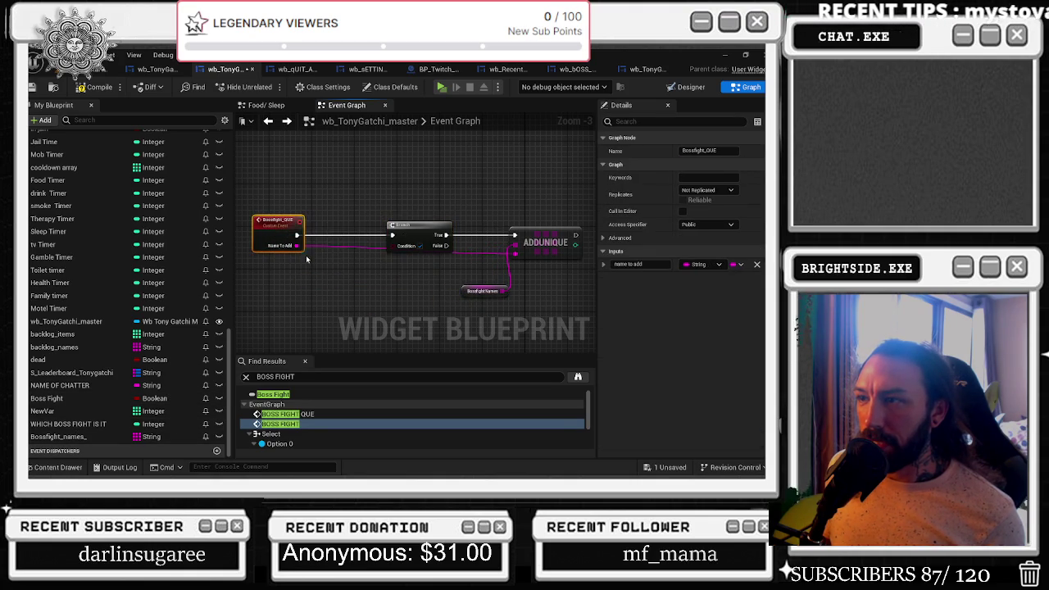
{"action": "left_click", "coordinate": [484, 291]}
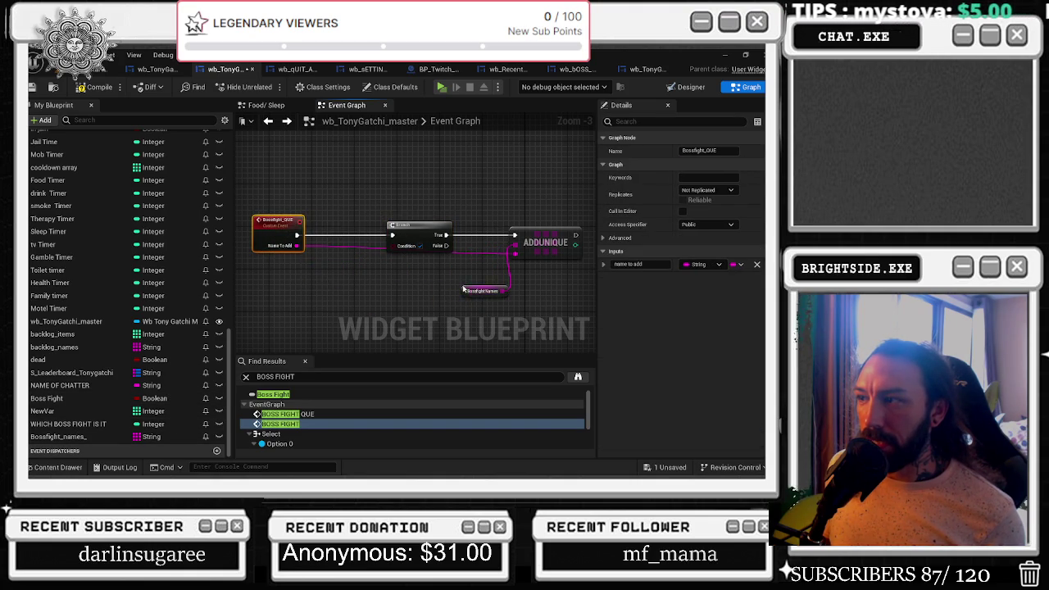
{"action": "left_click", "coordinate": [277, 293]}
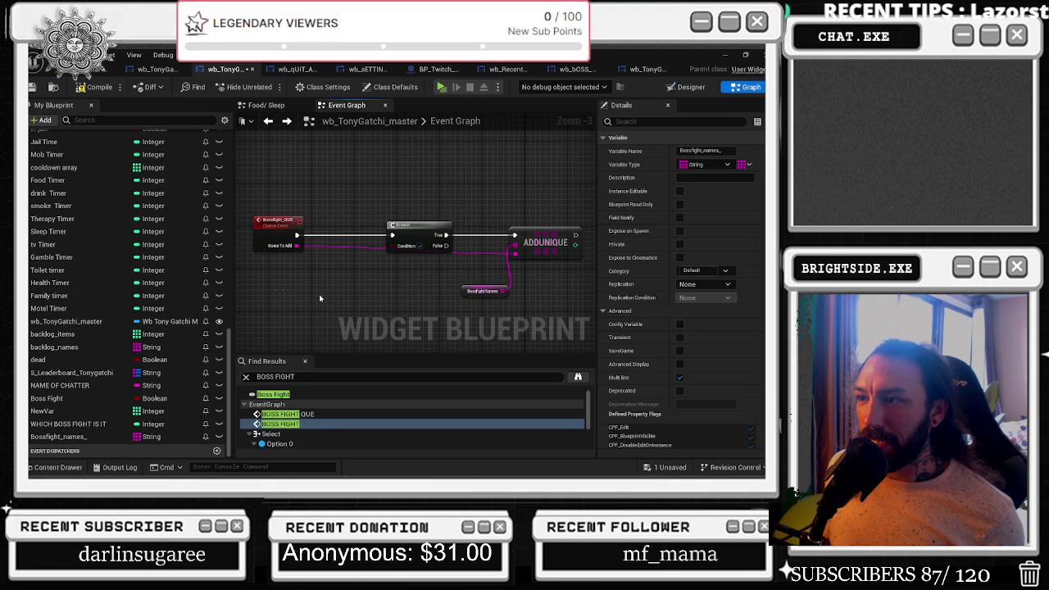
{"action": "key", "text": "ctrl+v"}
Add a Contains Item node off the Bossfight Names array.
{"action": "left_click_drag", "start_coordinate": [321, 295], "coordinate": [334, 283]}
{"action": "type", "text": "contrain"}
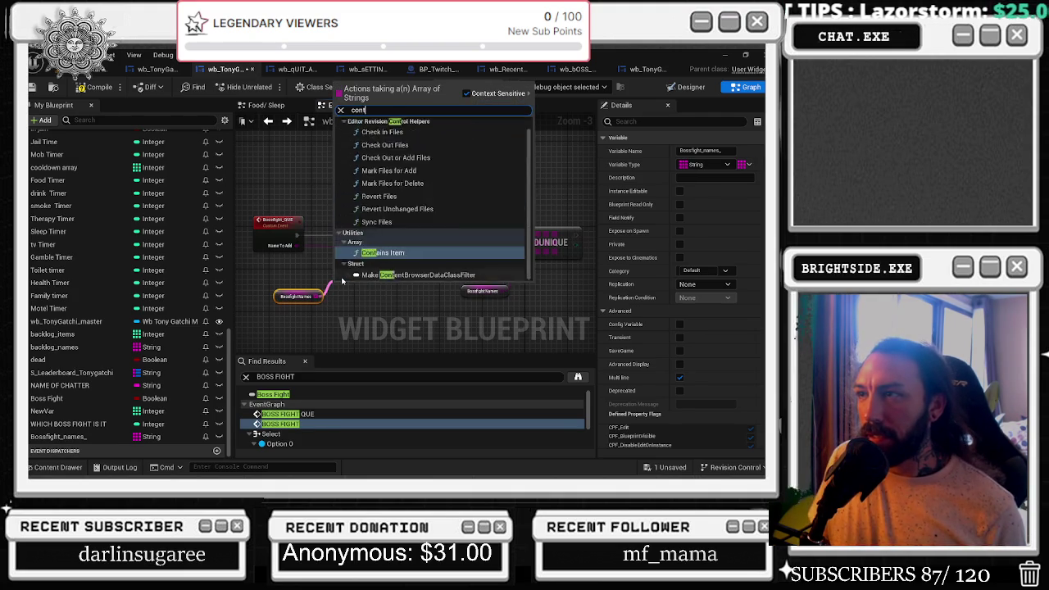
{"action": "key", "text": "BackSpace"}
{"action": "key", "text": "BackSpace"}
{"action": "key", "text": "BackSpace"}
{"action": "type", "text": "ains"}
{"action": "key", "text": "Escape"}
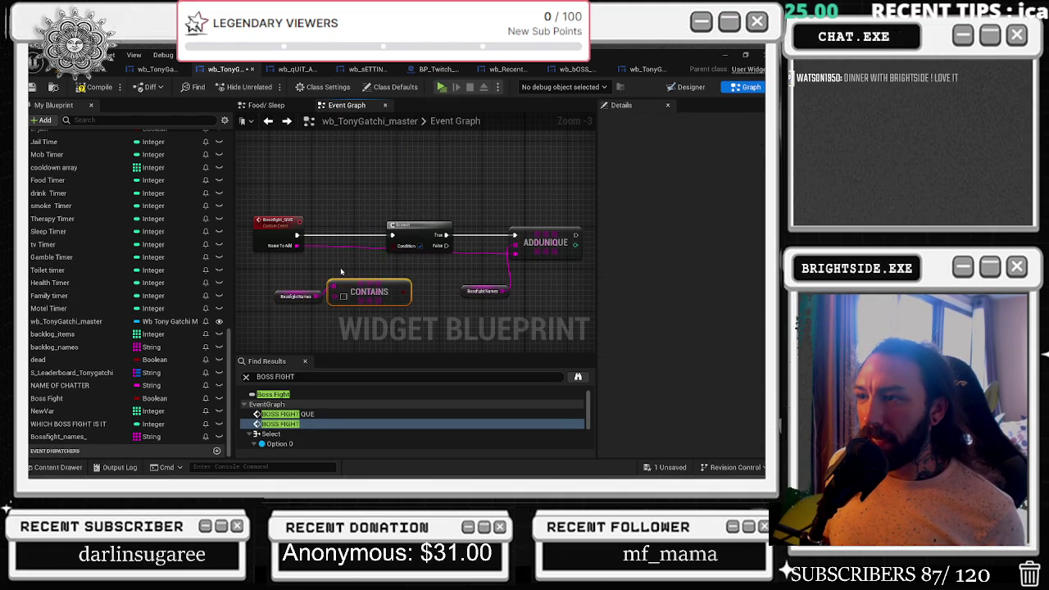
Add a NOT node after CONTAINS and shift the condition group and event left.
{"action": "mouse_move", "coordinate": [366, 305]}
{"action": "left_mouse_down"}
{"action": "mouse_move", "coordinate": [341, 300]}
{"action": "mouse_move", "coordinate": [400, 296]}
{"action": "mouse_move", "coordinate": [400, 286]}
{"action": "left_mouse_up"}
{"action": "type", "text": "not boolea"}
{"action": "key", "text": "Return"}
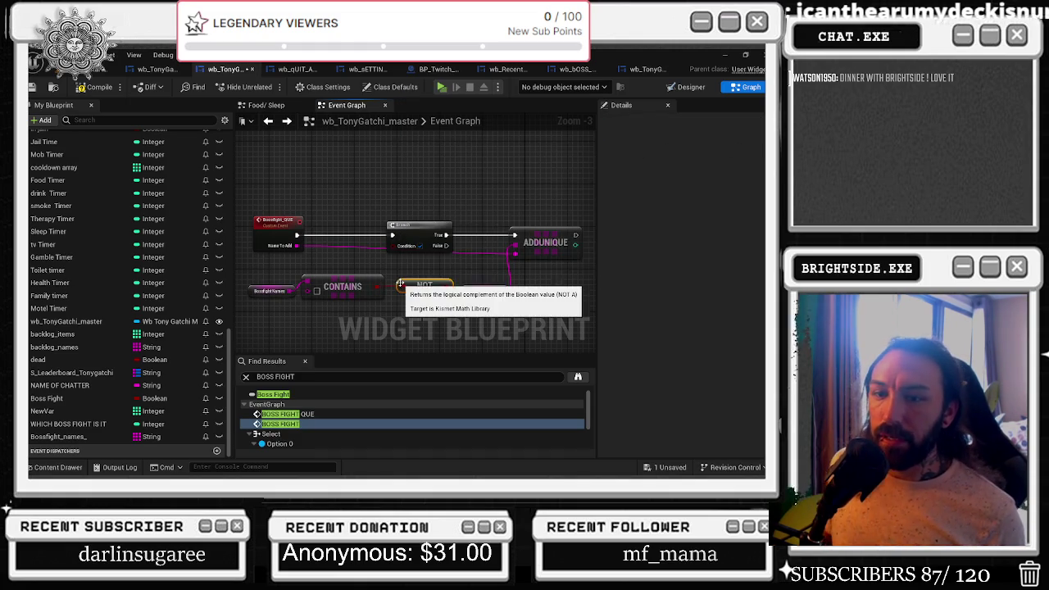
{"action": "mouse_move", "coordinate": [244, 264]}
{"action": "left_mouse_down"}
{"action": "mouse_move", "coordinate": [457, 305]}
{"action": "mouse_move", "coordinate": [373, 268]}
{"action": "mouse_move", "coordinate": [365, 276]}
{"action": "mouse_move", "coordinate": [410, 264]}
{"action": "mouse_move", "coordinate": [392, 246]}
{"action": "mouse_move", "coordinate": [455, 277]}
{"action": "mouse_move", "coordinate": [510, 268]}
{"action": "left_mouse_up"}
{"action": "left_click_drag", "start_coordinate": [255, 296], "coordinate": [415, 264]}
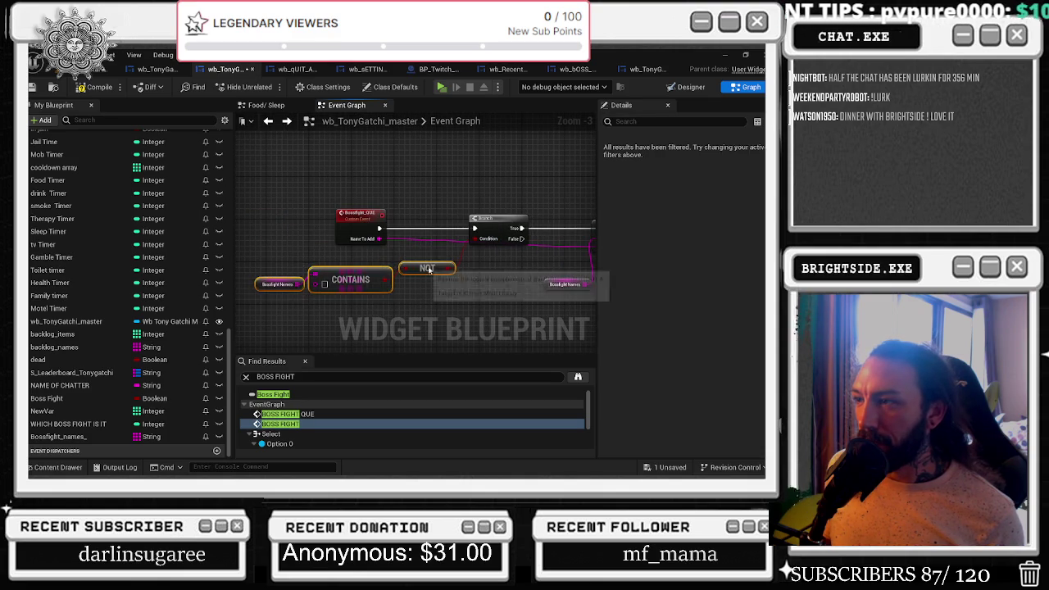
{"action": "mouse_move", "coordinate": [356, 217]}
{"action": "left_mouse_down"}
{"action": "mouse_move", "coordinate": [255, 222]}
{"action": "mouse_move", "coordinate": [356, 284]}
{"action": "mouse_move", "coordinate": [368, 276]}
{"action": "mouse_move", "coordinate": [350, 280]}
{"action": "mouse_move", "coordinate": [302, 253]}
{"action": "left_mouse_up"}
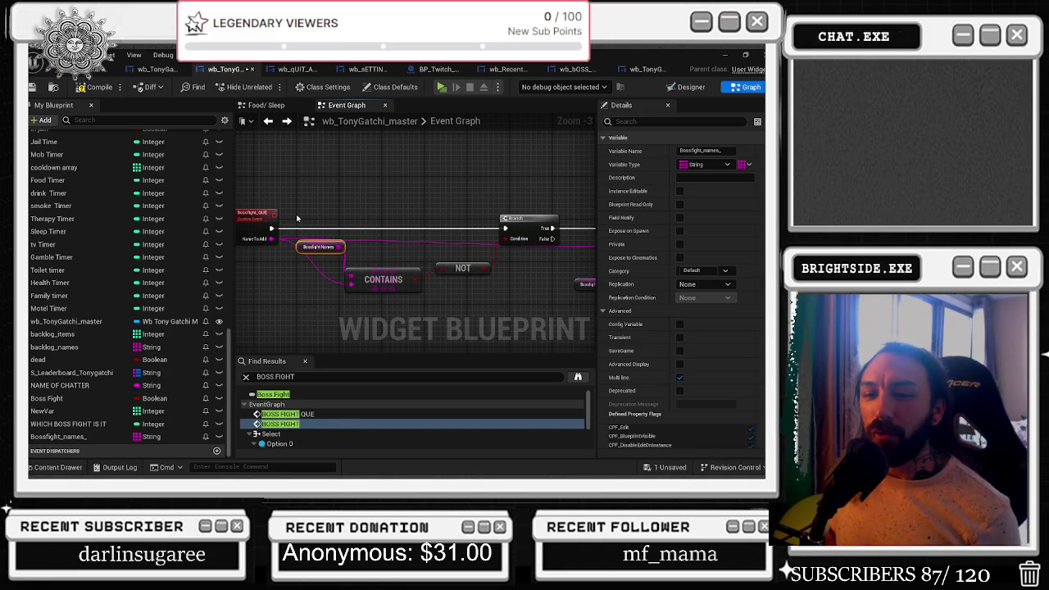
Line up the names getter, CONTAINS and NOT nodes, and add a reroute on the name wire.
{"action": "left_click_drag", "start_coordinate": [297, 252], "coordinate": [262, 274]}
{"action": "mouse_move", "coordinate": [383, 279]}
{"action": "left_mouse_down"}
{"action": "mouse_move", "coordinate": [534, 301]}
{"action": "mouse_move", "coordinate": [341, 267]}
{"action": "left_mouse_up"}
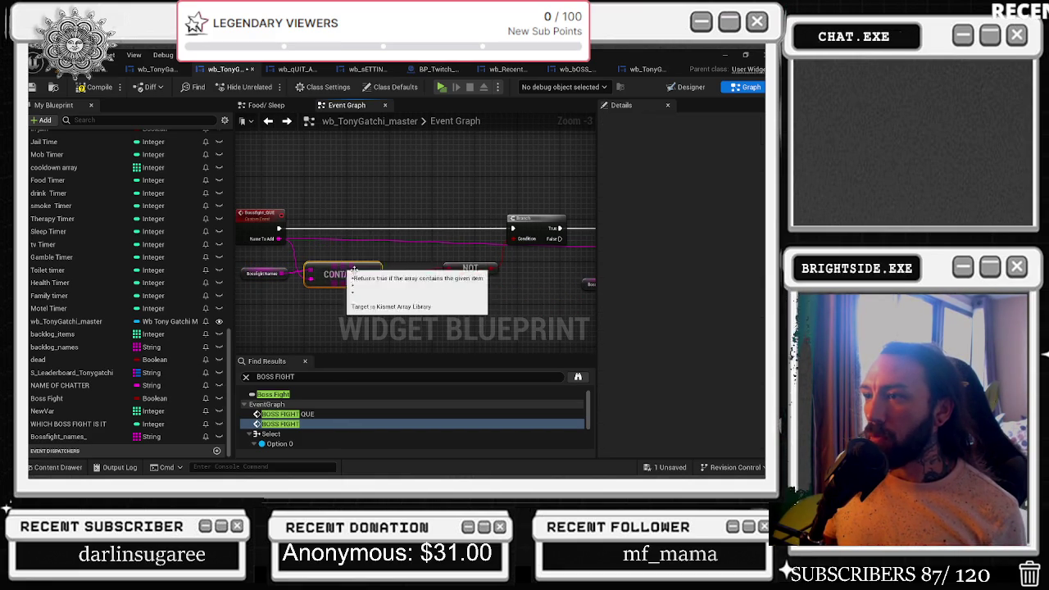
{"action": "left_click_drag", "start_coordinate": [470, 268], "coordinate": [427, 273]}
{"action": "left_click", "coordinate": [409, 251]}
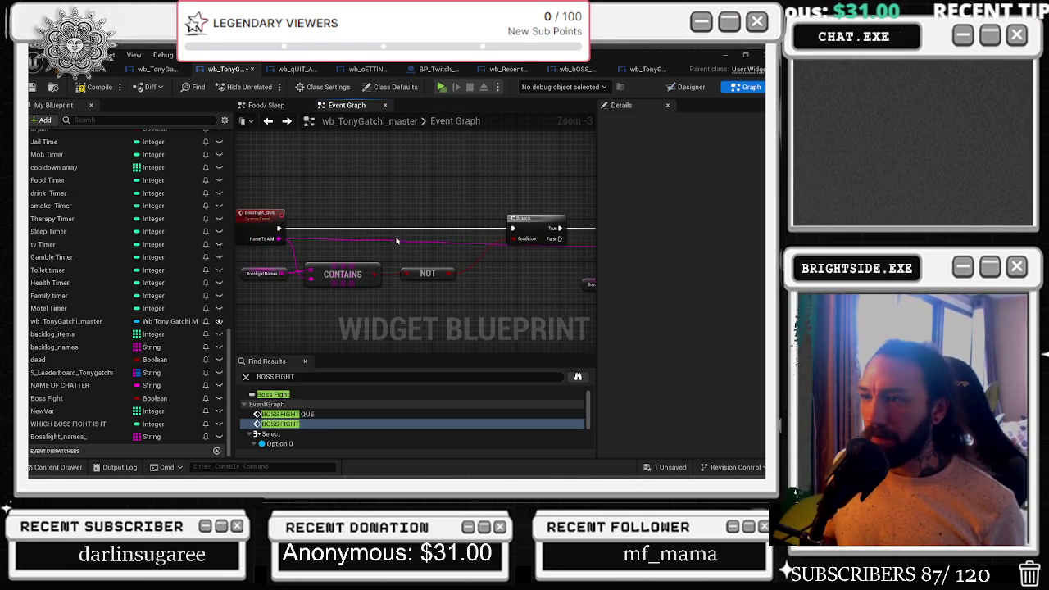
{"action": "left_click_drag", "start_coordinate": [344, 267], "coordinate": [354, 268]}
{"action": "left_click", "coordinate": [429, 273], "text": "shift"}
{"action": "left_click_drag", "start_coordinate": [429, 273], "coordinate": [464, 276]}
{"action": "left_click", "coordinate": [434, 291]}
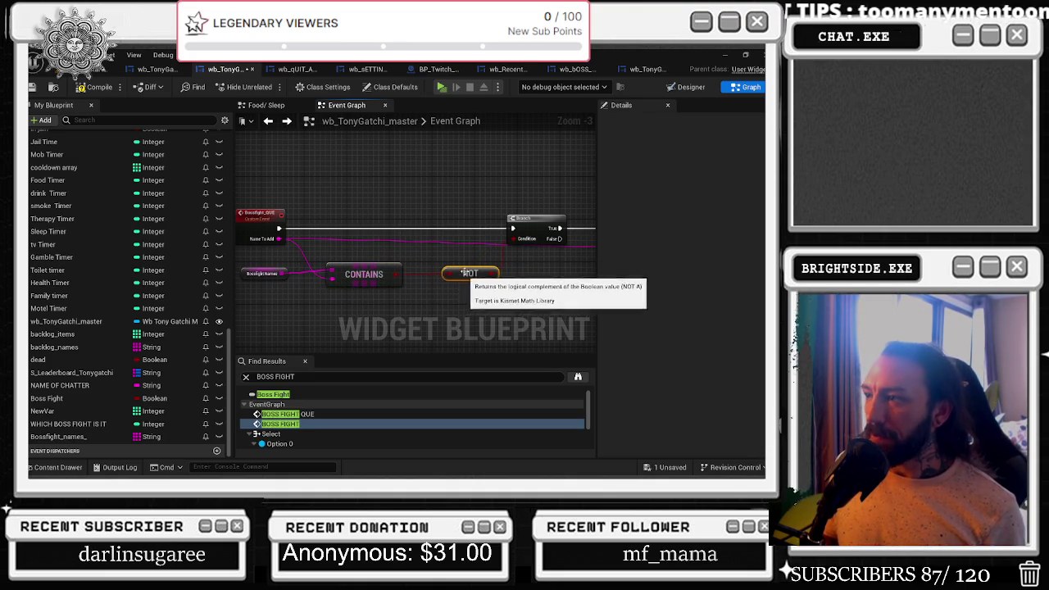
{"action": "double_click", "coordinate": [300, 236]}
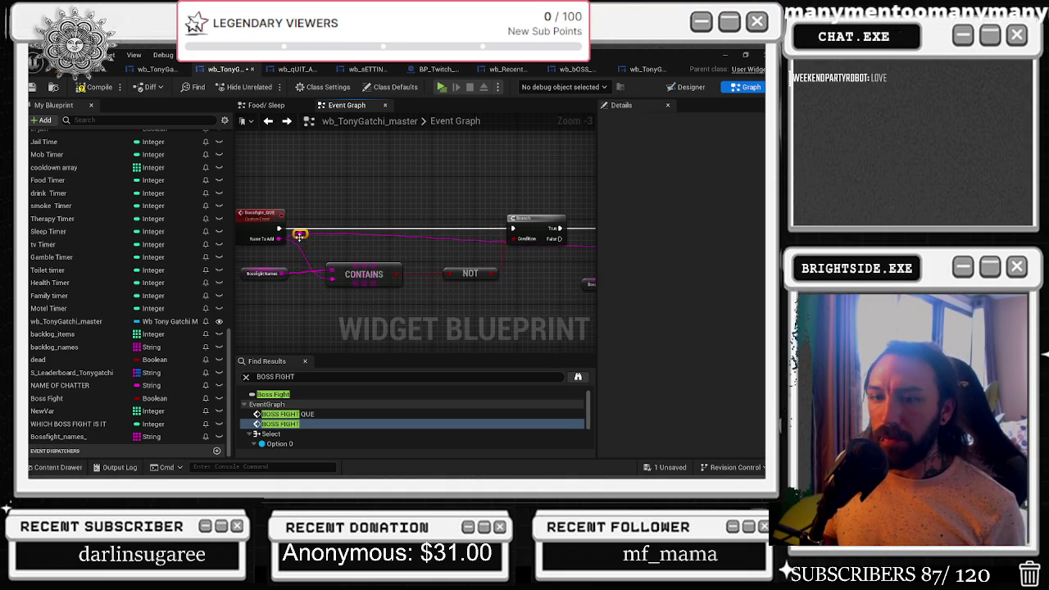
Rearrange the graph, moving the SET and message nodes down below ADDUNIQUE.
{"action": "left_click_drag", "start_coordinate": [557, 213], "coordinate": [409, 205]}
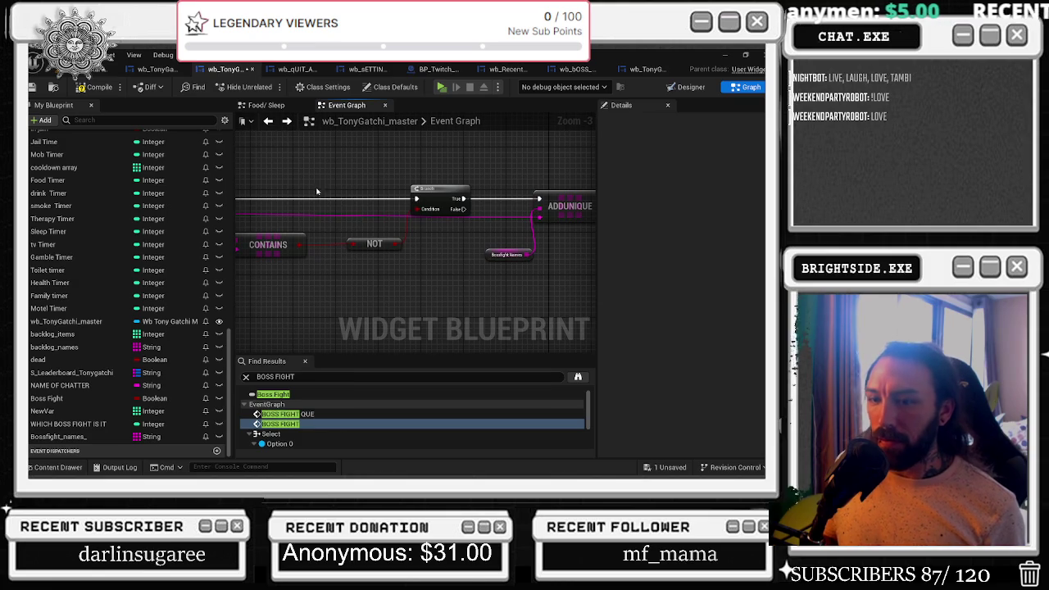
{"action": "left_click_drag", "start_coordinate": [319, 218], "coordinate": [397, 202]}
{"action": "mouse_move", "coordinate": [258, 235]}
{"action": "left_mouse_down"}
{"action": "mouse_move", "coordinate": [363, 265]}
{"action": "mouse_move", "coordinate": [415, 266]}
{"action": "mouse_move", "coordinate": [389, 269]}
{"action": "mouse_move", "coordinate": [401, 265]}
{"action": "left_mouse_up"}
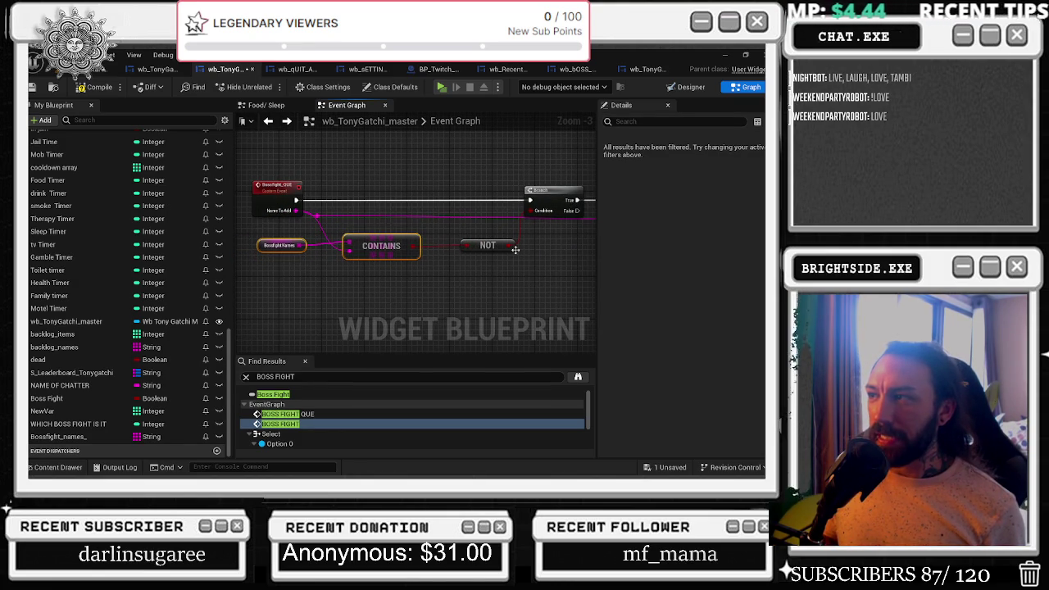
{"action": "left_click_drag", "start_coordinate": [512, 255], "coordinate": [378, 245]}
{"action": "left_click_drag", "start_coordinate": [314, 195], "coordinate": [433, 296]}
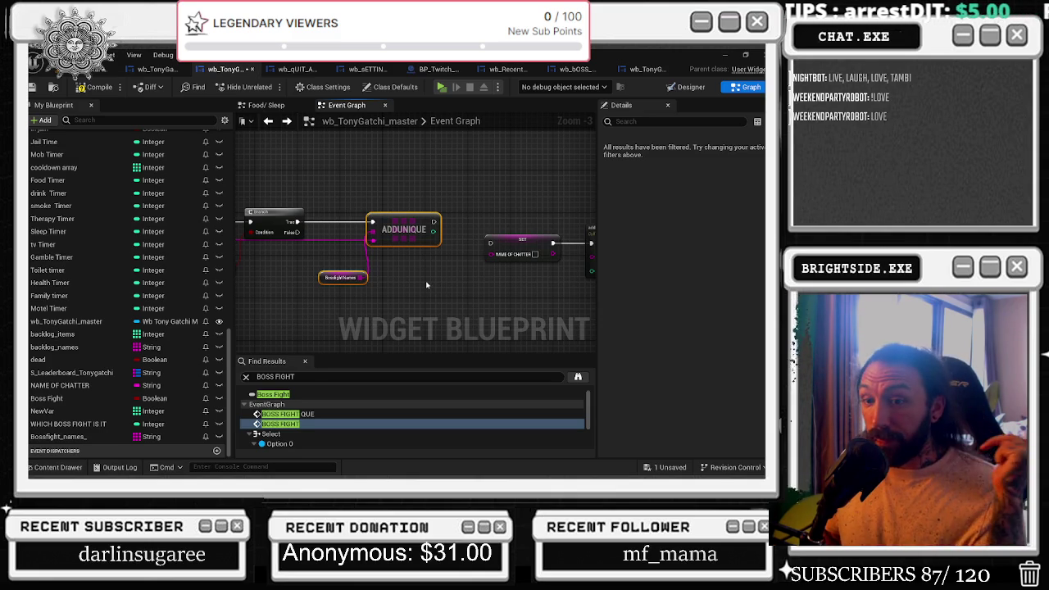
{"action": "mouse_move", "coordinate": [433, 297]}
{"action": "left_mouse_down"}
{"action": "mouse_move", "coordinate": [357, 228]}
{"action": "mouse_move", "coordinate": [463, 266]}
{"action": "mouse_move", "coordinate": [410, 302]}
{"action": "mouse_move", "coordinate": [347, 297]}
{"action": "mouse_move", "coordinate": [527, 262]}
{"action": "mouse_move", "coordinate": [329, 289]}
{"action": "left_mouse_up"}
{"action": "scroll", "coordinate": [358, 228], "scroll_direction": "down", "scroll_amount": 1}
{"action": "mouse_move", "coordinate": [386, 264]}
{"action": "left_mouse_down"}
{"action": "mouse_move", "coordinate": [471, 288]}
{"action": "mouse_move", "coordinate": [504, 281]}
{"action": "left_mouse_up"}
{"action": "mouse_move", "coordinate": [289, 246]}
{"action": "left_mouse_down"}
{"action": "mouse_move", "coordinate": [625, 258]}
{"action": "mouse_move", "coordinate": [562, 260]}
{"action": "left_mouse_up"}
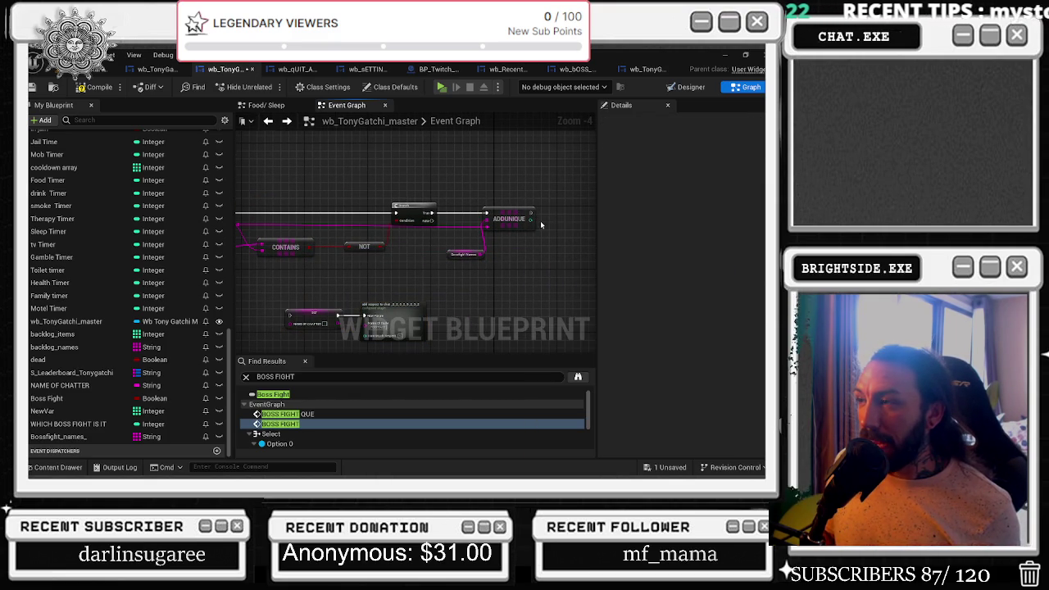
Replace a mistaken Select node with a Switch on Int driven by AddUnique's output.
{"action": "left_click_drag", "start_coordinate": [531, 220], "coordinate": [556, 250]}
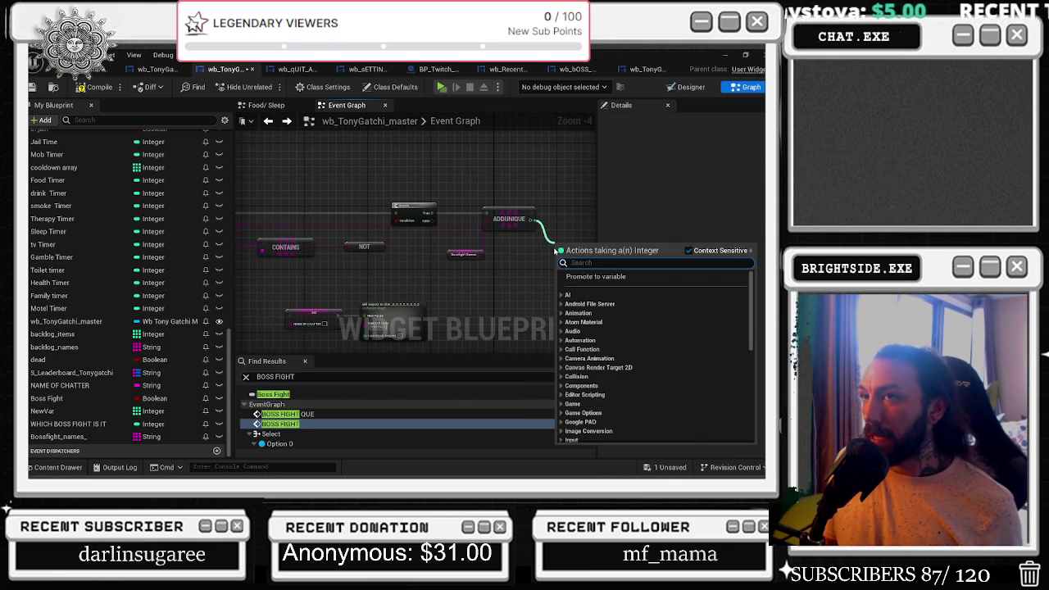
{"action": "type", "text": "s"}
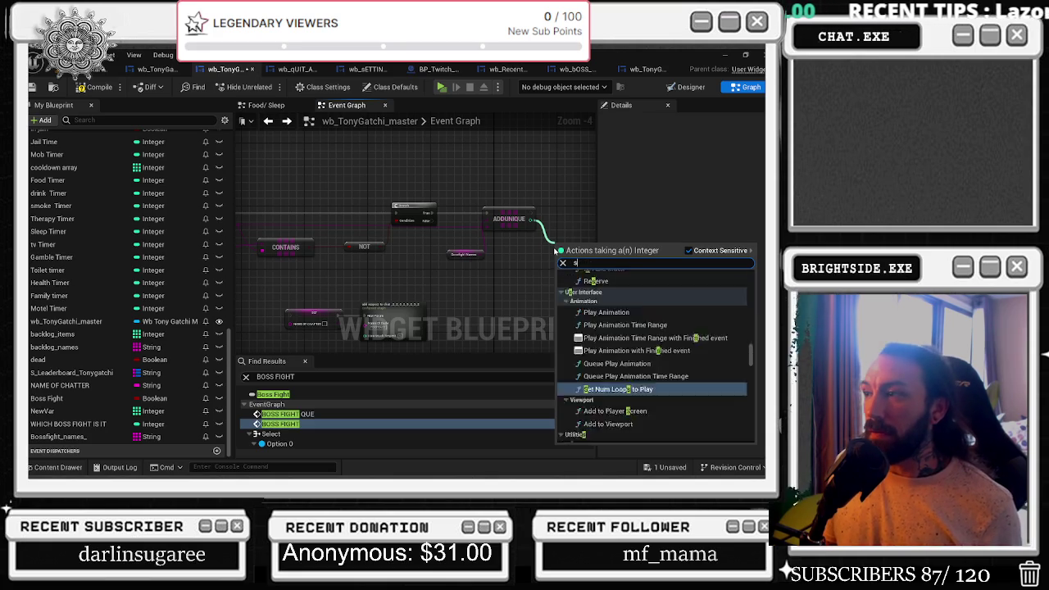
{"action": "type", "text": "elect"}
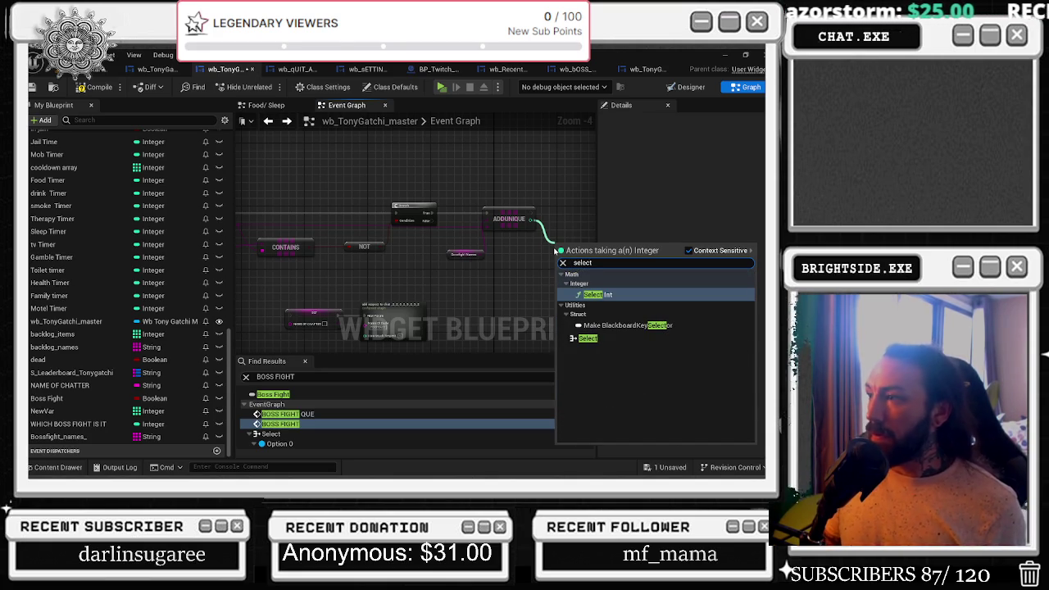
{"action": "key", "text": "Return"}
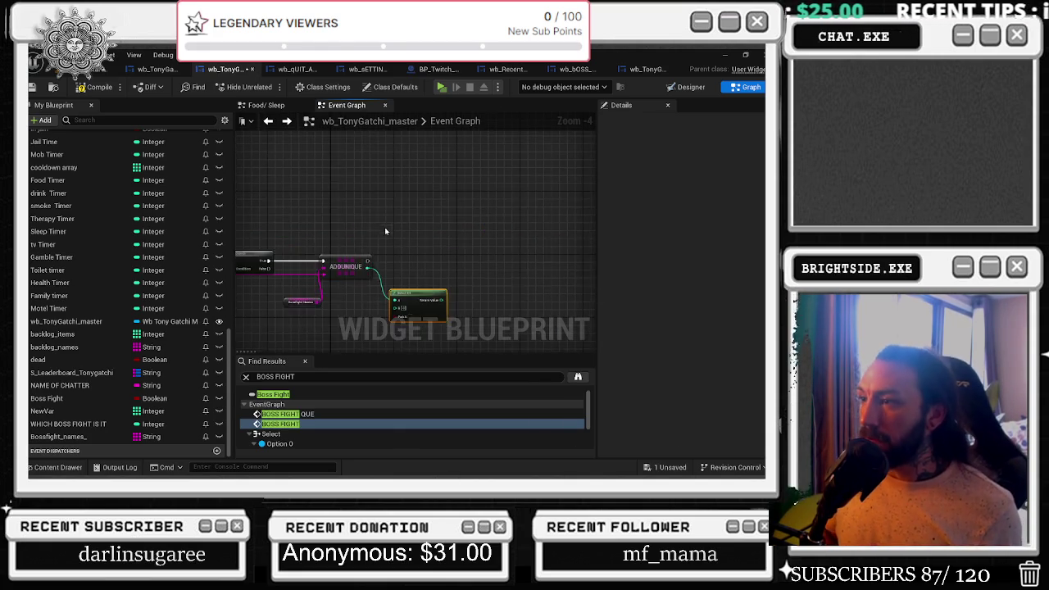
{"action": "scroll", "coordinate": [393, 246], "scroll_direction": "up", "scroll_amount": 2}
{"action": "left_click_drag", "start_coordinate": [410, 320], "coordinate": [407, 272]}
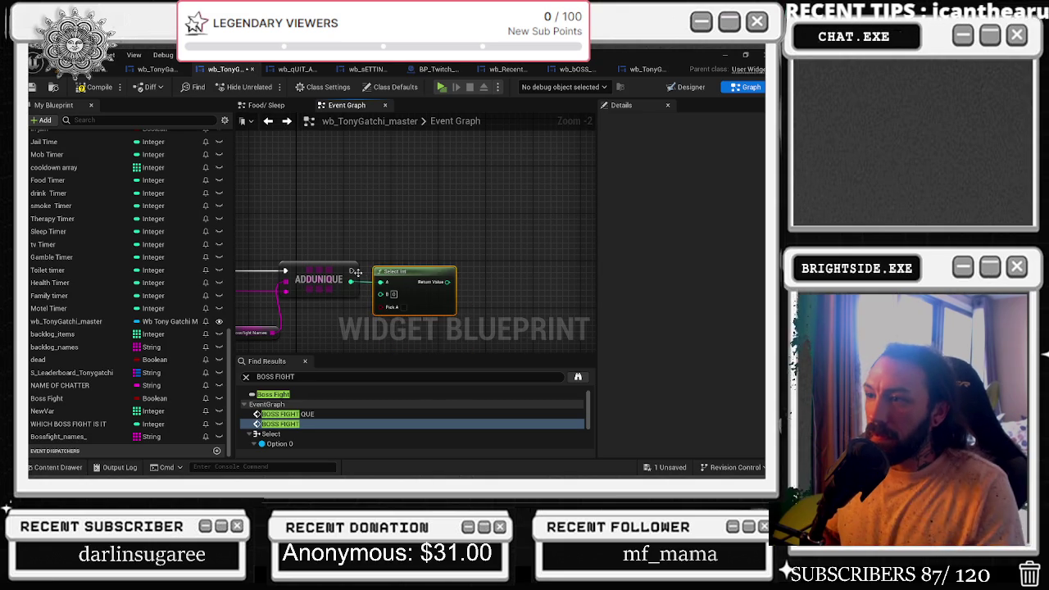
{"action": "key", "text": "Delete"}
{"action": "right_click", "coordinate": [375, 278]}
{"action": "type", "text": "switch"}
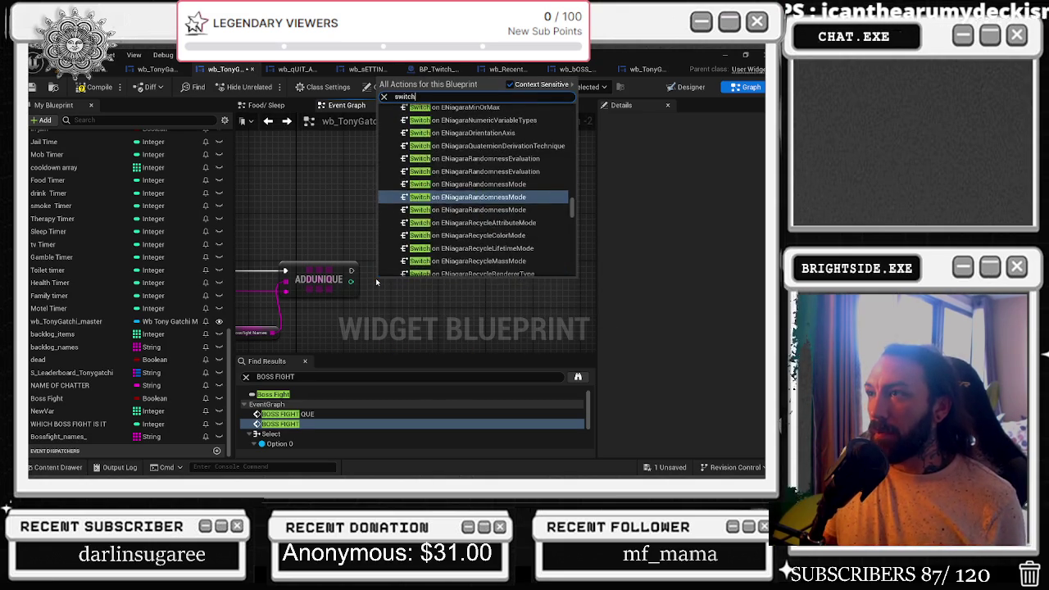
{"action": "type", "text": " onint"}
{"action": "key", "text": "Return"}
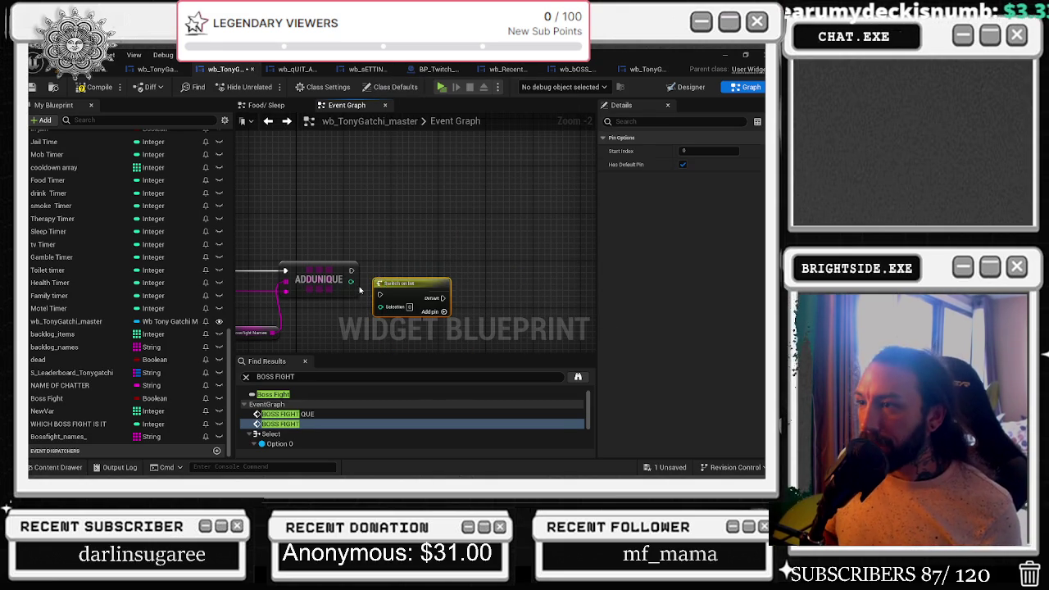
{"action": "mouse_move", "coordinate": [352, 272]}
{"action": "left_mouse_down"}
{"action": "mouse_move", "coordinate": [380, 294]}
{"action": "mouse_move", "coordinate": [430, 263]}
{"action": "left_mouse_up"}
Add Switch on Int output cases 0 through 5, then return to the Designer.
{"action": "scroll", "coordinate": [380, 255], "scroll_direction": "down", "scroll_amount": 1}
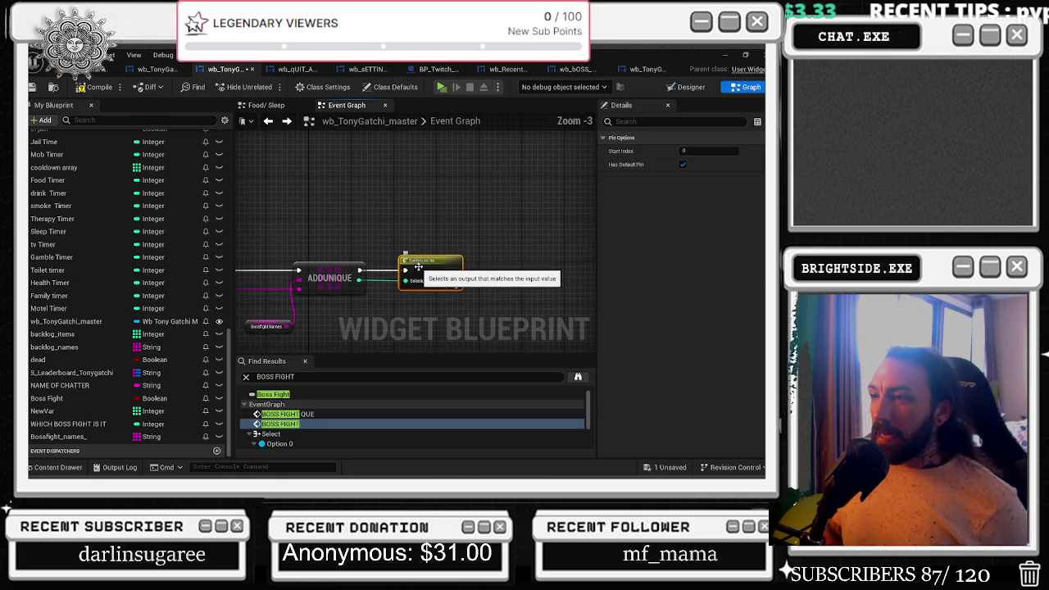
{"action": "left_click", "coordinate": [450, 286]}
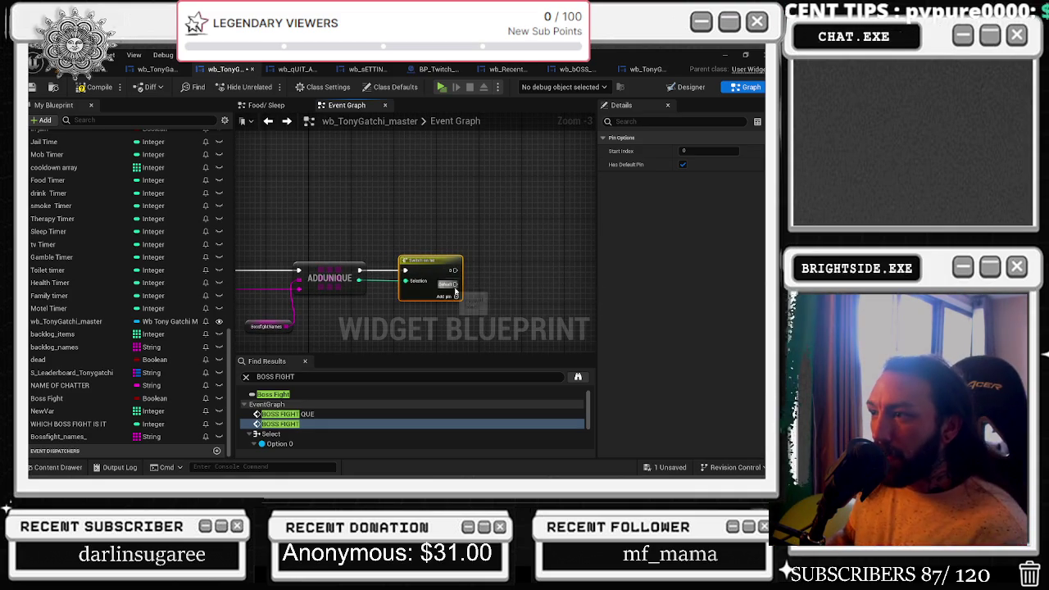
{"action": "left_click", "coordinate": [454, 296]}
{"action": "left_click", "coordinate": [456, 307]}
{"action": "left_click", "coordinate": [456, 317]}
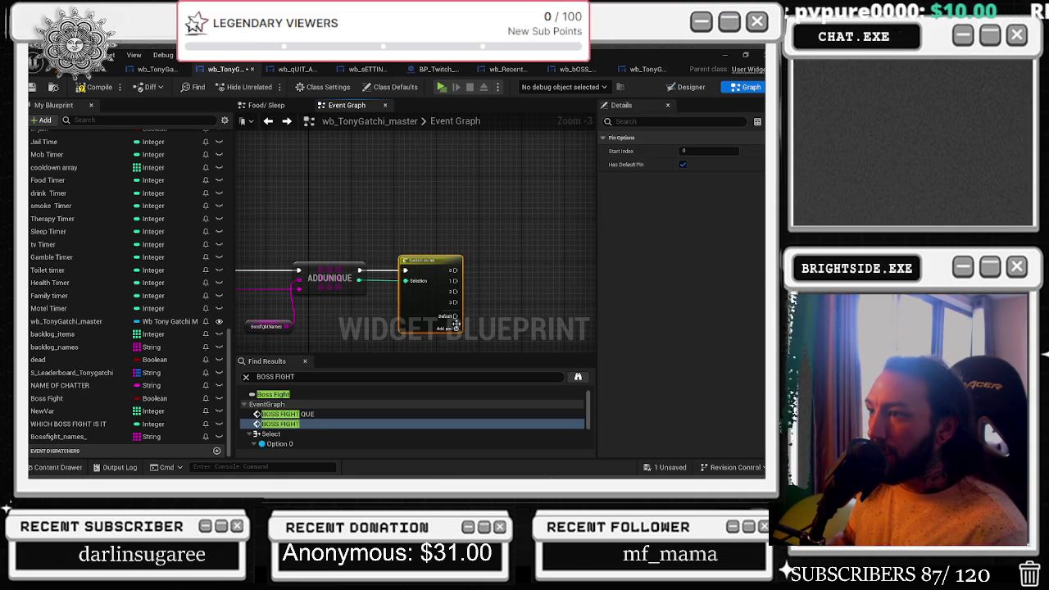
{"action": "left_click", "coordinate": [459, 330]}
{"action": "scroll", "coordinate": [450, 244], "scroll_direction": "down", "scroll_amount": 1}
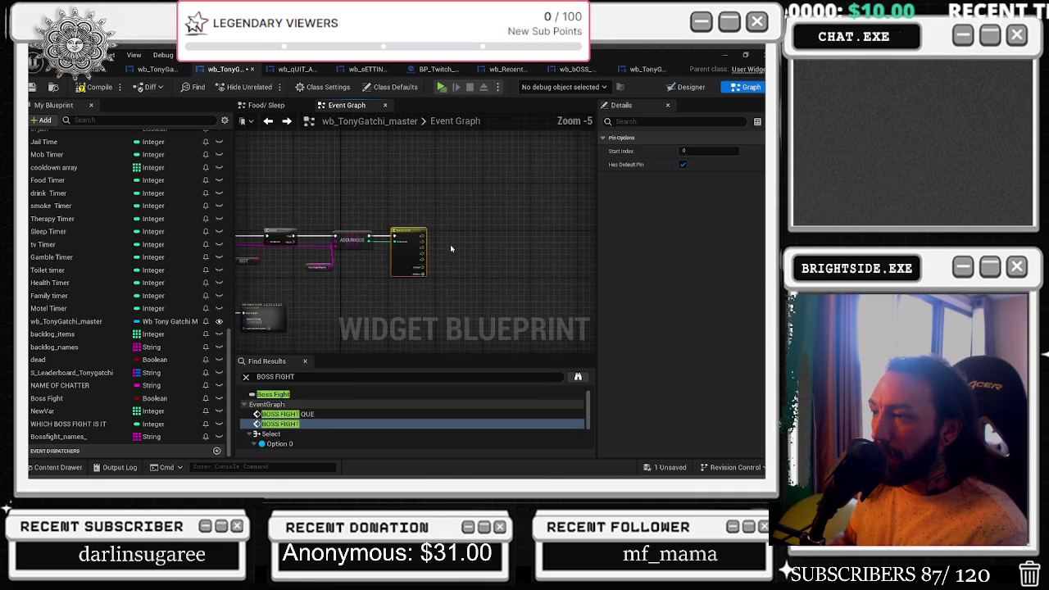
{"action": "scroll", "coordinate": [418, 274], "scroll_direction": "up", "scroll_amount": 1}
{"action": "left_click", "coordinate": [418, 276]}
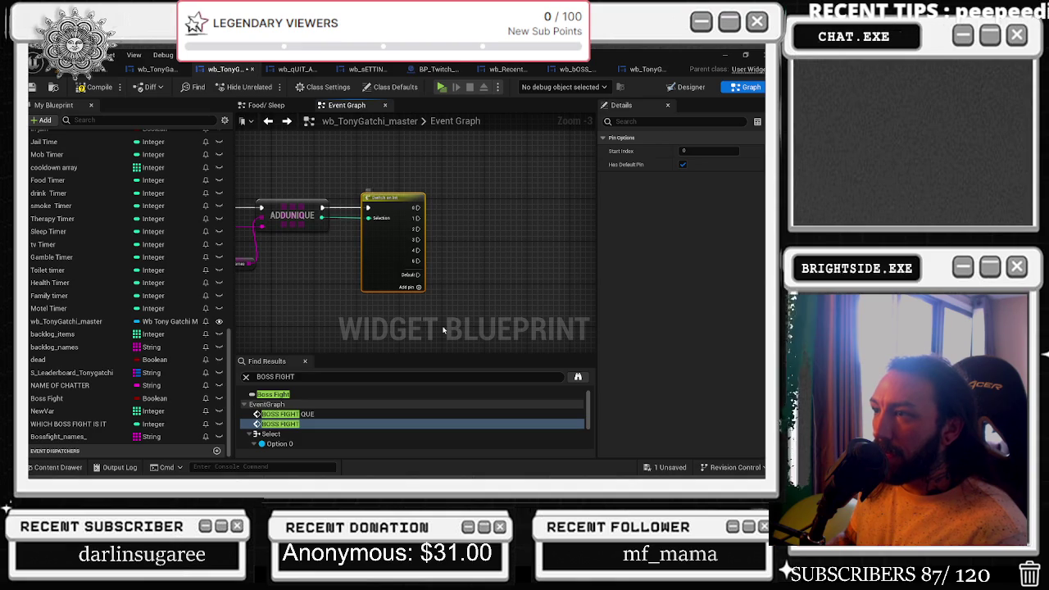
{"action": "left_click", "coordinate": [687, 87]}
{"action": "left_click", "coordinate": [57, 467]}
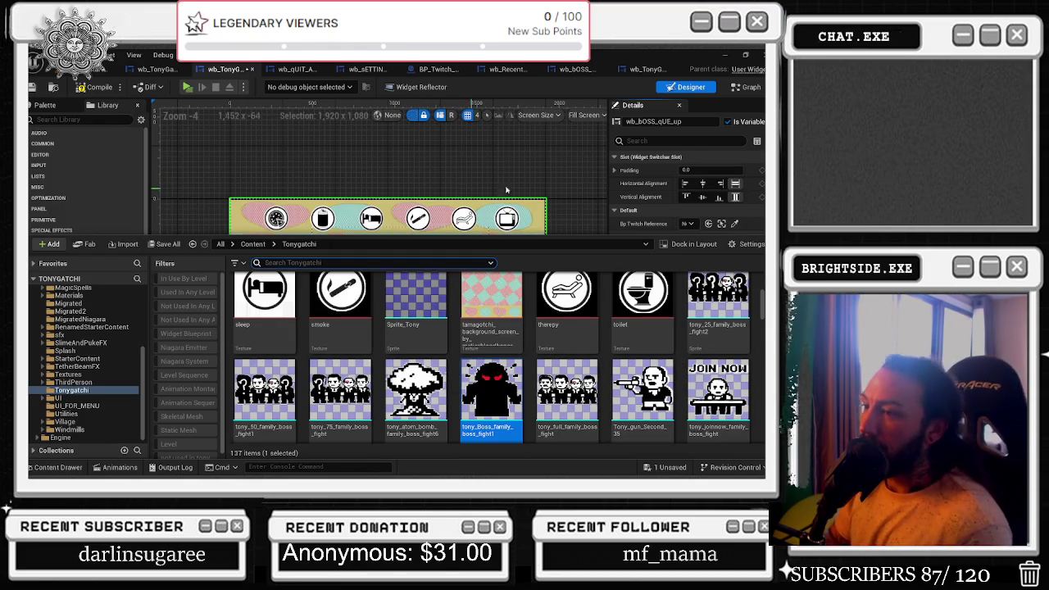
Hide and reopen the Content Drawer, then scroll through the Tonygatchi boss-fight sprites.
{"action": "left_click", "coordinate": [541, 169]}
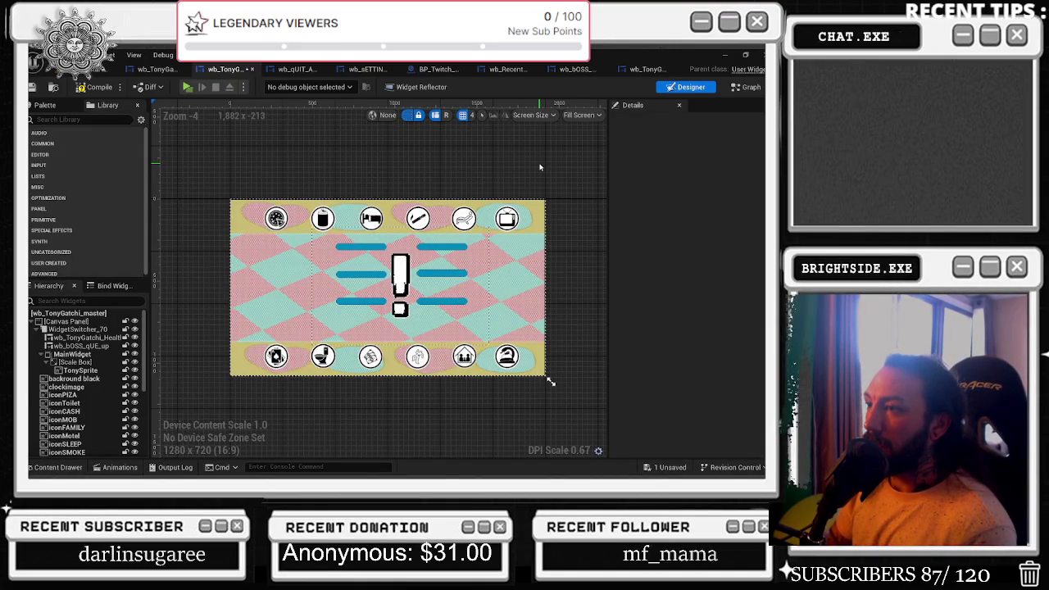
{"action": "left_click", "coordinate": [57, 466]}
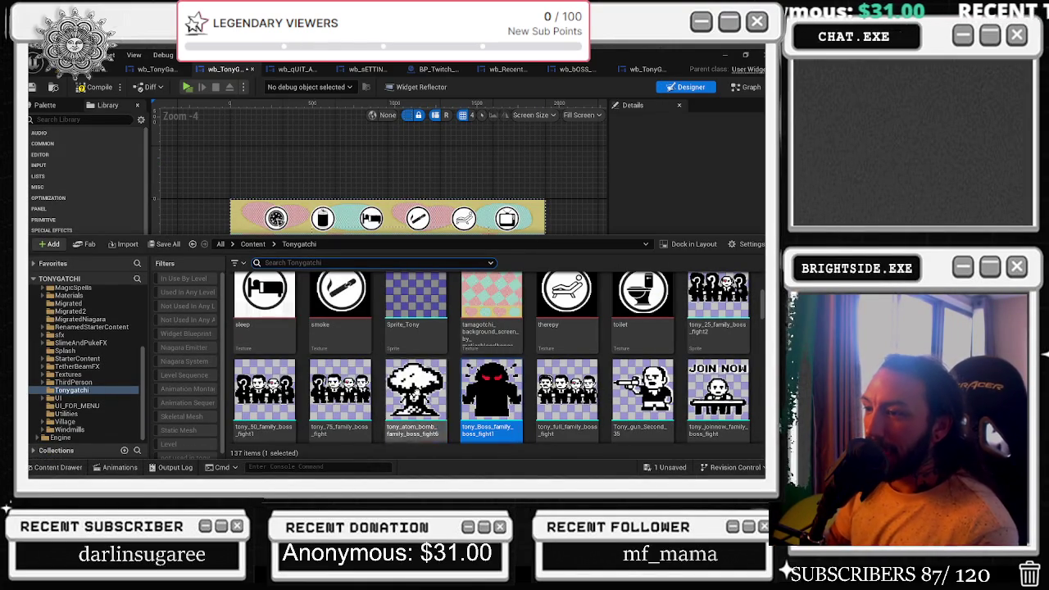
{"action": "scroll", "coordinate": [492, 358], "scroll_direction": "down", "scroll_amount": 1}
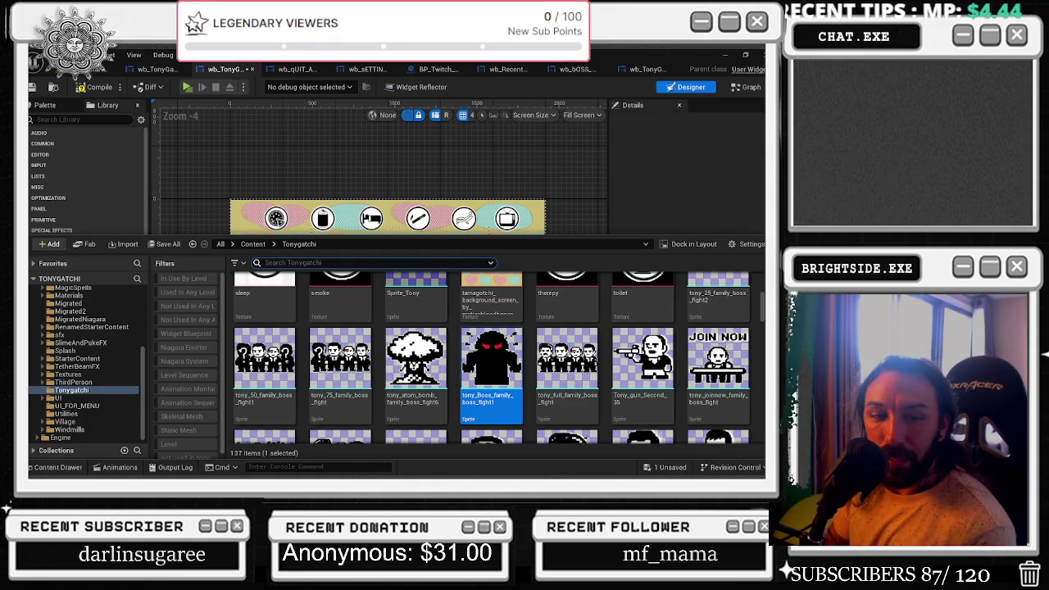
{"action": "key", "text": "alt+Tab"}
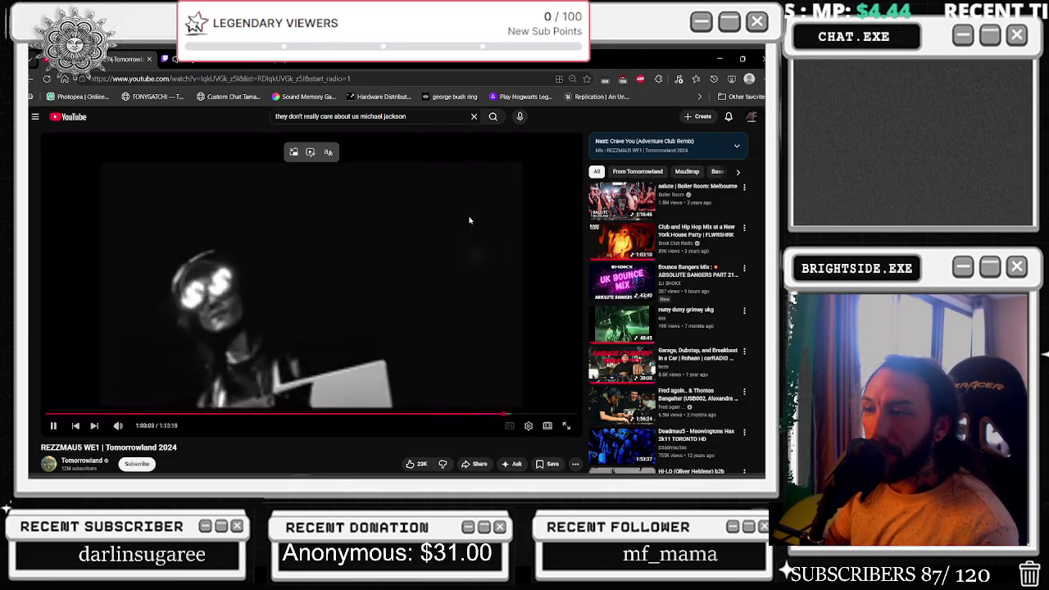
{"action": "key", "text": "ctrl+Tab"}
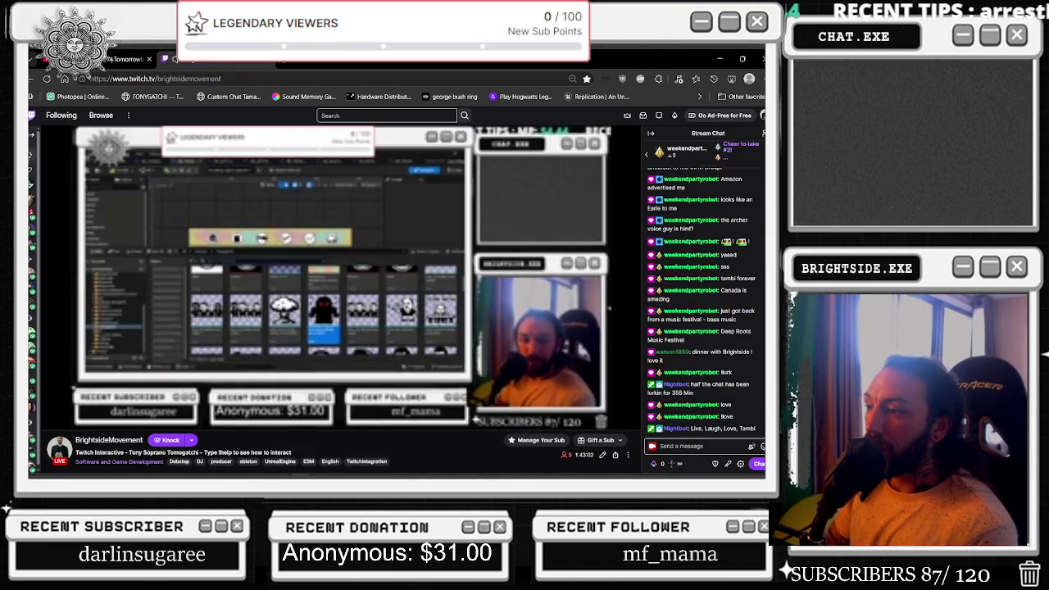
{"action": "key", "text": "alt+Tab"}
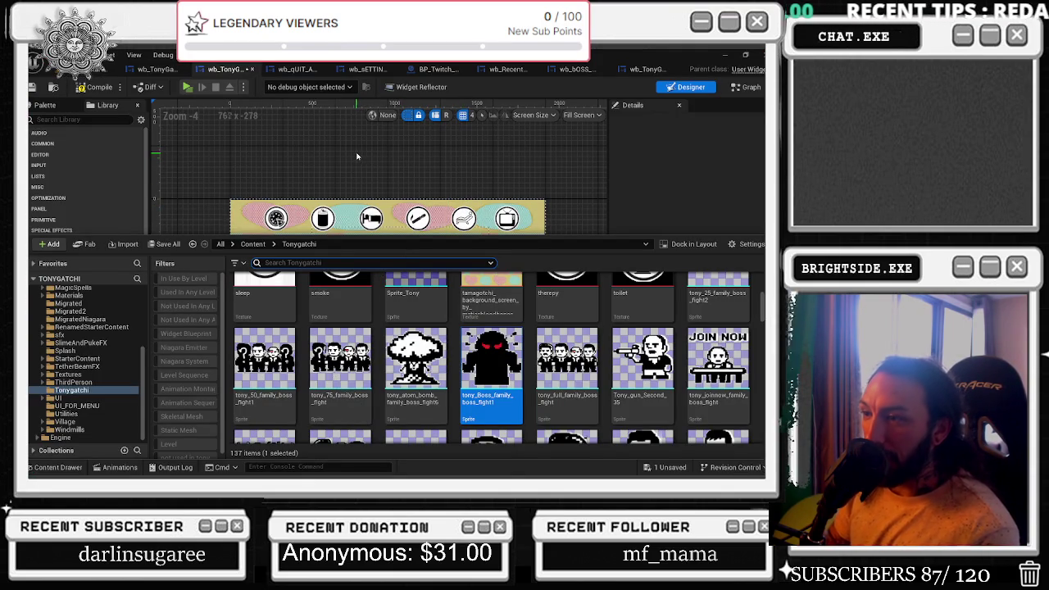
Inspect tony_75_family_boss_fight in the Sprite Editor, then close its tab.
{"action": "double_click", "coordinate": [340, 361]}
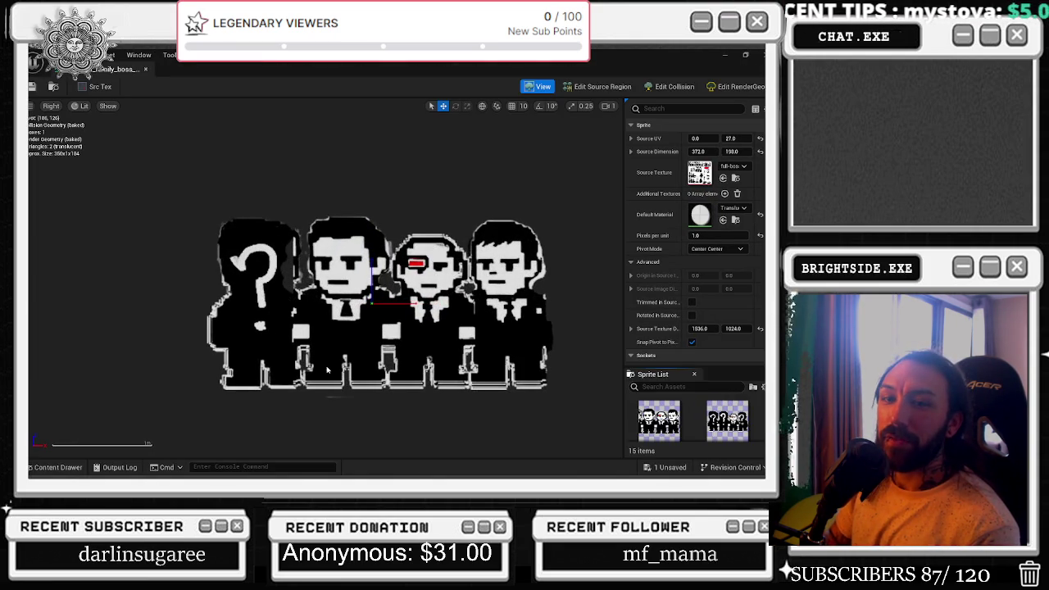
{"action": "left_click", "coordinate": [58, 467]}
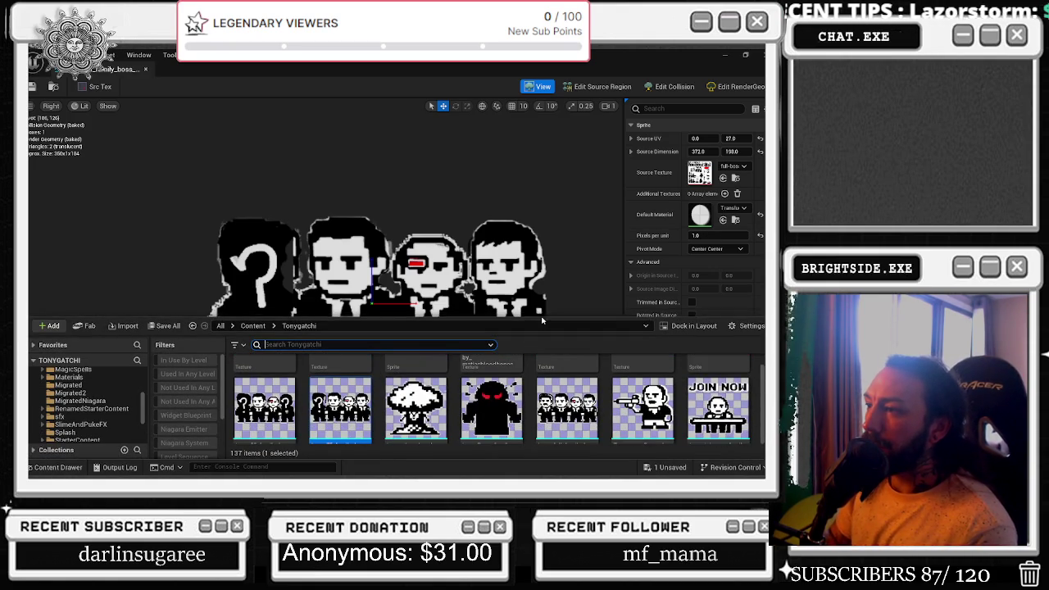
{"action": "left_click_drag", "start_coordinate": [542, 321], "coordinate": [542, 208]}
{"action": "scroll", "coordinate": [550, 345], "scroll_direction": "up", "scroll_amount": 5}
{"action": "scroll", "coordinate": [550, 344], "scroll_direction": "down", "scroll_amount": 5}
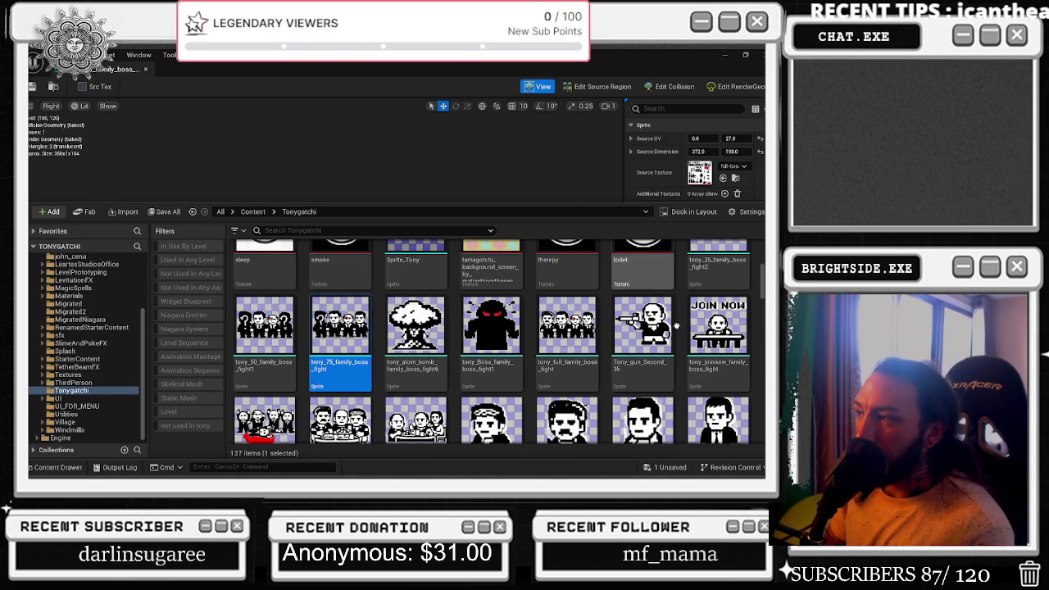
{"action": "left_click", "coordinate": [444, 188]}
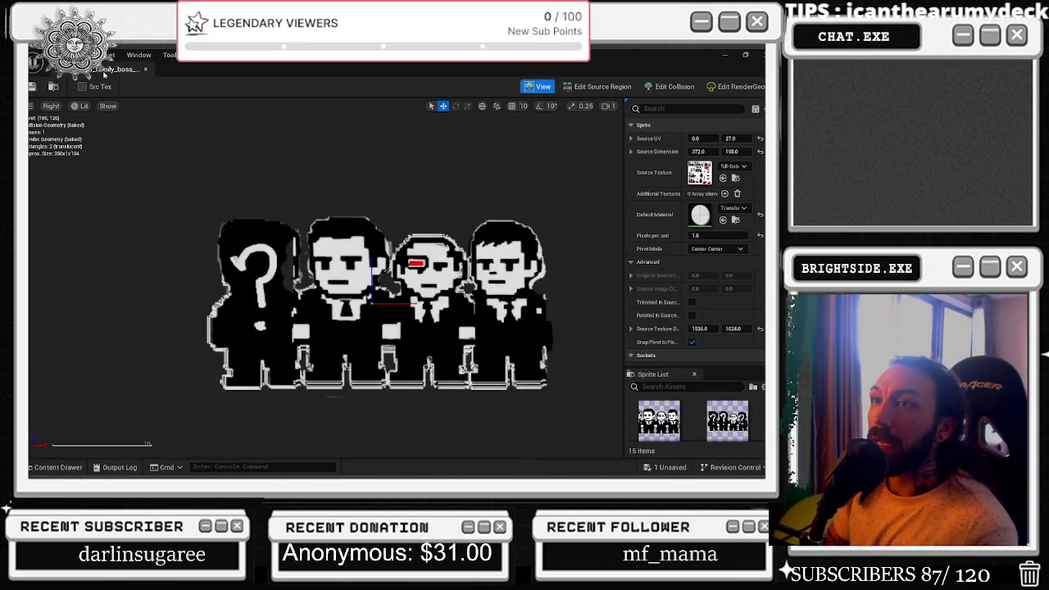
{"action": "left_click", "coordinate": [147, 70]}
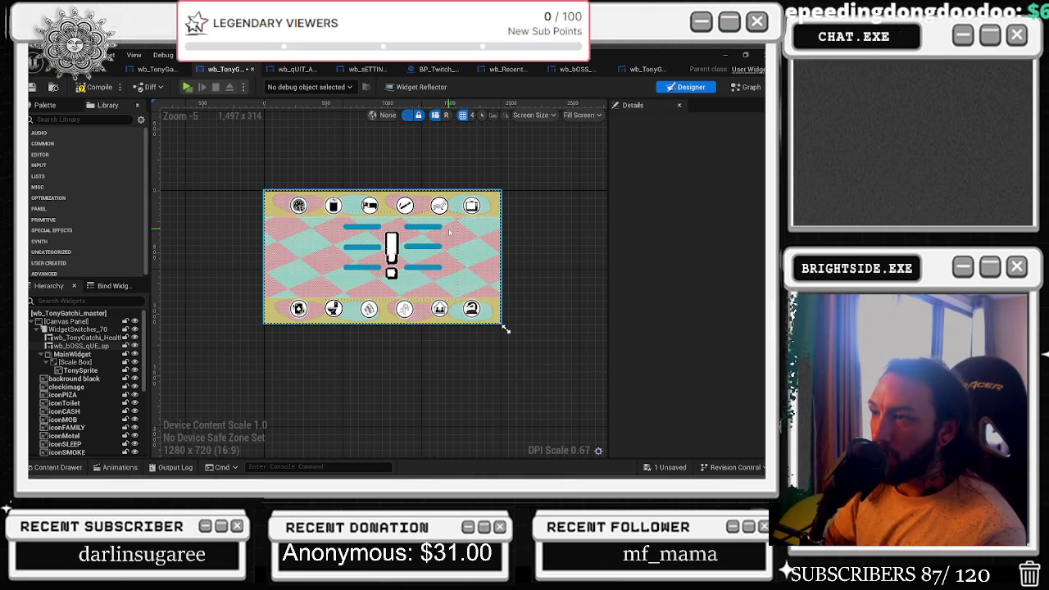
Zoom the Designer canvas, then scroll through the Tonygatchi folder's 137 assets in the Content Drawer.
{"action": "scroll", "coordinate": [328, 233], "scroll_direction": "up", "scroll_amount": 4}
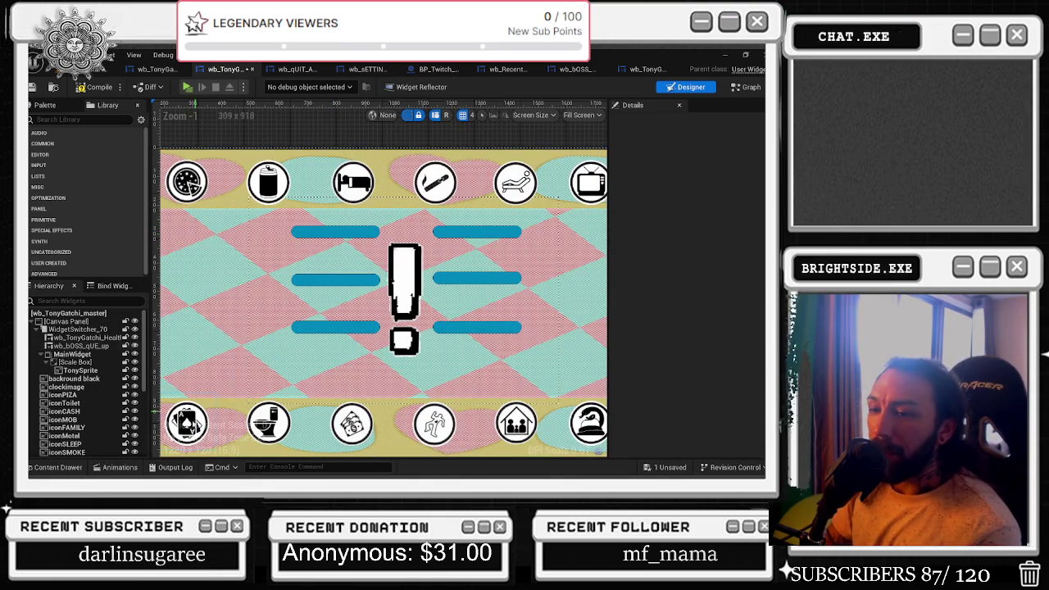
{"action": "left_click", "coordinate": [59, 467]}
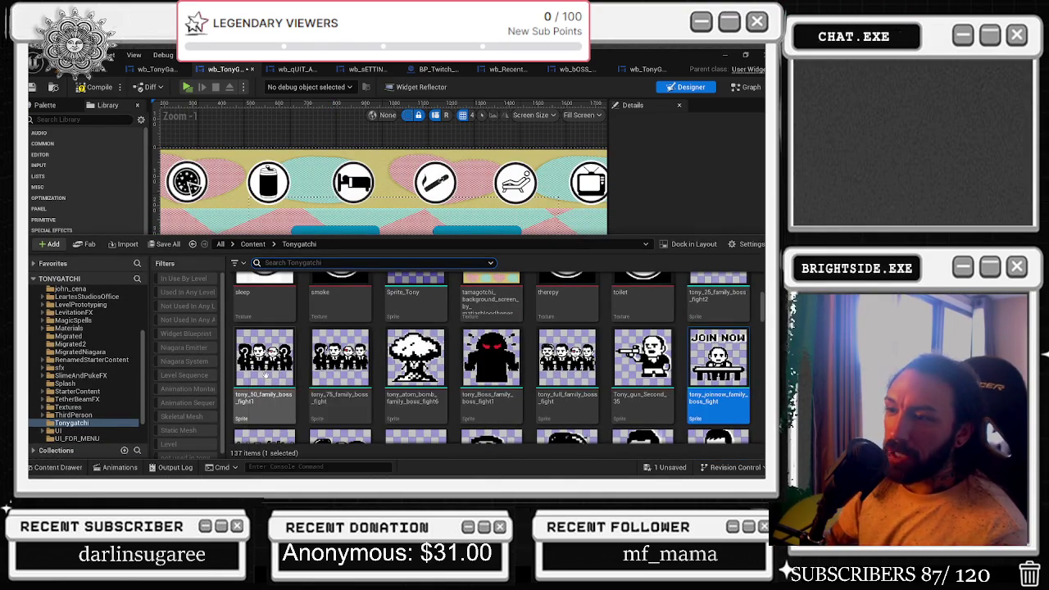
{"action": "scroll", "coordinate": [352, 361], "scroll_direction": "down", "scroll_amount": 1}
{"action": "scroll", "coordinate": [352, 362], "scroll_direction": "down", "scroll_amount": 1}
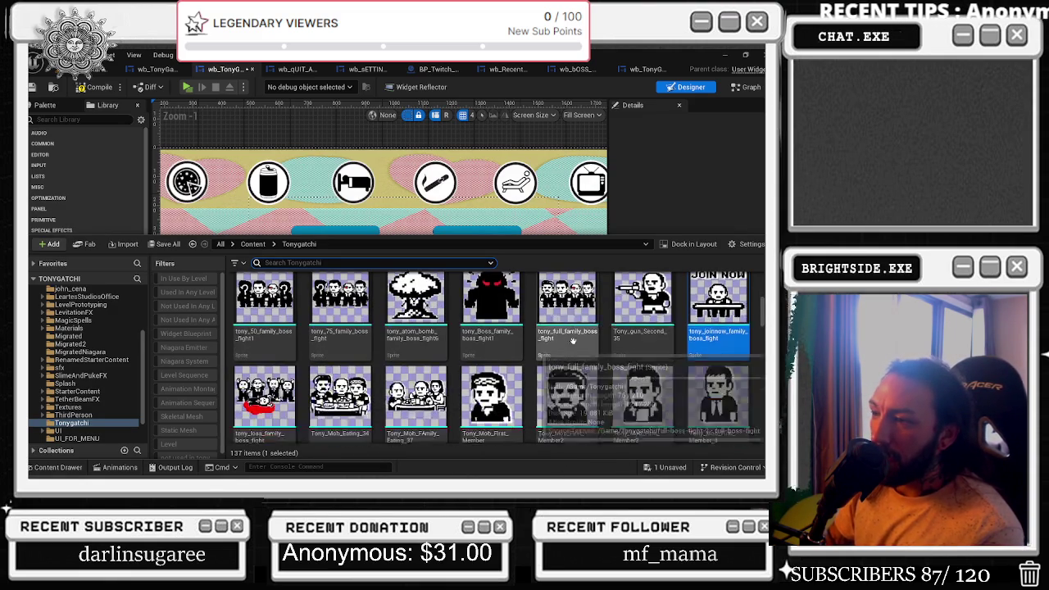
{"action": "scroll", "coordinate": [613, 326], "scroll_direction": "down", "scroll_amount": 3}
{"action": "scroll", "coordinate": [613, 326], "scroll_direction": "down", "scroll_amount": 10}
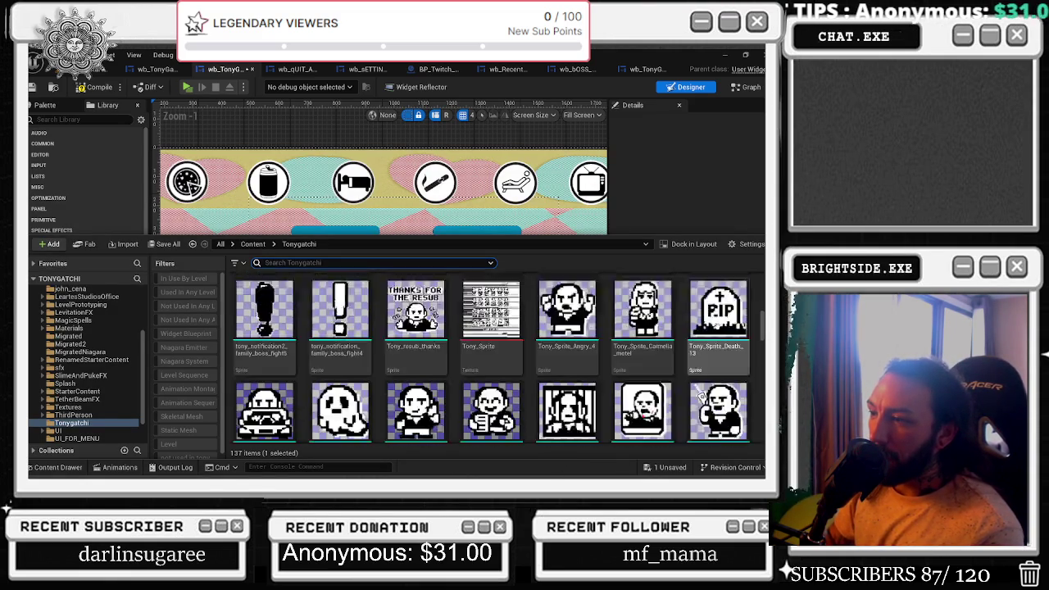
{"action": "scroll", "coordinate": [461, 337], "scroll_direction": "down", "scroll_amount": 5}
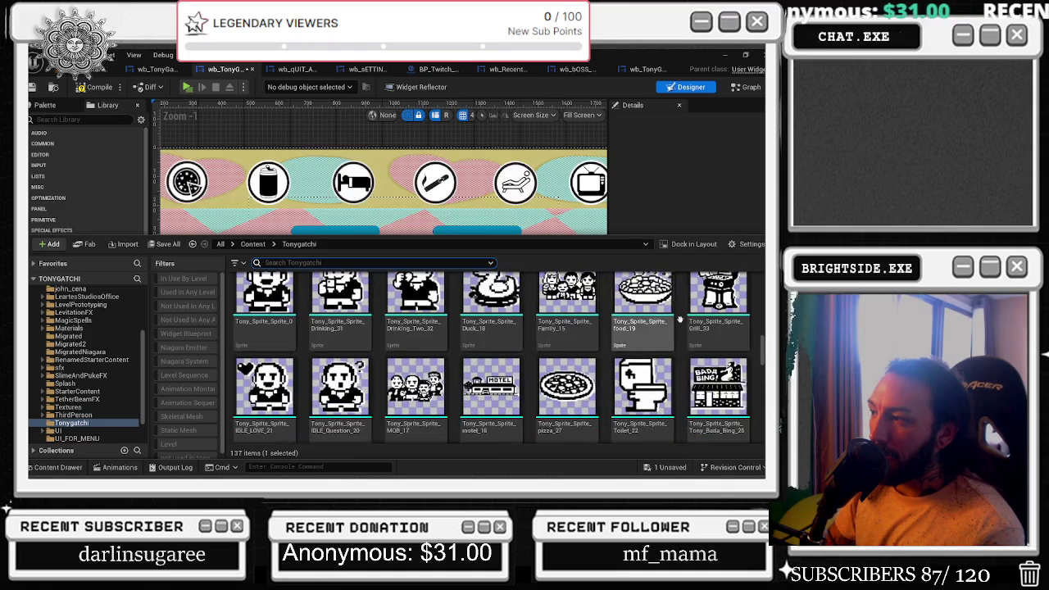
{"action": "scroll", "coordinate": [651, 339], "scroll_direction": "down", "scroll_amount": 3}
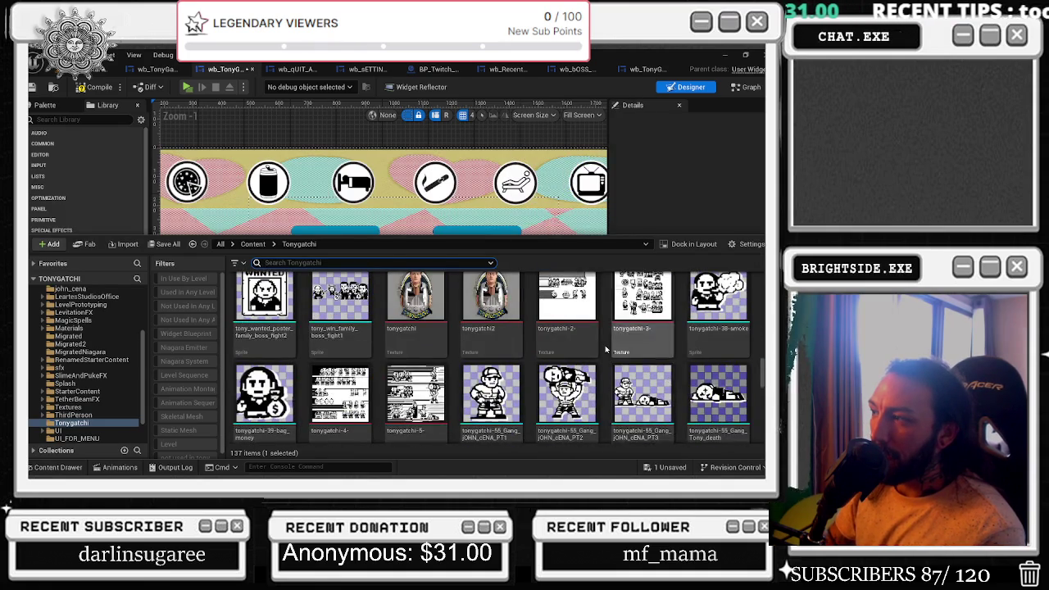
{"action": "scroll", "coordinate": [623, 320], "scroll_direction": "down", "scroll_amount": 4}
{"action": "scroll", "coordinate": [615, 310], "scroll_direction": "down", "scroll_amount": 3}
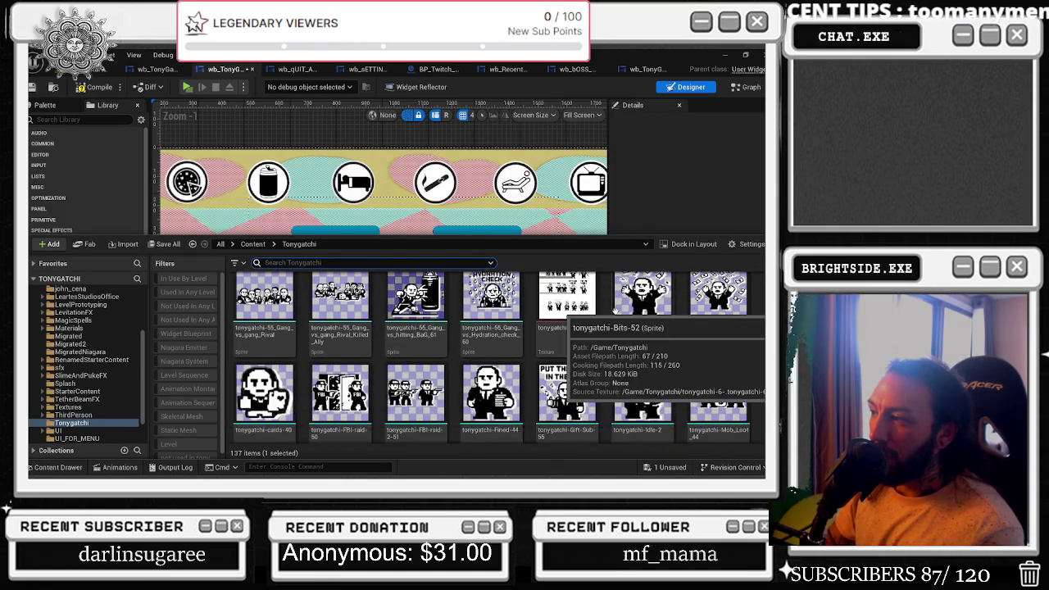
{"action": "scroll", "coordinate": [617, 309], "scroll_direction": "down", "scroll_amount": 2}
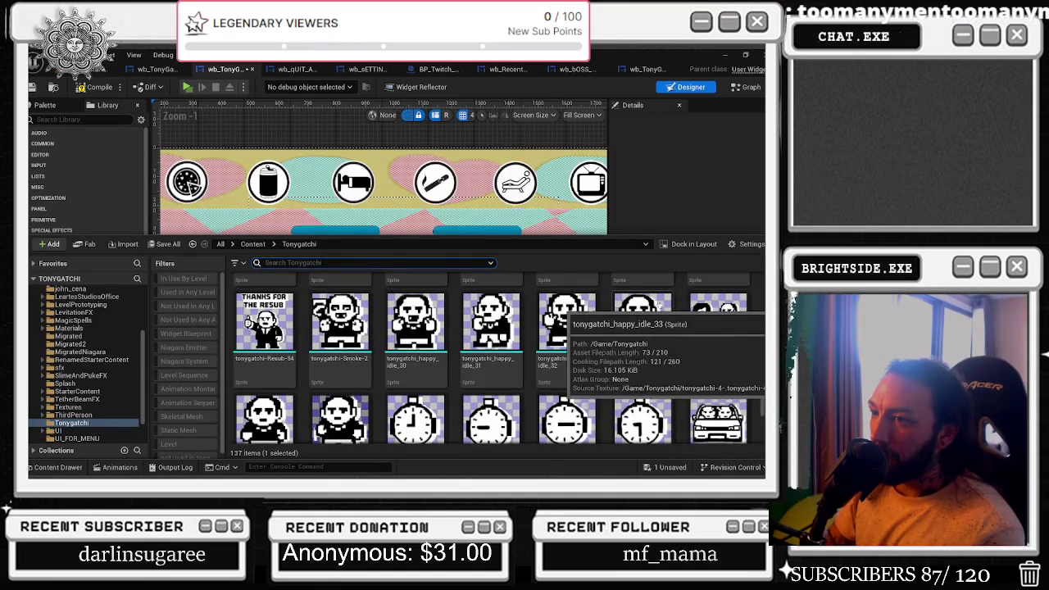
{"action": "scroll", "coordinate": [565, 319], "scroll_direction": "down", "scroll_amount": 5}
{"action": "scroll", "coordinate": [565, 320], "scroll_direction": "down", "scroll_amount": 3}
{"action": "left_click_drag", "start_coordinate": [762, 418], "coordinate": [762, 250]}
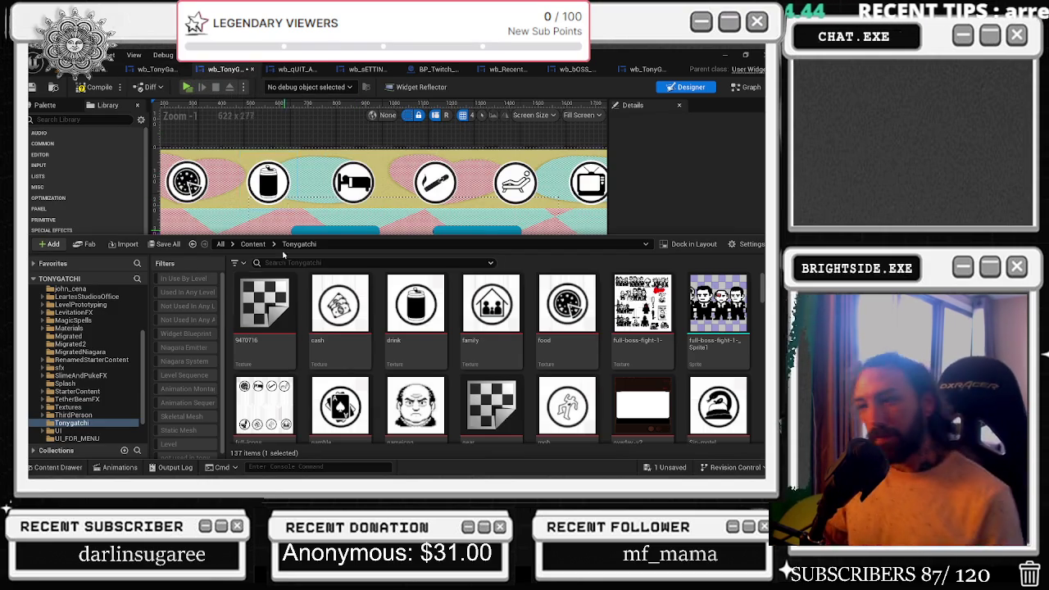
Scroll to the family boss-fight sprite rows, then Alt-Tab to the Twitch browser.
{"action": "scroll", "coordinate": [314, 372], "scroll_direction": "down", "scroll_amount": 1}
{"action": "scroll", "coordinate": [314, 373], "scroll_direction": "down", "scroll_amount": 1}
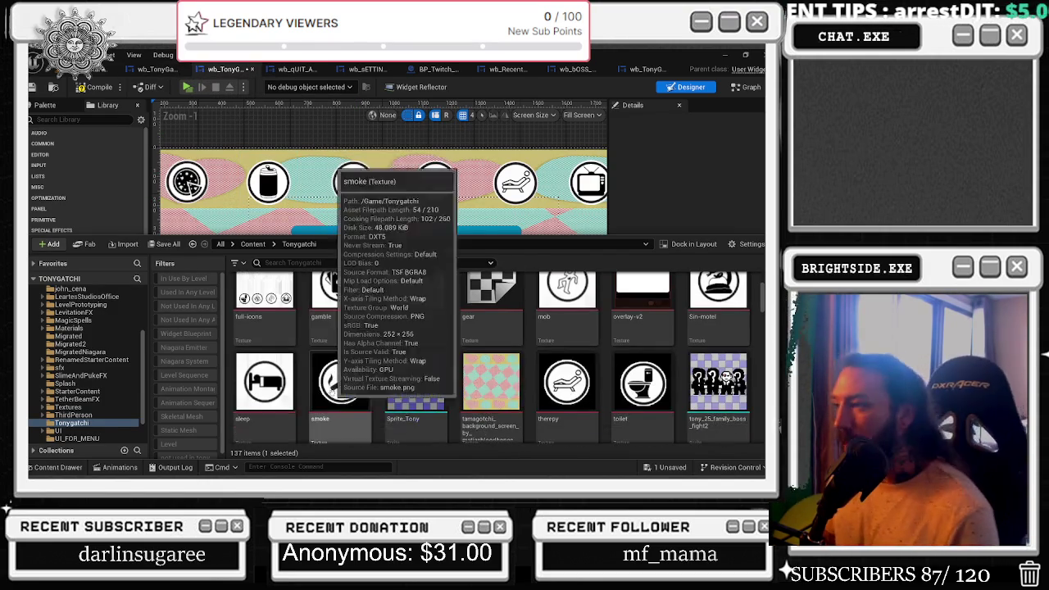
{"action": "scroll", "coordinate": [719, 393], "scroll_direction": "down", "scroll_amount": 2}
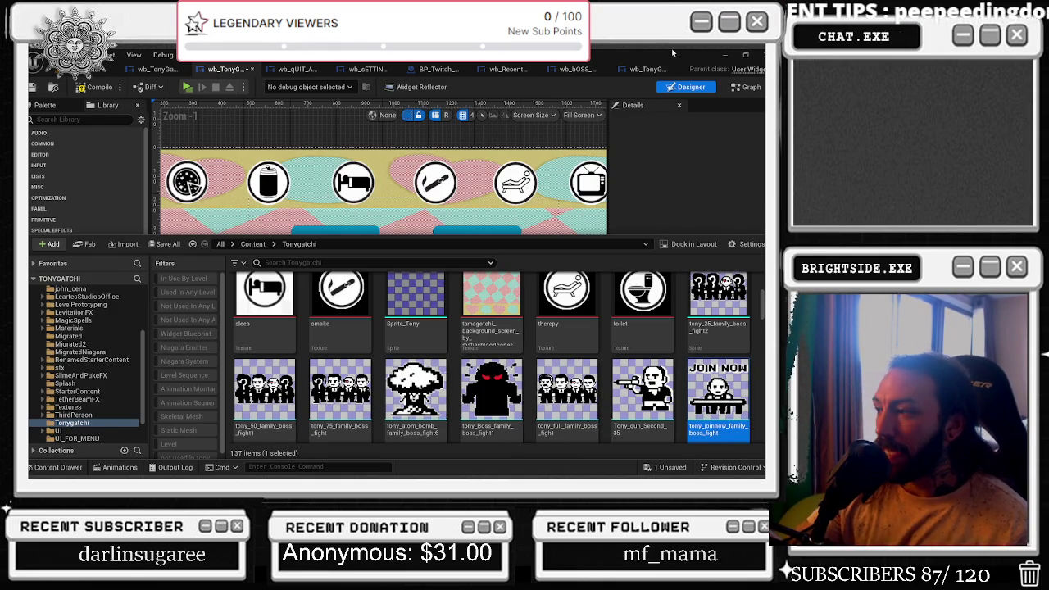
{"action": "scroll", "coordinate": [459, 336], "scroll_direction": "down", "scroll_amount": 1}
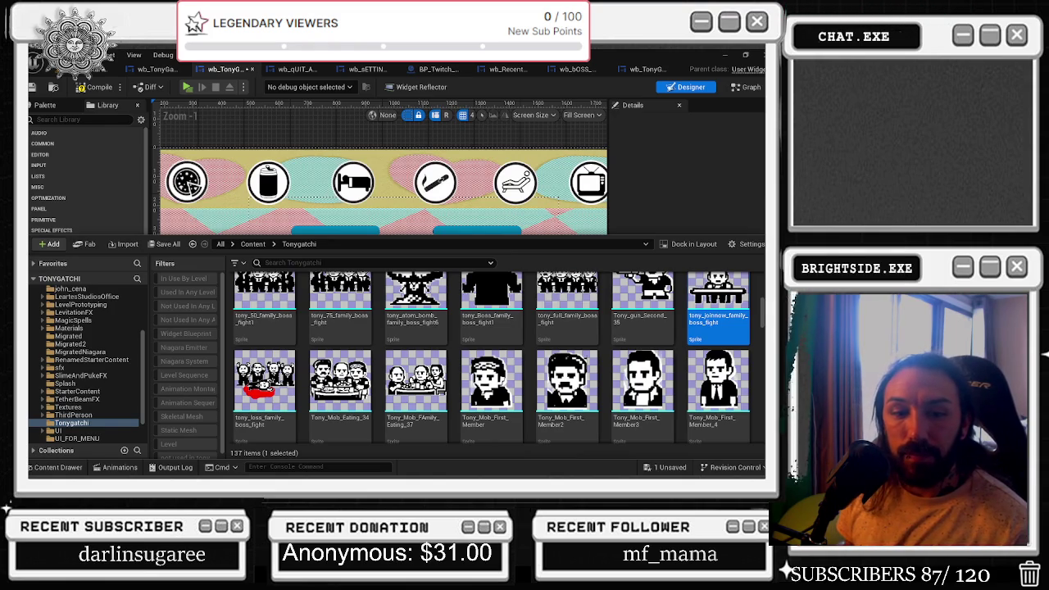
{"action": "key", "text": "alt+Tab"}
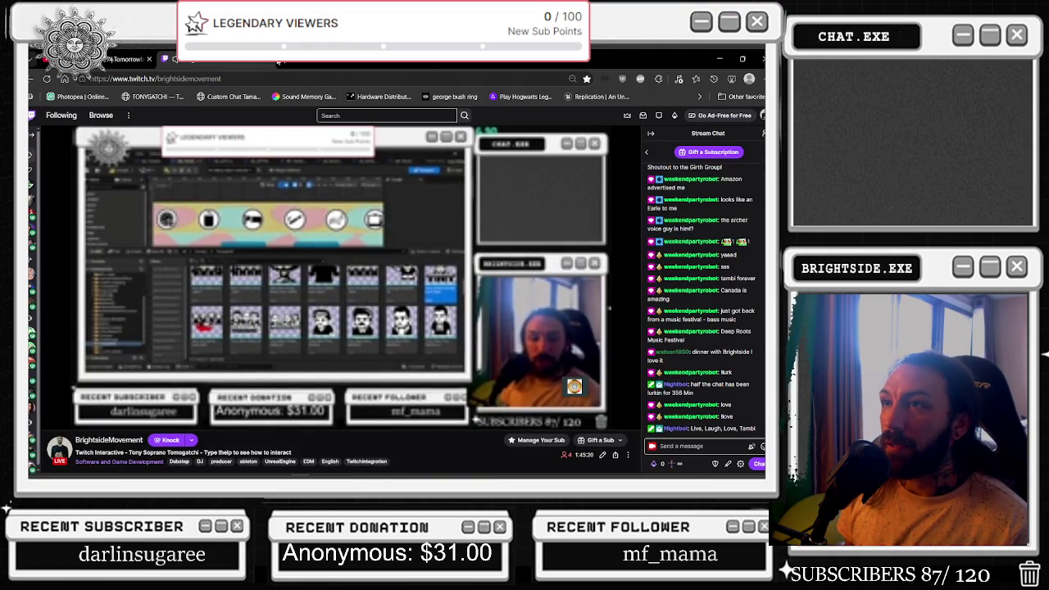
Open YouTube in a new tab and play the Shorts video about being Kratos.
{"action": "left_click", "coordinate": [280, 61]}
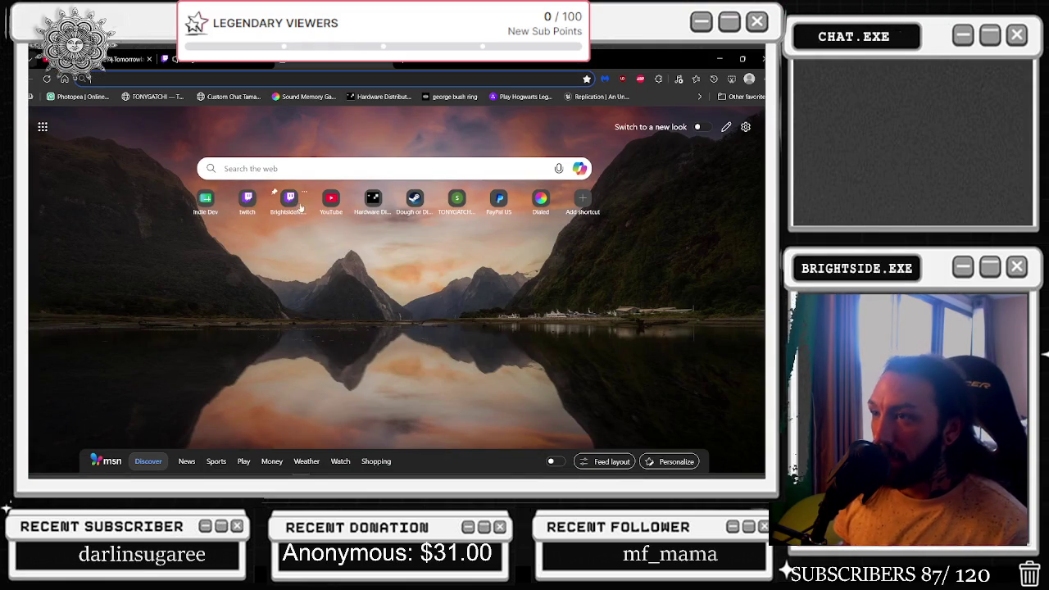
{"action": "left_click", "coordinate": [330, 198]}
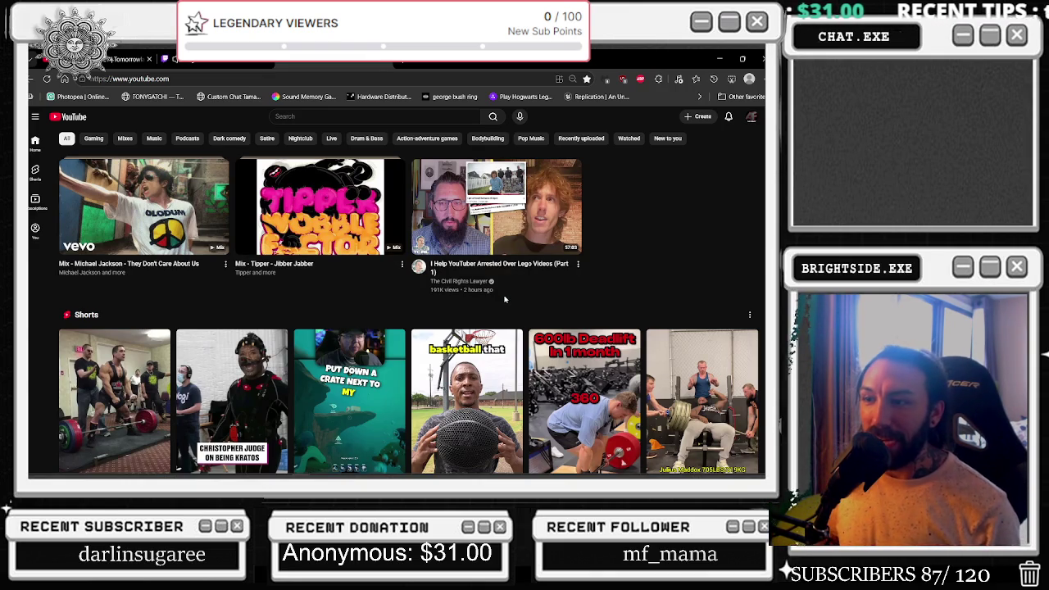
{"action": "scroll", "coordinate": [495, 253], "scroll_direction": "down", "scroll_amount": 2}
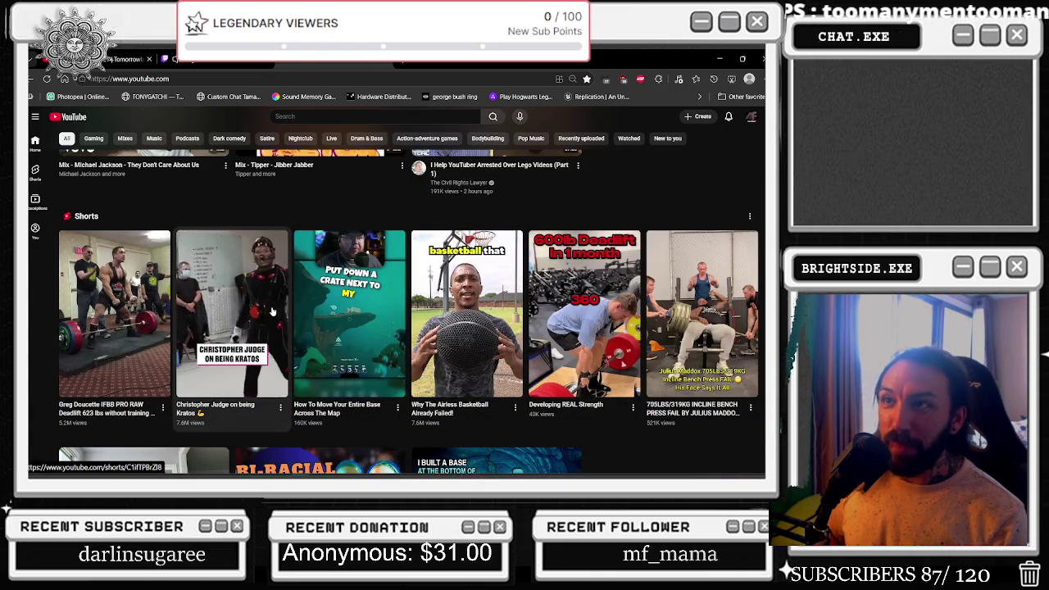
{"action": "left_click", "coordinate": [273, 312]}
{"action": "key", "text": "alt+Left"}
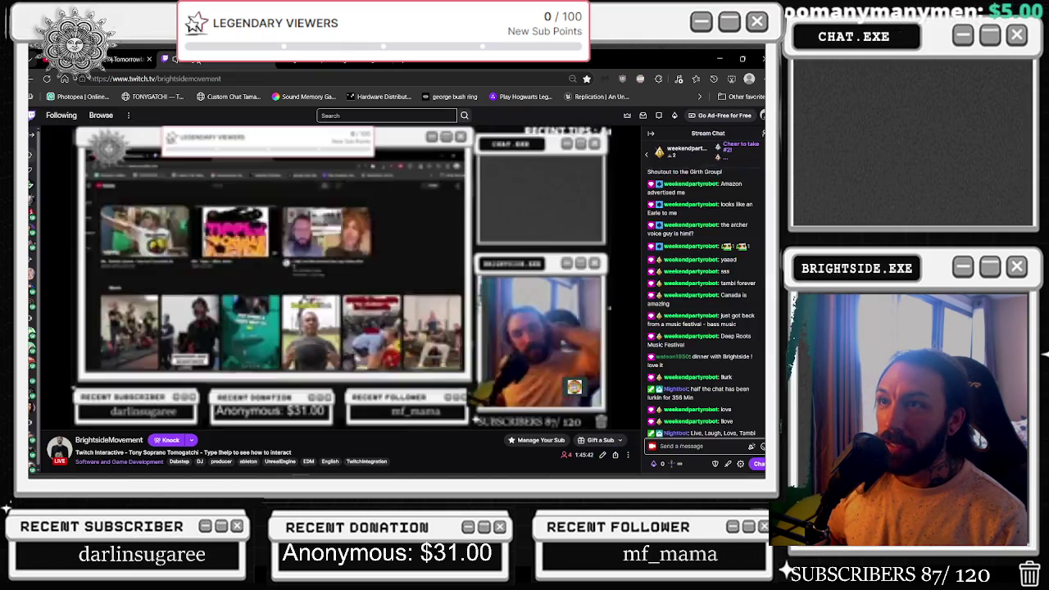
{"action": "left_click", "coordinate": [383, 59]}
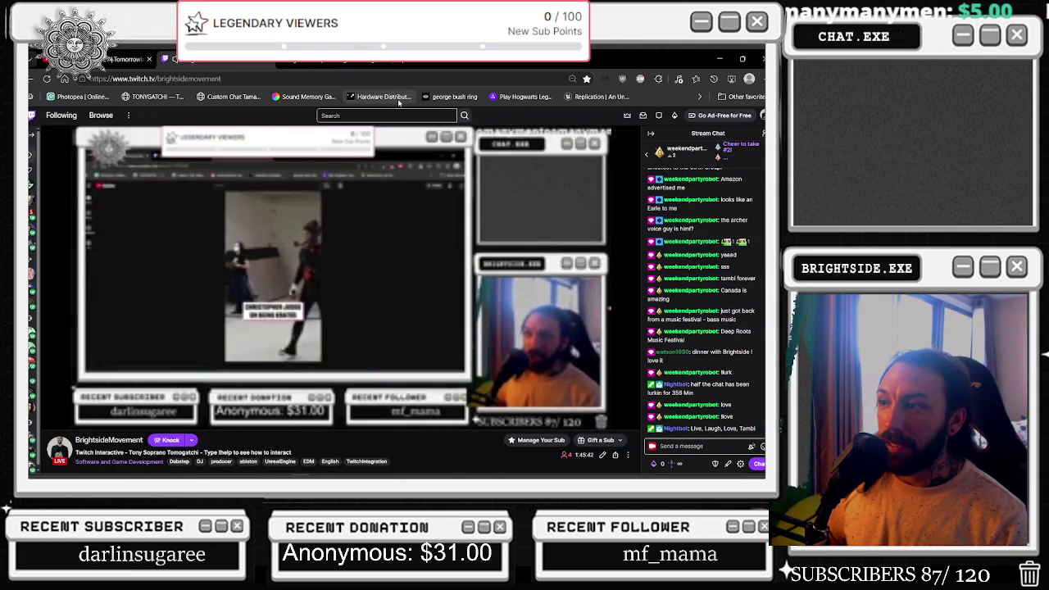
{"action": "left_click", "coordinate": [352, 60]}
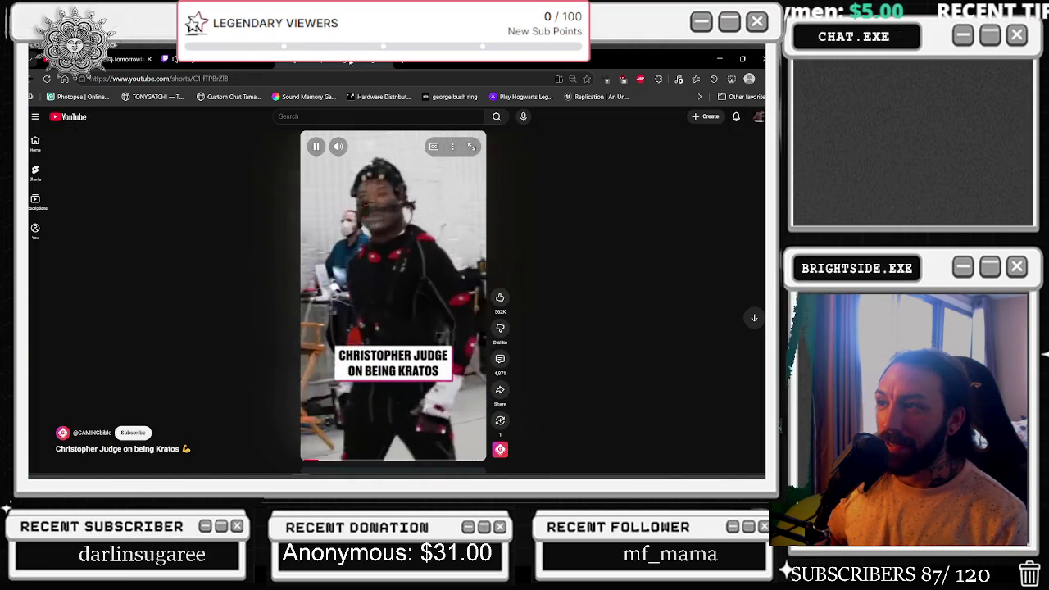